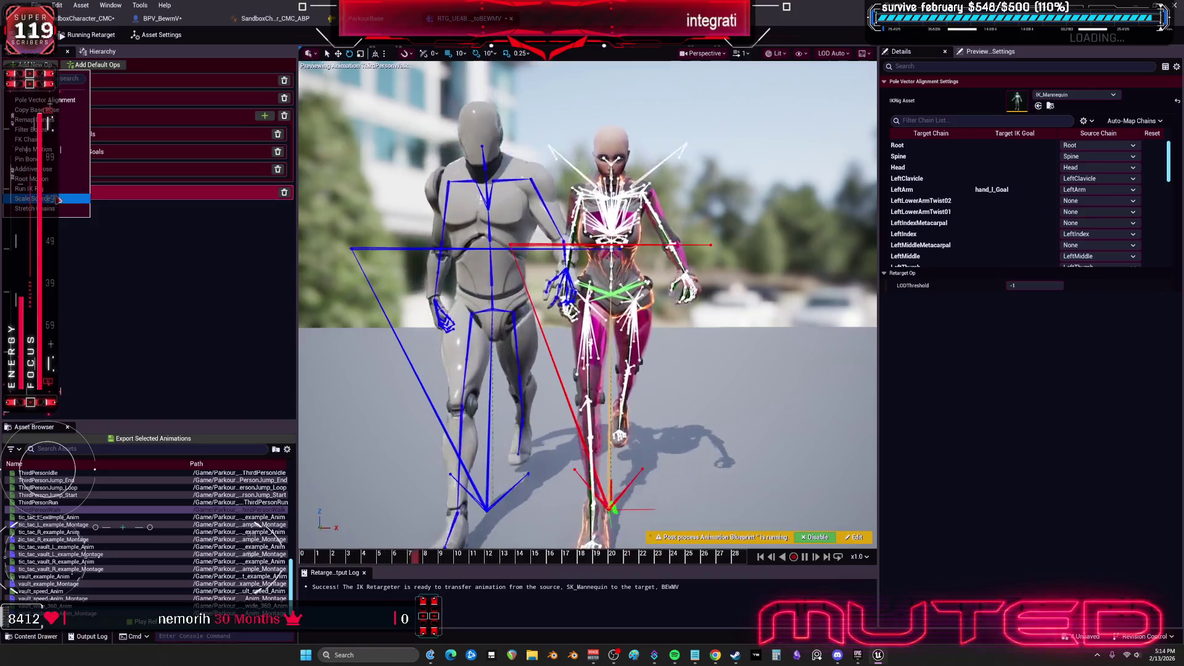
Add a Pin Bones op and give it seven Bones to Pin entries
left_click(59, 159)
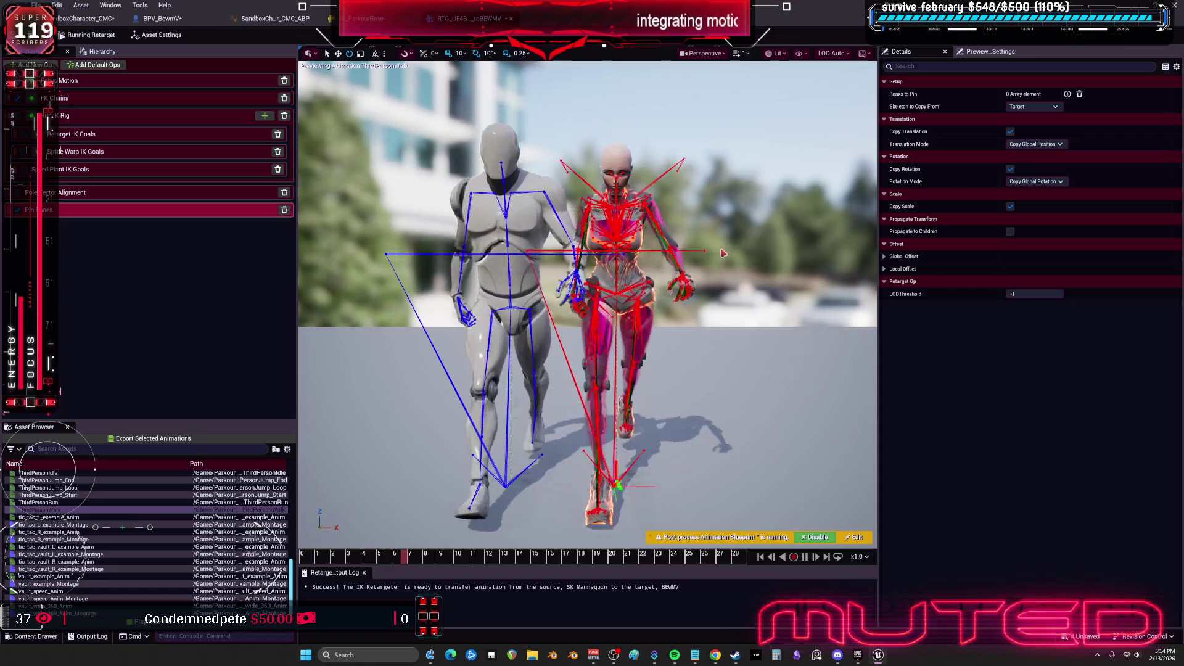
left_click(1068, 94)
left_click(1068, 94)
left_click(1068, 94)
left_click(1067, 94)
left_click(1068, 94)
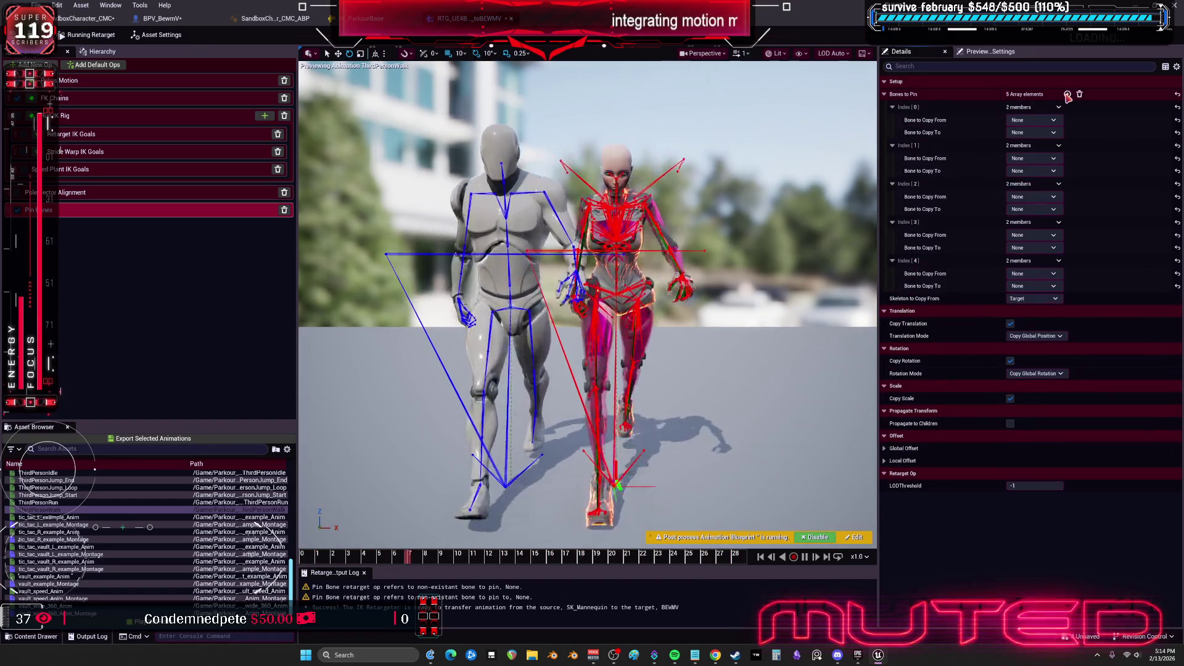
left_click(1068, 94)
left_click(1068, 93)
left_click(1036, 120)
type("hand")
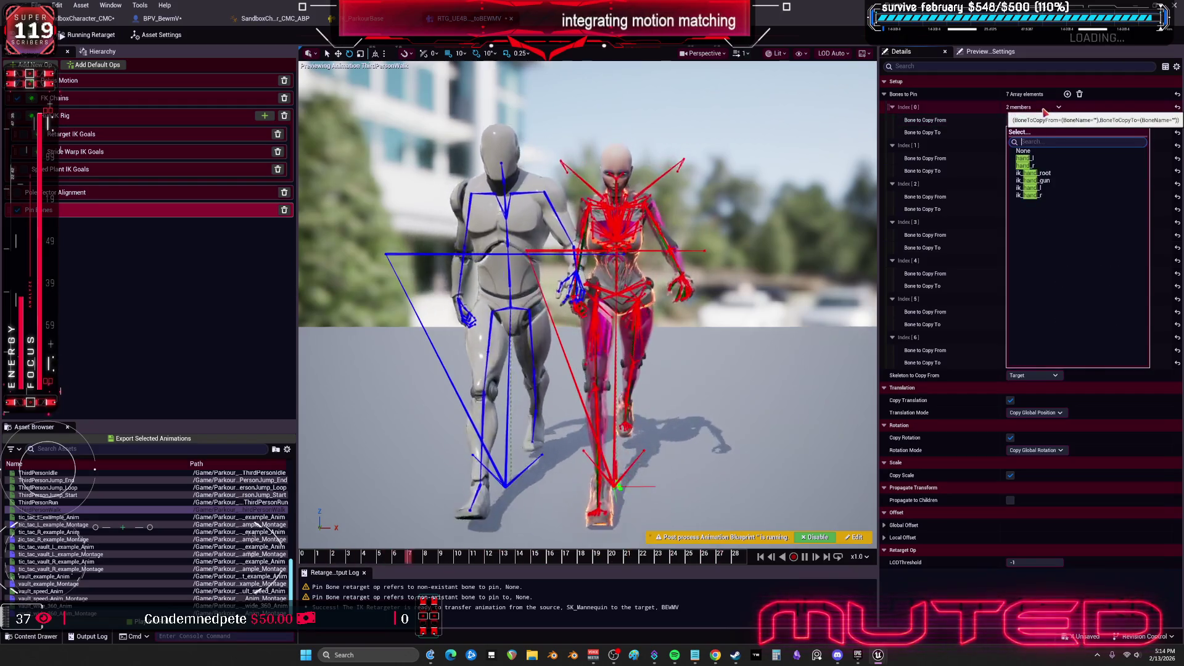
Pin hand_l to ik_hand_l and hand_r to ik_hand_r in the first two entries
left_click(1049, 160)
left_click(1049, 132)
type("hand")
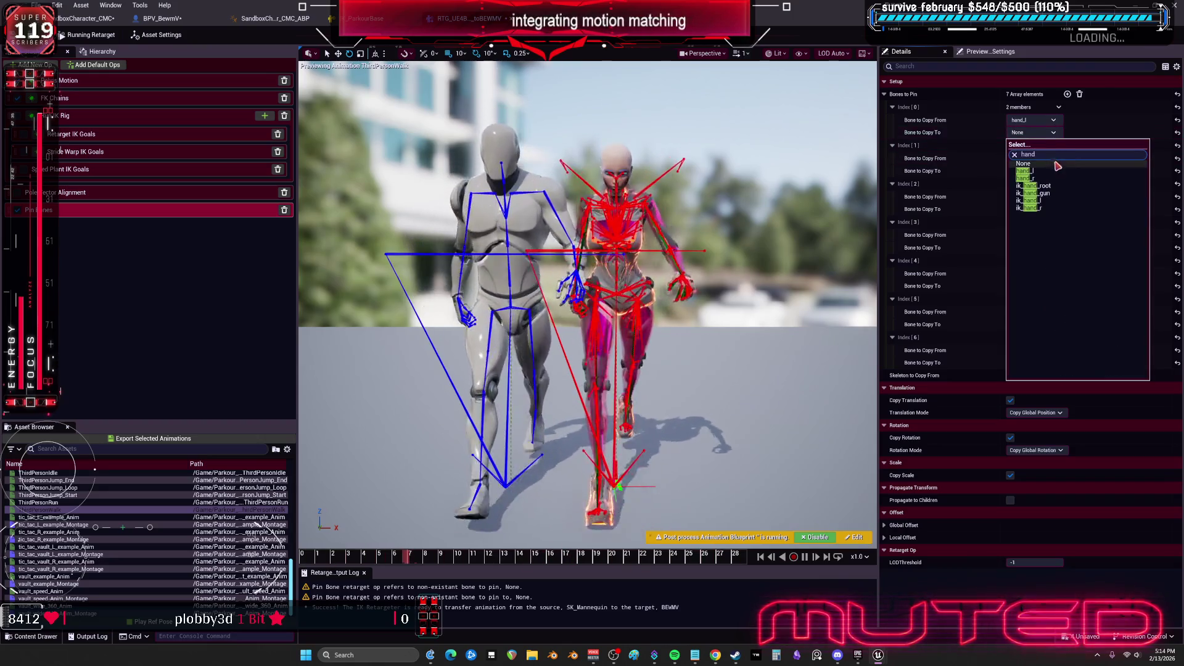
left_click(1051, 201)
left_click(1049, 159)
type("hand")
left_click(1042, 204)
left_click(1049, 171)
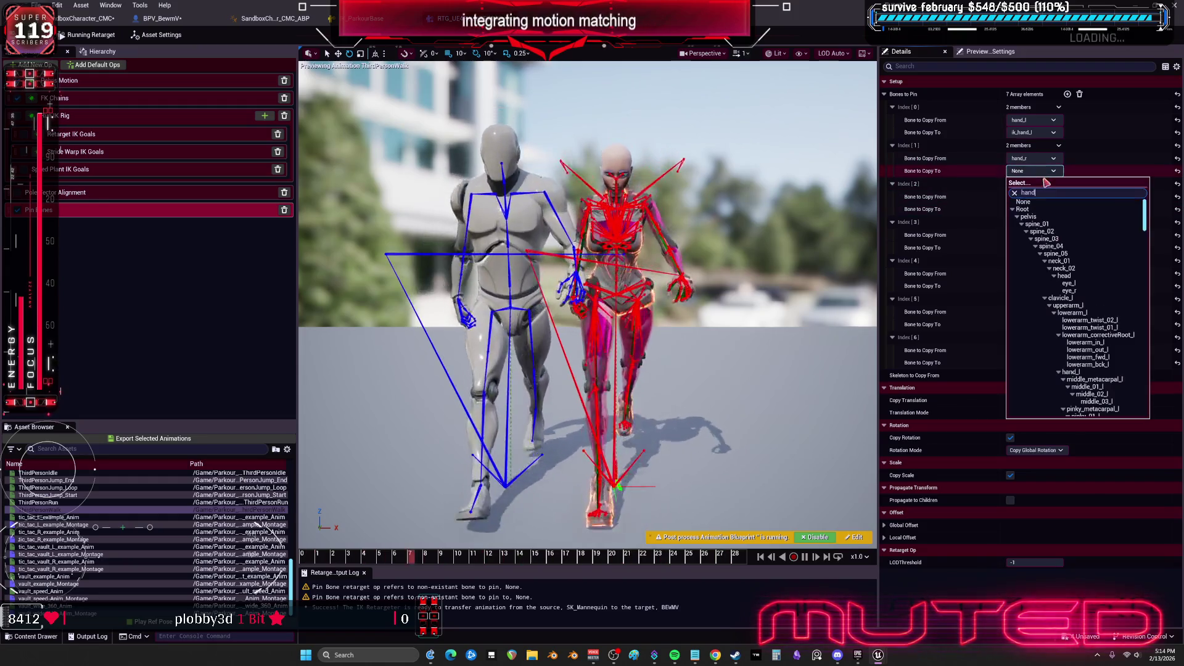
type("hand")
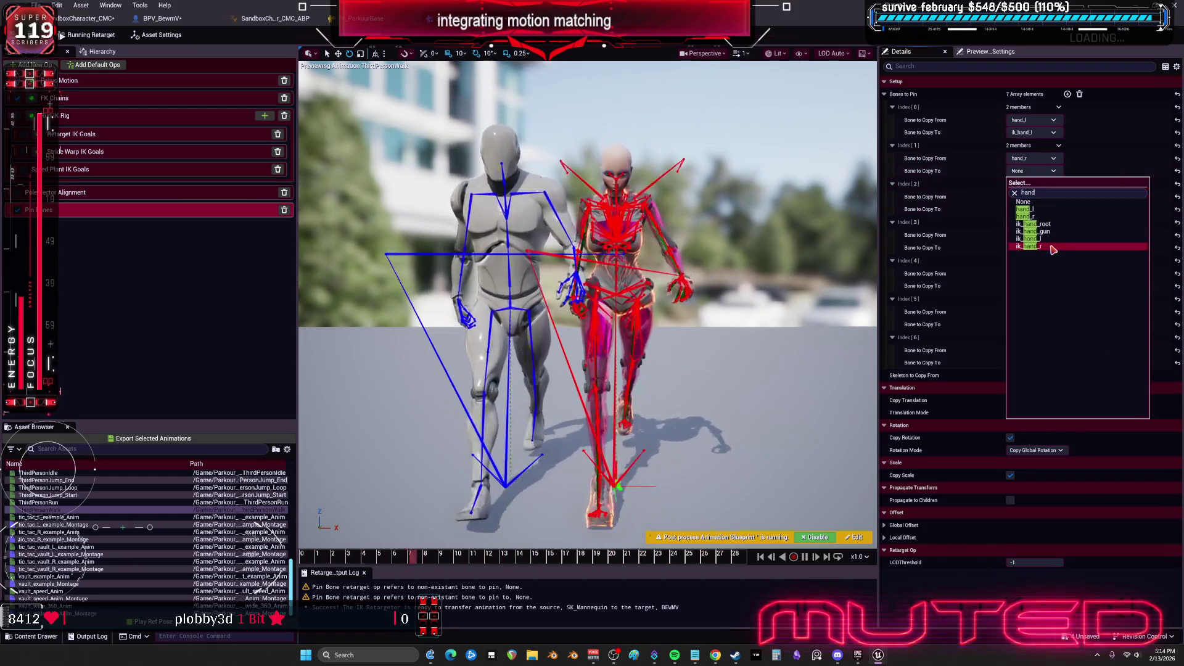
left_click(1053, 248)
Pin hand_r to ik_hand_gun in the third entry
left_click(1032, 197)
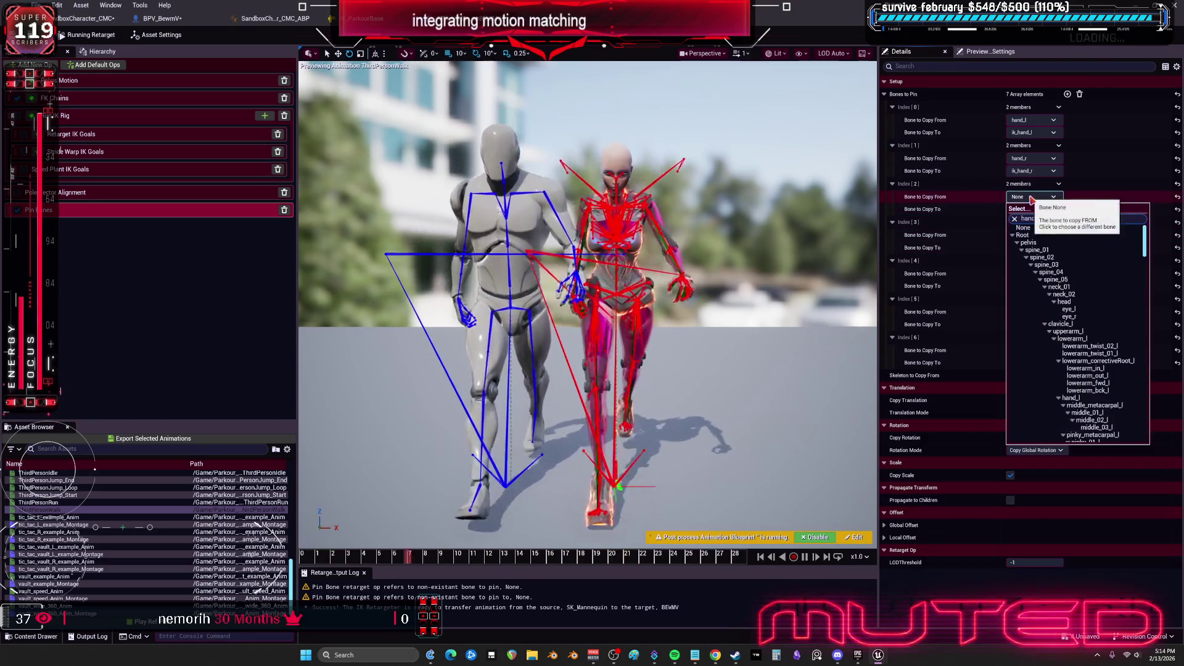
left_click(1042, 242)
left_click(1033, 209)
type("hand")
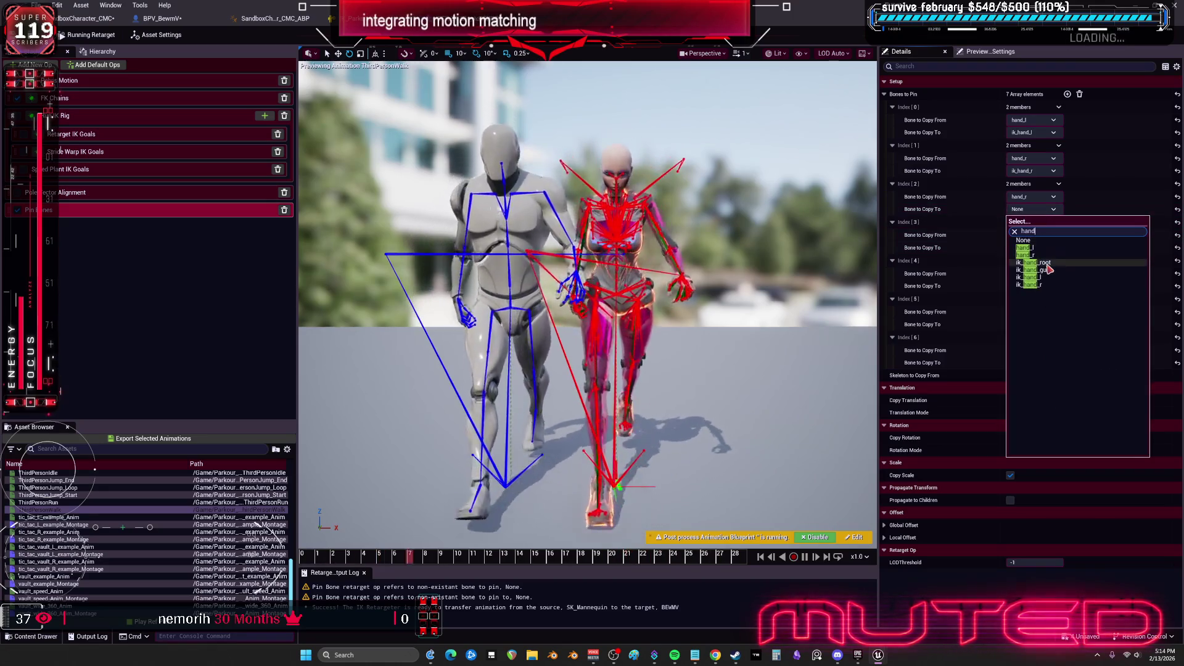
left_click(1055, 271)
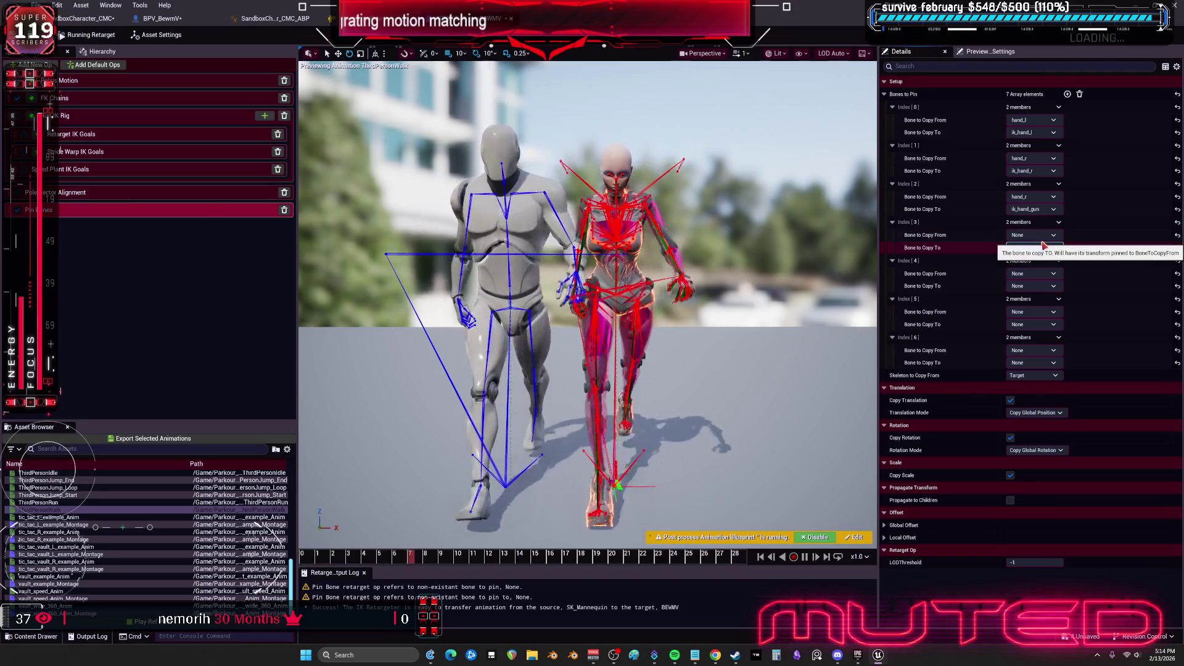
Pin Root to ik_hand_root in the fourth entry, correcting the source bone to Root
left_click(1043, 247)
type("hand")
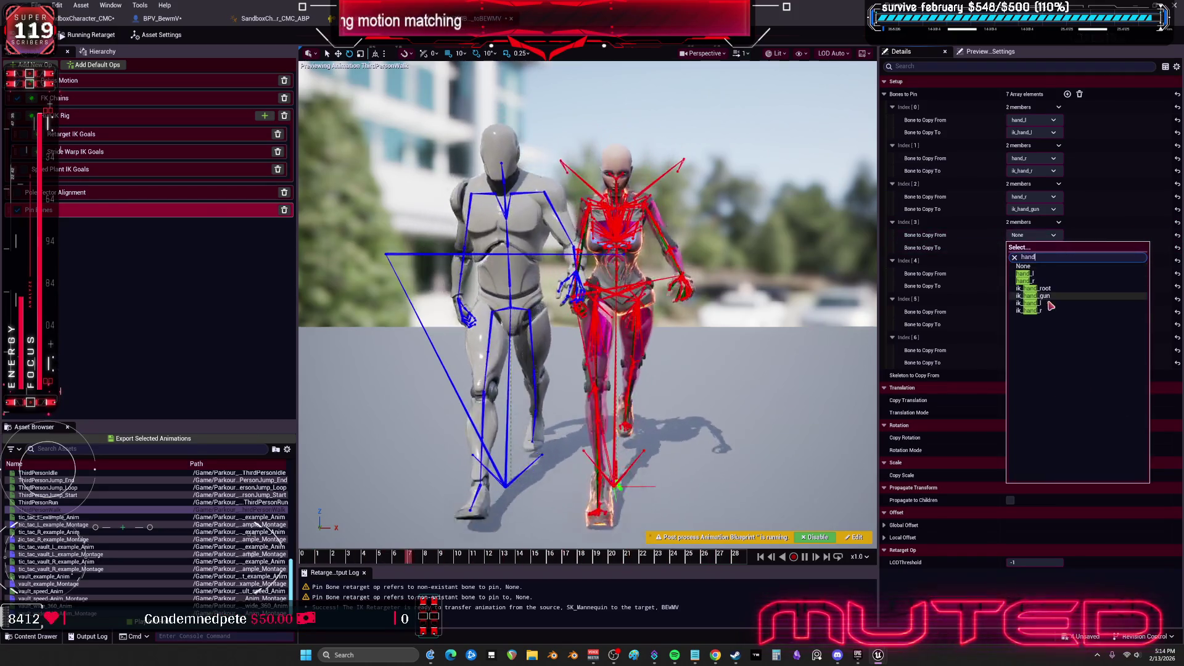
left_click(1047, 289)
left_click(1036, 247)
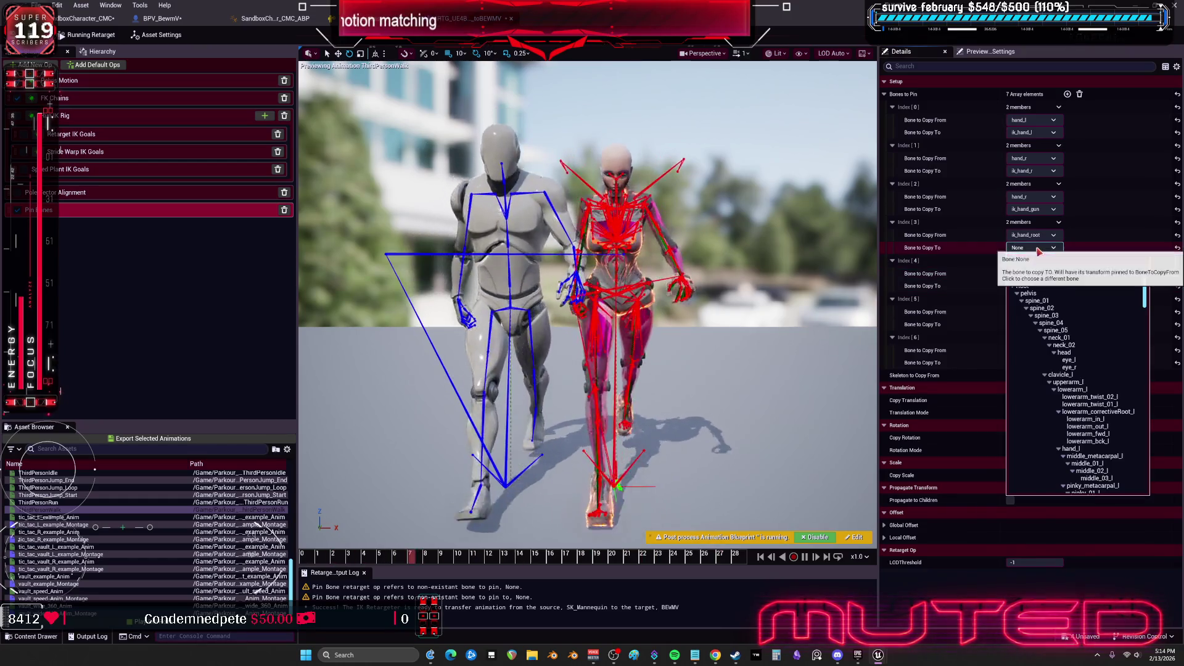
left_click(1044, 289)
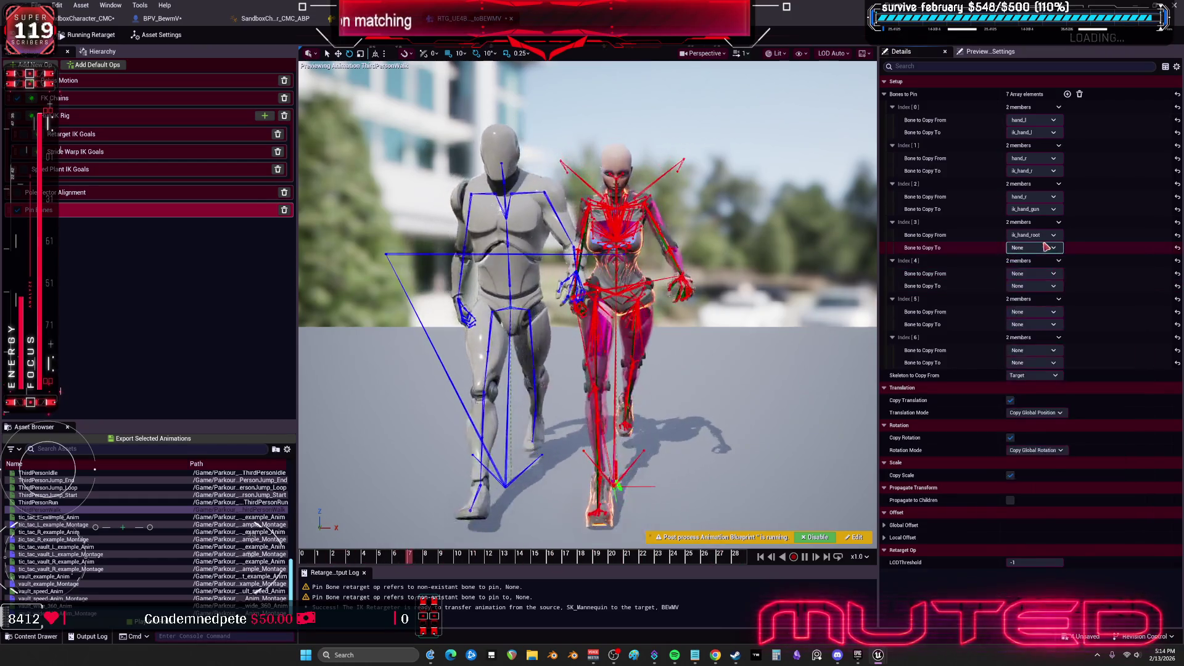
left_click(1034, 235)
left_click_drag(1145, 463, 1145, 262)
left_click(1044, 274)
left_click(1034, 248)
type("hand")
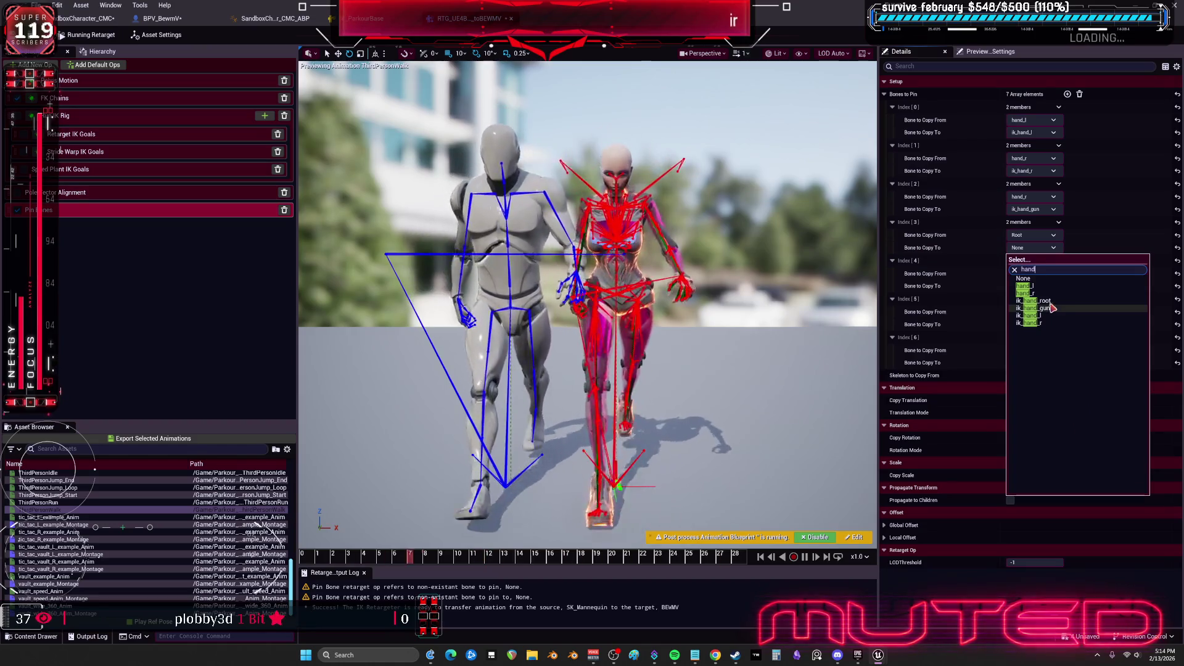
left_click(1052, 301)
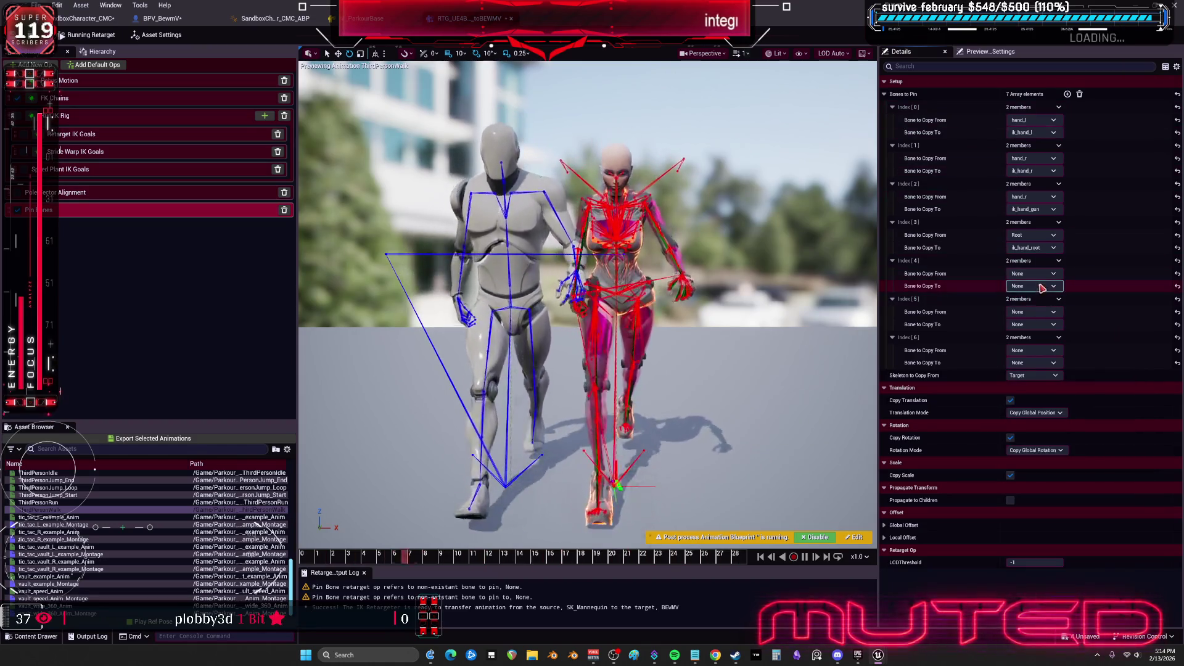
left_click(1044, 275)
type("ot")
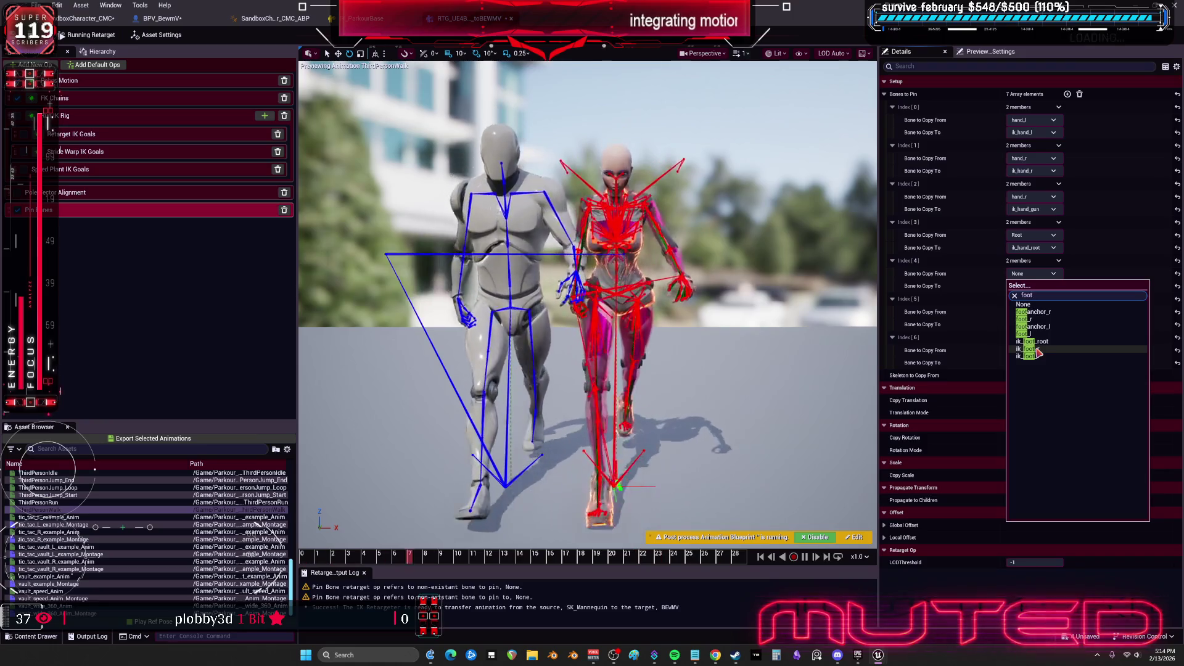
Pin foot_r to ik_foot_r and foot_l to ik_foot_l in entries five and six
left_click(1026, 319)
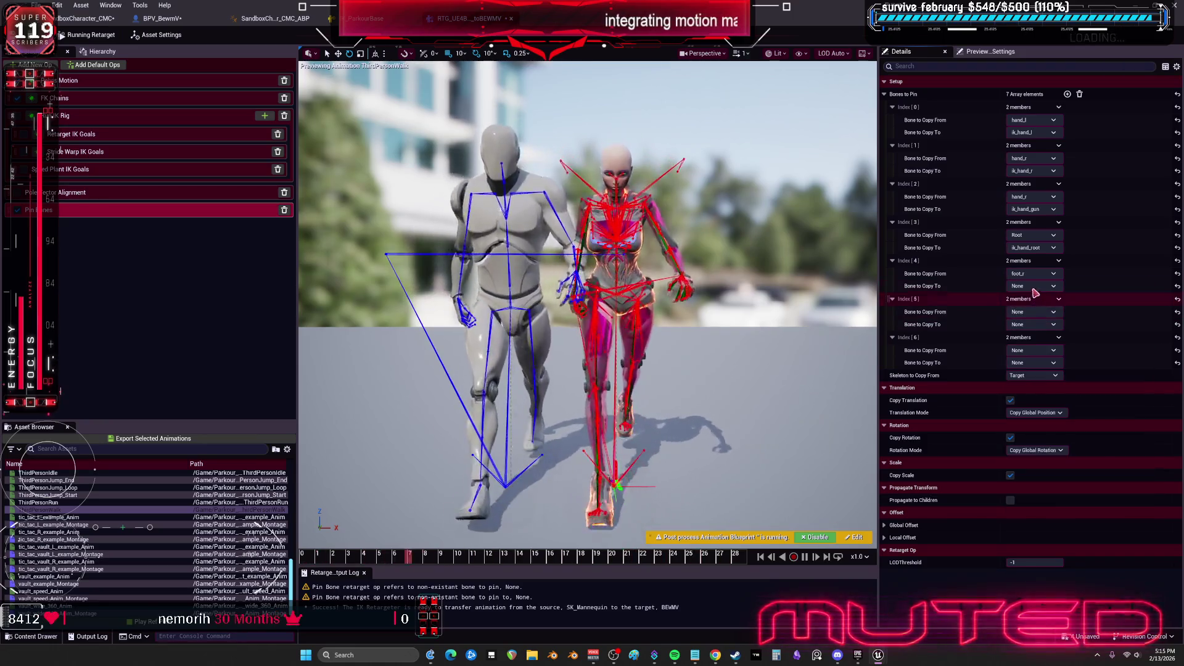
left_click(1041, 286)
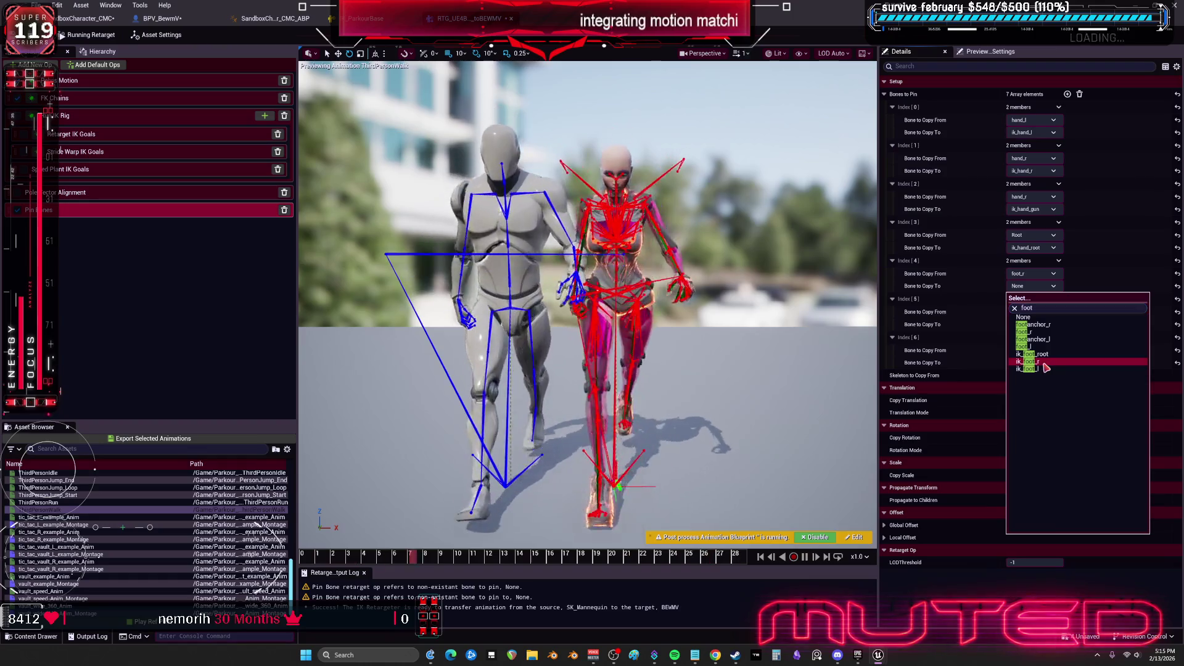
left_click(1045, 362)
left_click(1034, 311)
left_click(1024, 372)
left_click(1034, 324)
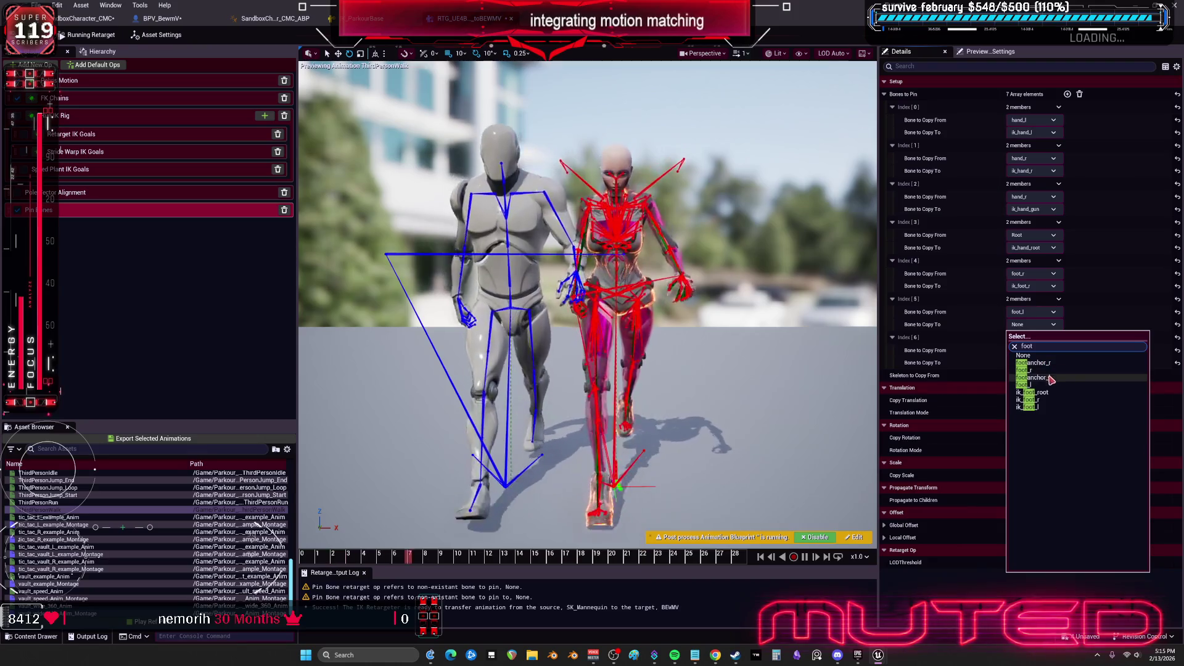
left_click(1044, 408)
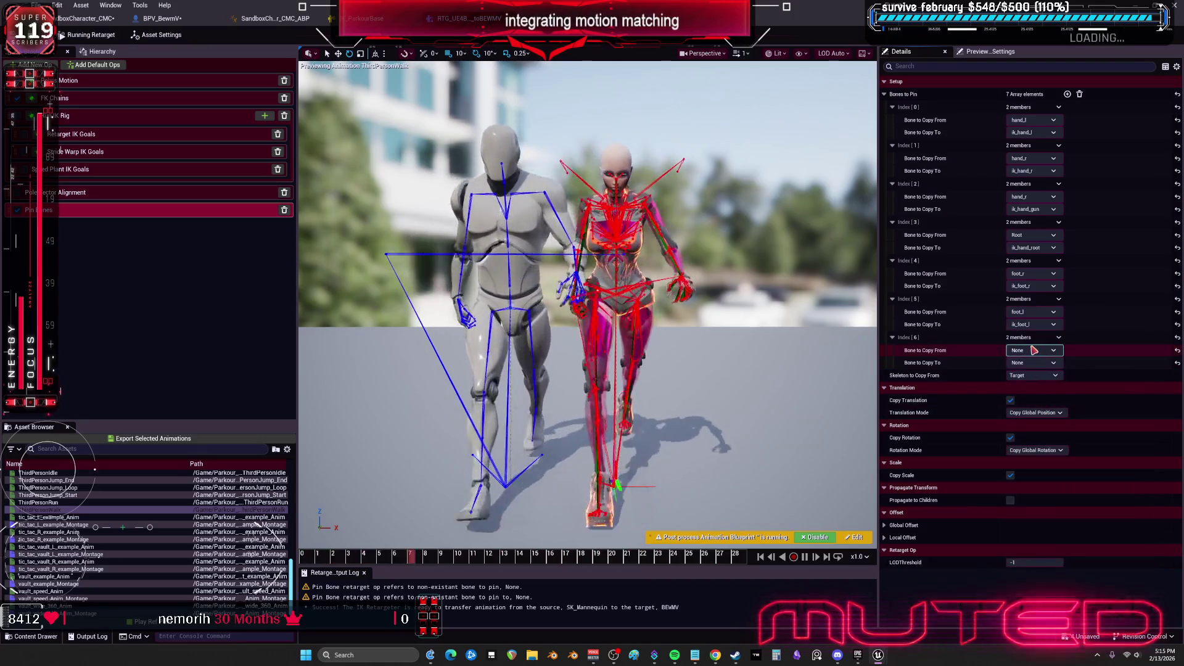
Pin Root to ik_foot_root in the seventh entry
left_click(1034, 350)
left_click(1035, 351)
left_click(1035, 352)
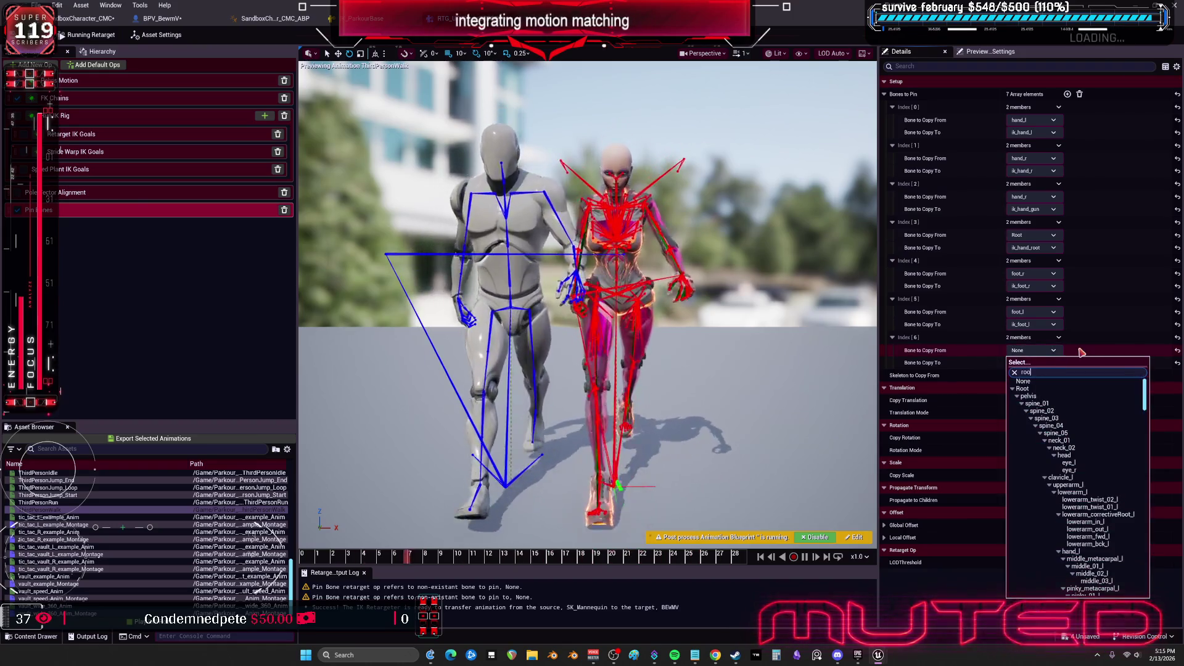
type("t")
left_click(1047, 389)
left_click(1042, 364)
type("foot")
left_click(1049, 431)
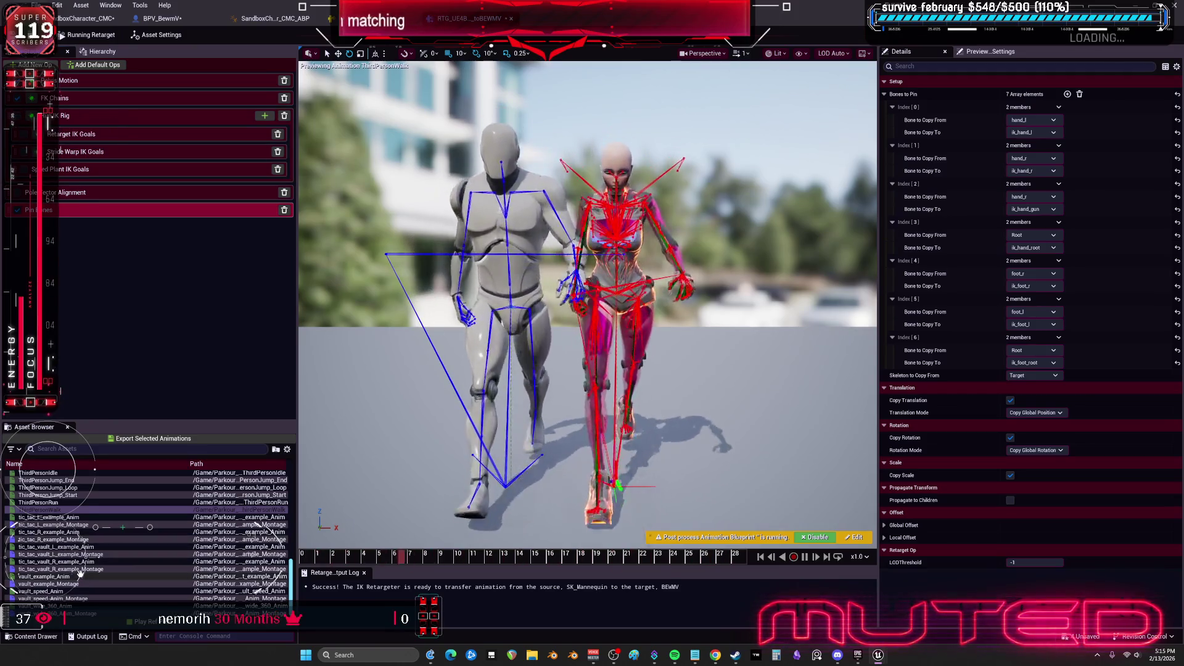
Preview tic_tac_vault_R, tic_tac_L and monkey_drop animations, stopping playback around frame 6
left_click(58, 561)
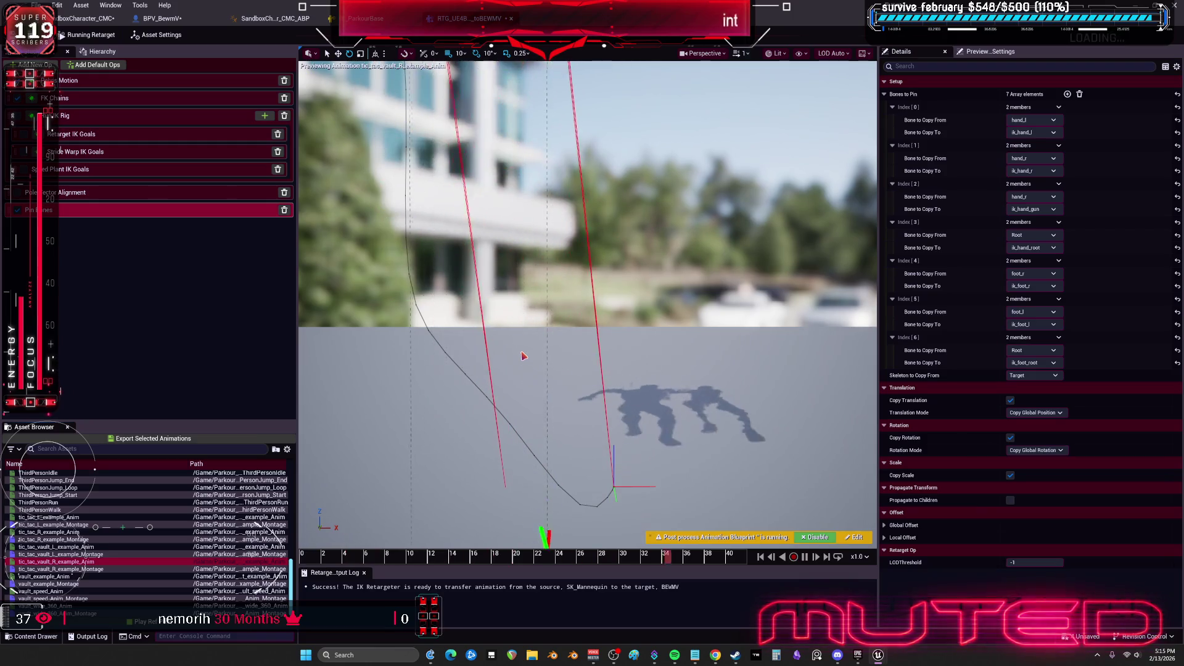
scroll(115, 536, "up", 4)
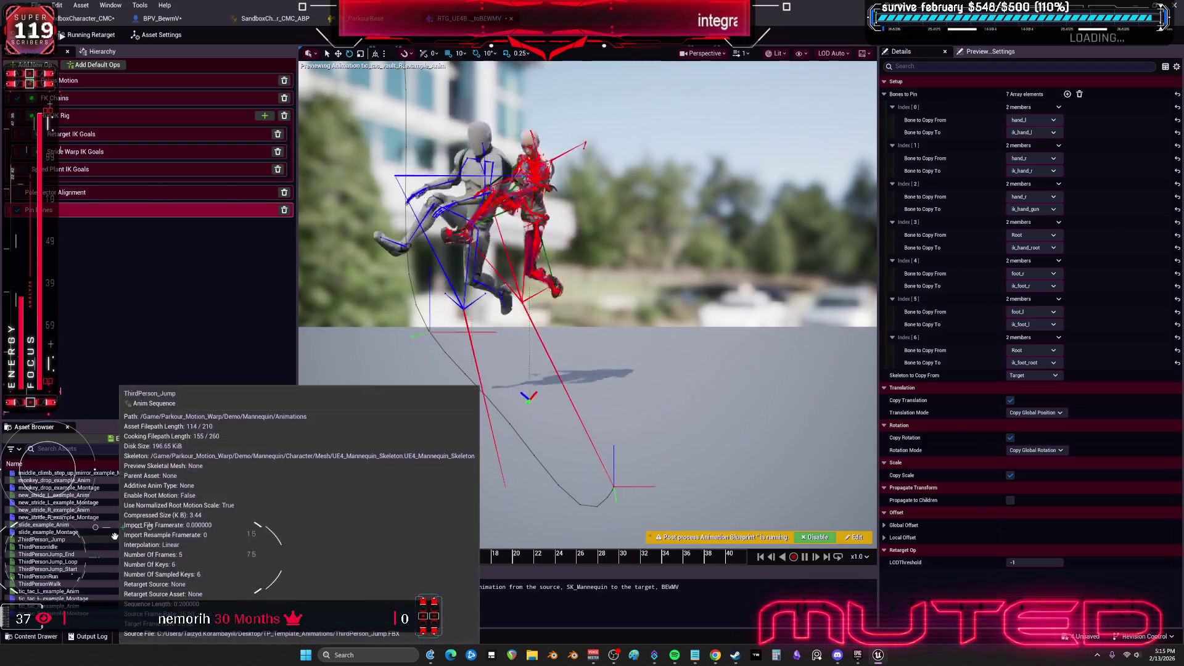
scroll(115, 536, "down", 3)
left_click(88, 538)
left_click(80, 532)
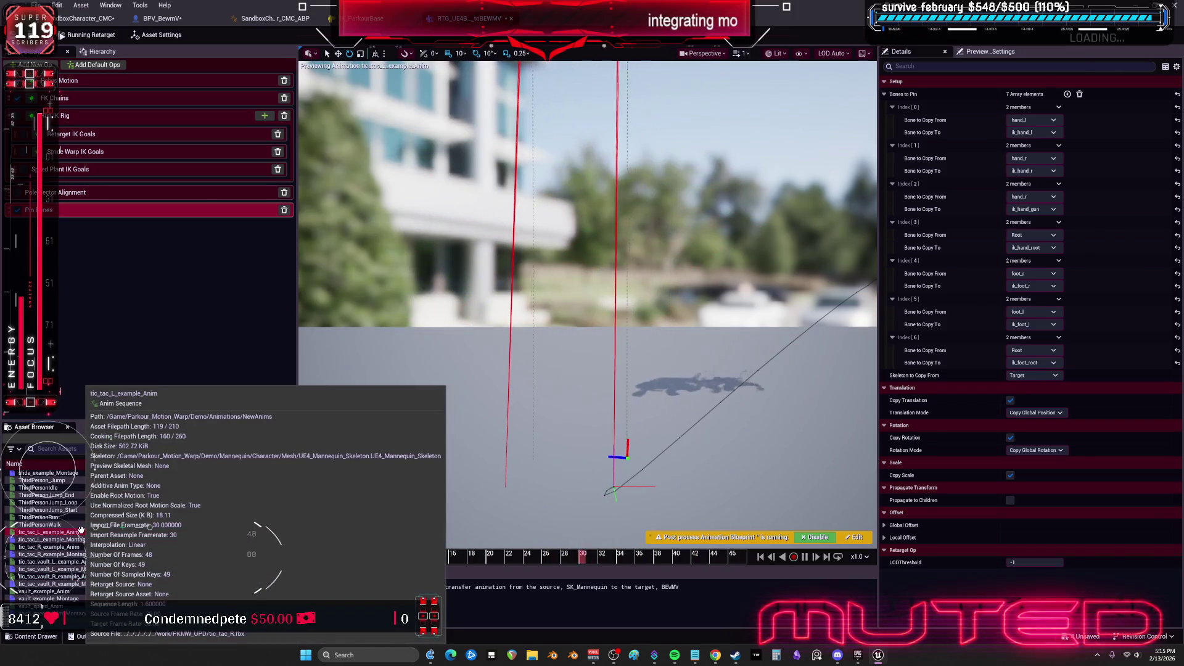
scroll(112, 521, "up", 3)
scroll(113, 521, "up", 1)
left_click(67, 495)
scroll(93, 494, "up", 5)
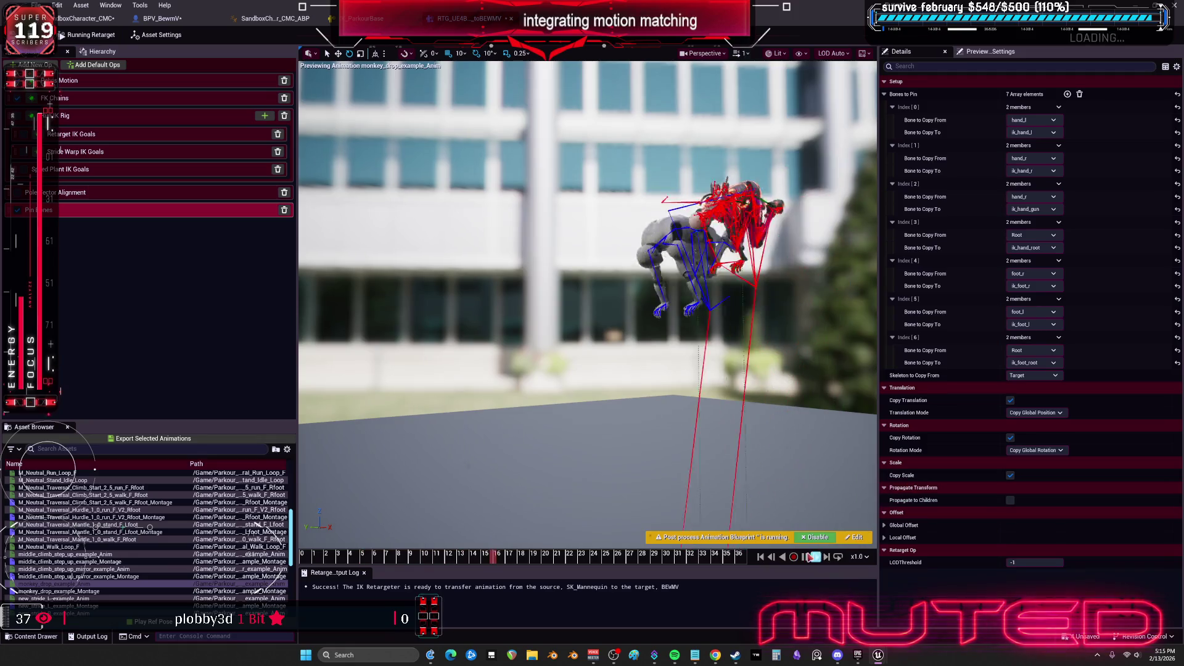
left_click(810, 558)
mouse_move(730, 566)
left_mouse_down()
mouse_move(302, 559)
mouse_move(475, 568)
left_mouse_up()
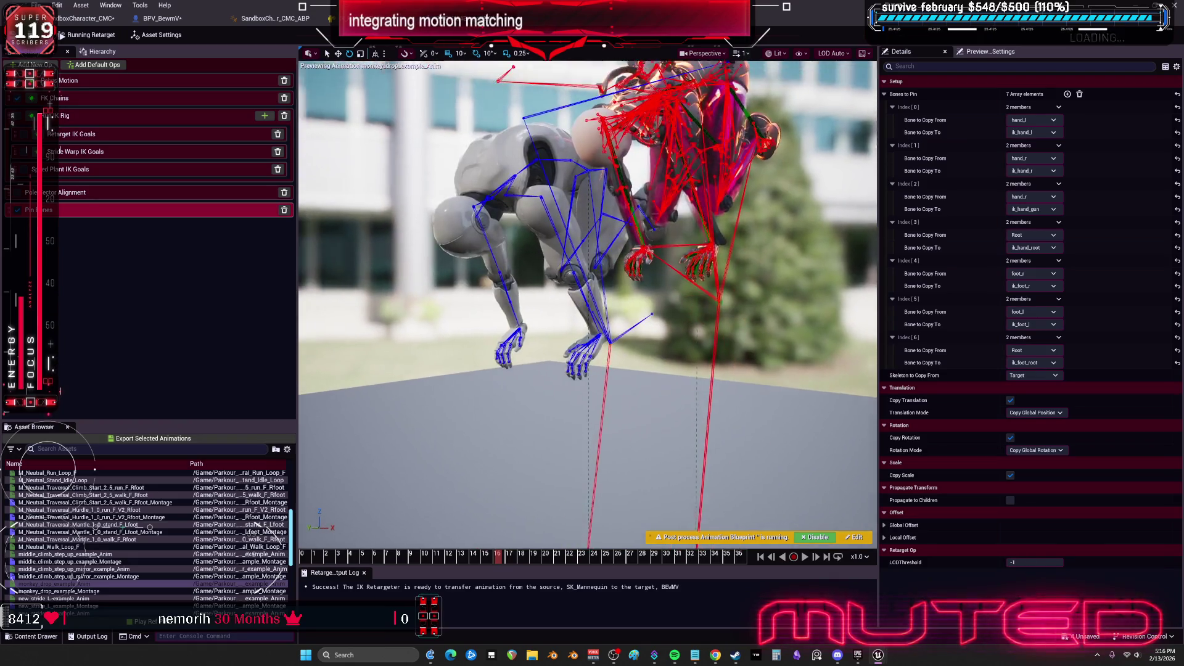
left_click(69, 99)
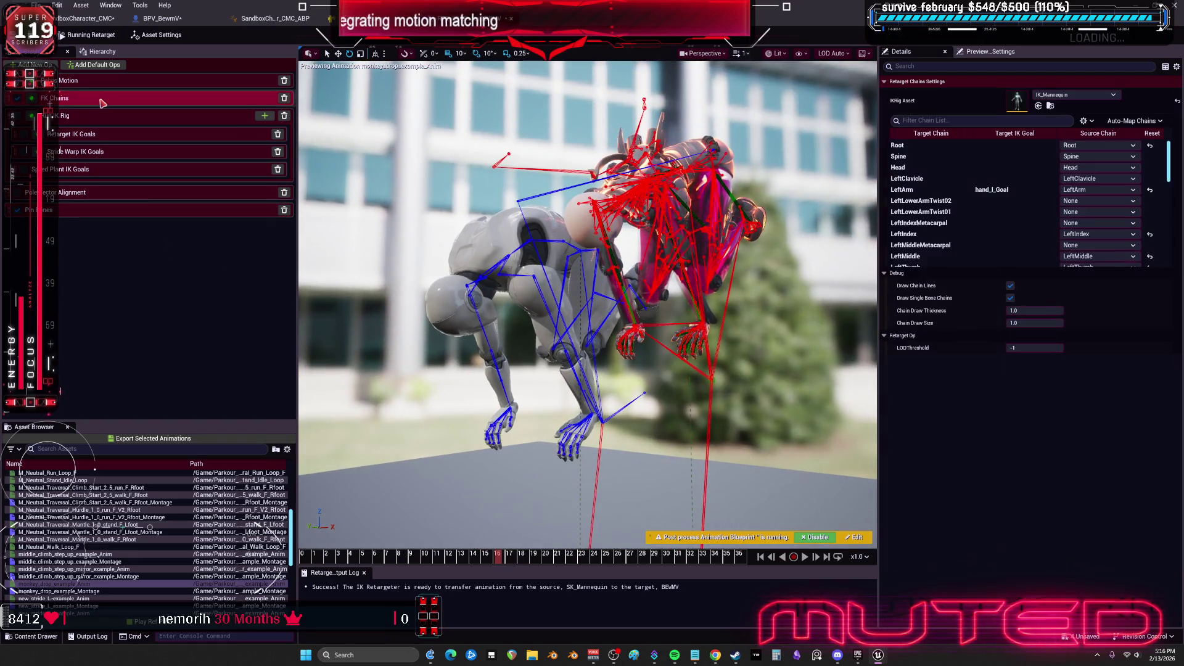
Set the Root chain's Rotation Mode to One to One and Translation Mode to Globally Scaled
scroll(943, 234, "down", 10)
scroll(961, 252, "up", 10)
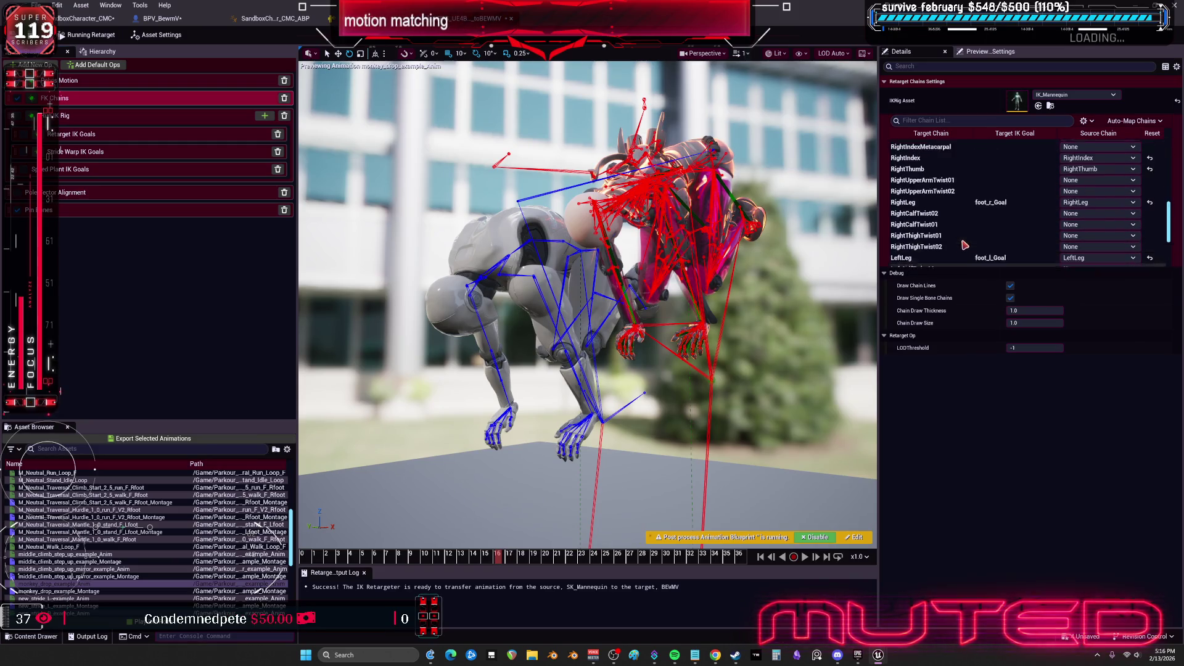
left_click(910, 147)
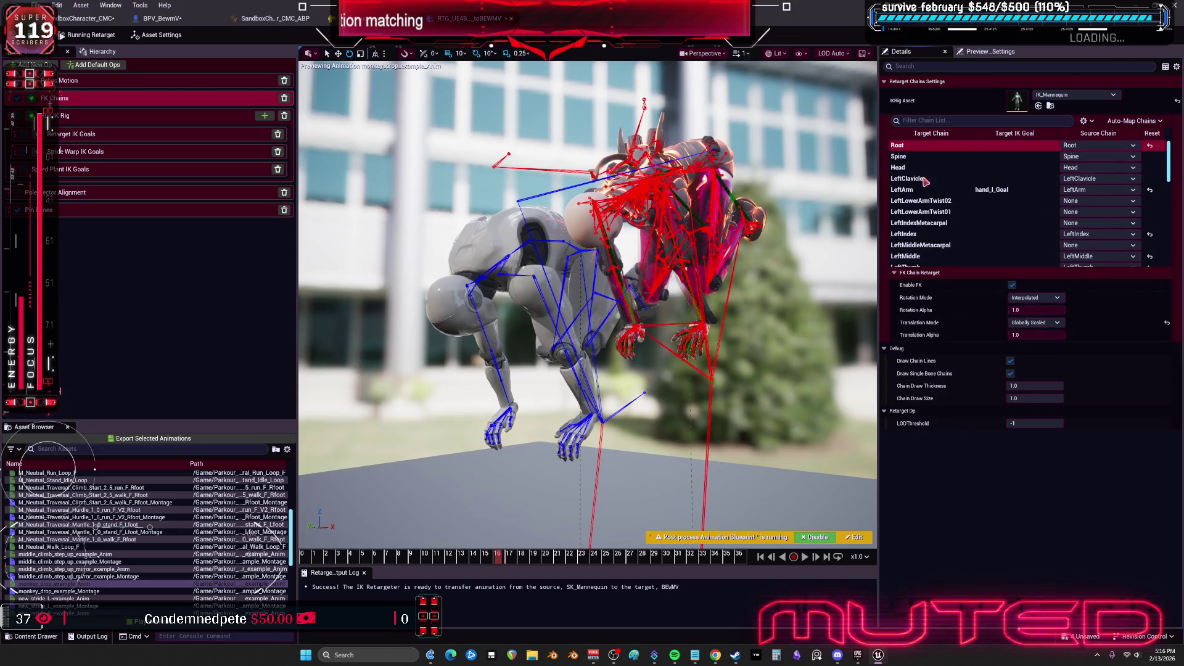
left_click(1035, 326)
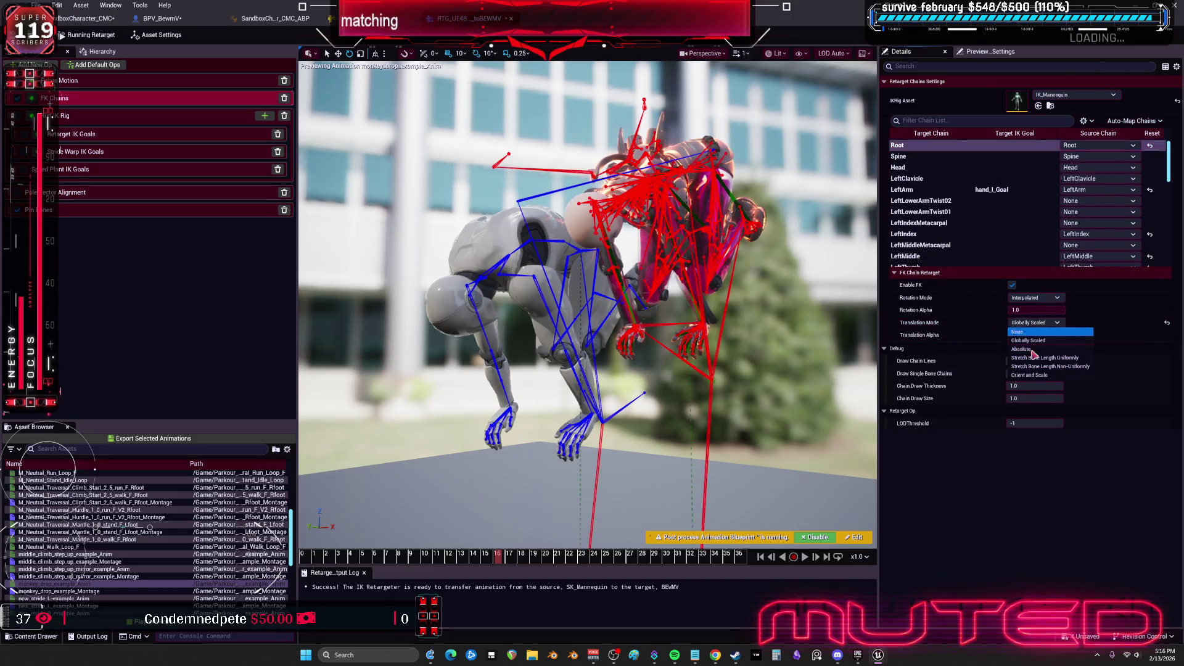
left_click(1039, 377)
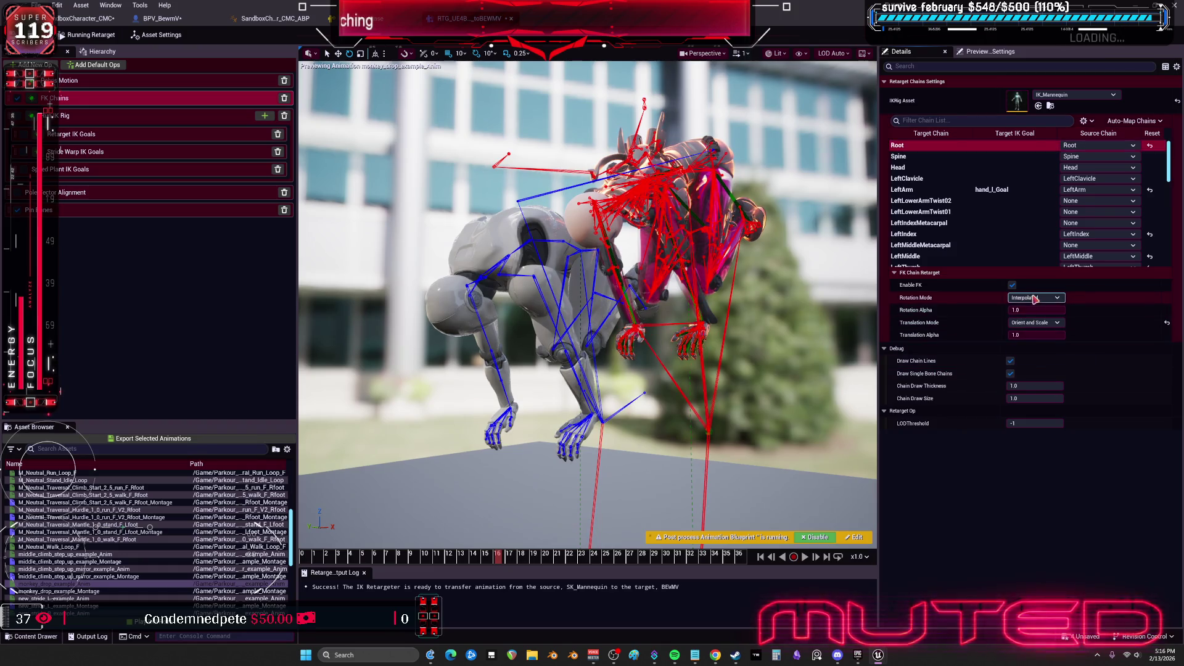
left_click(1037, 298)
left_click(1032, 325)
left_click(1036, 322)
left_click(1038, 350)
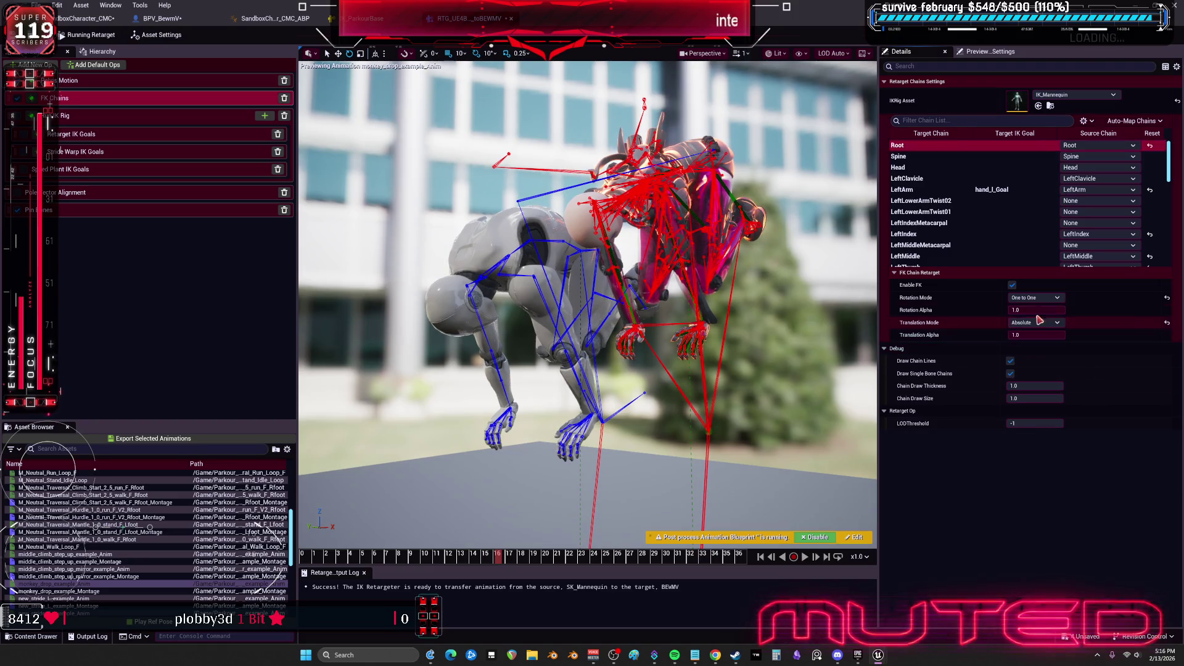
left_click(1037, 310)
right_click(1041, 313)
left_click(1037, 323)
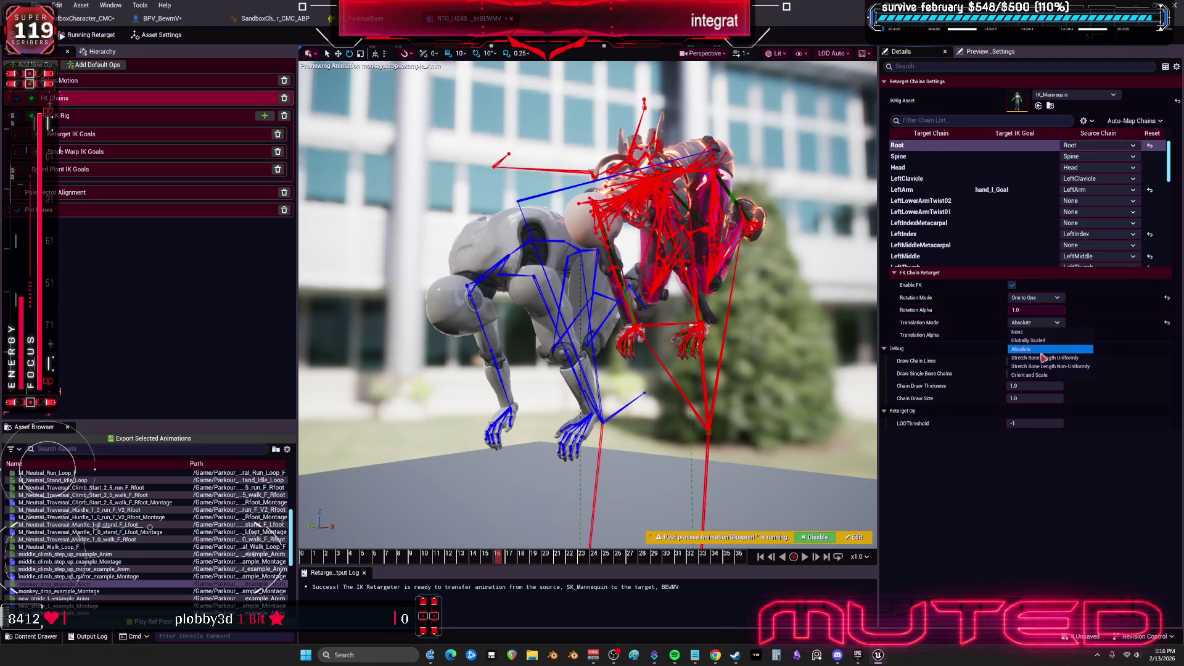
left_click(1042, 341)
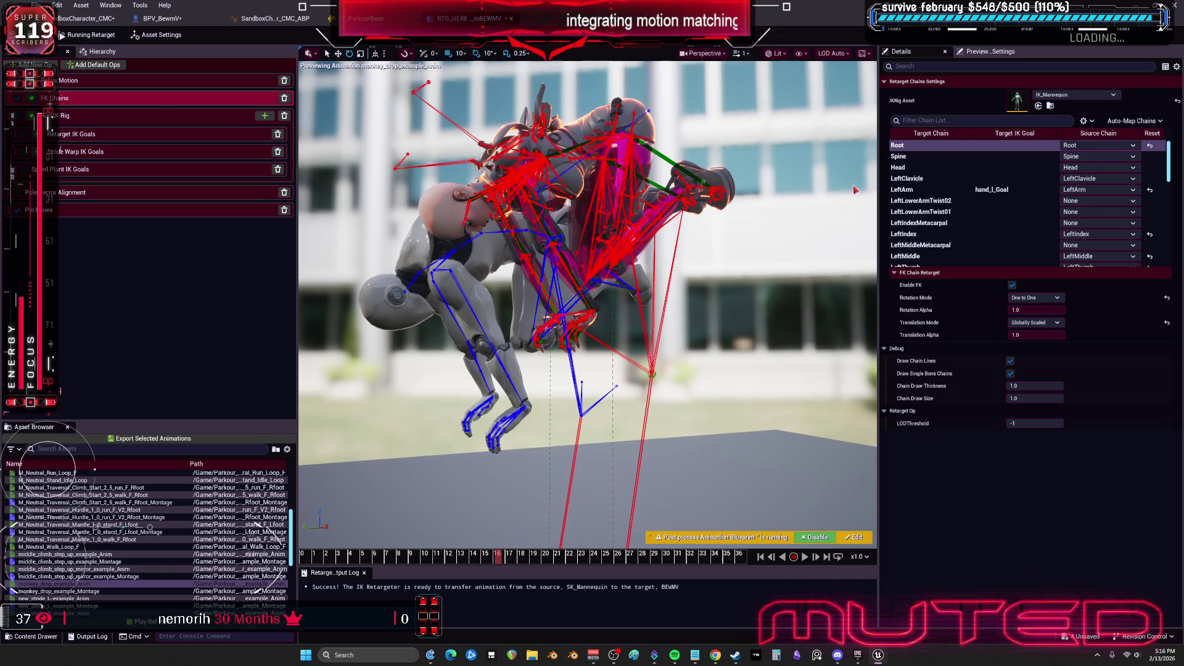
Inspect the LeftArm chain and IK goal settings, then orbit the preview to check both characters
left_click(938, 191)
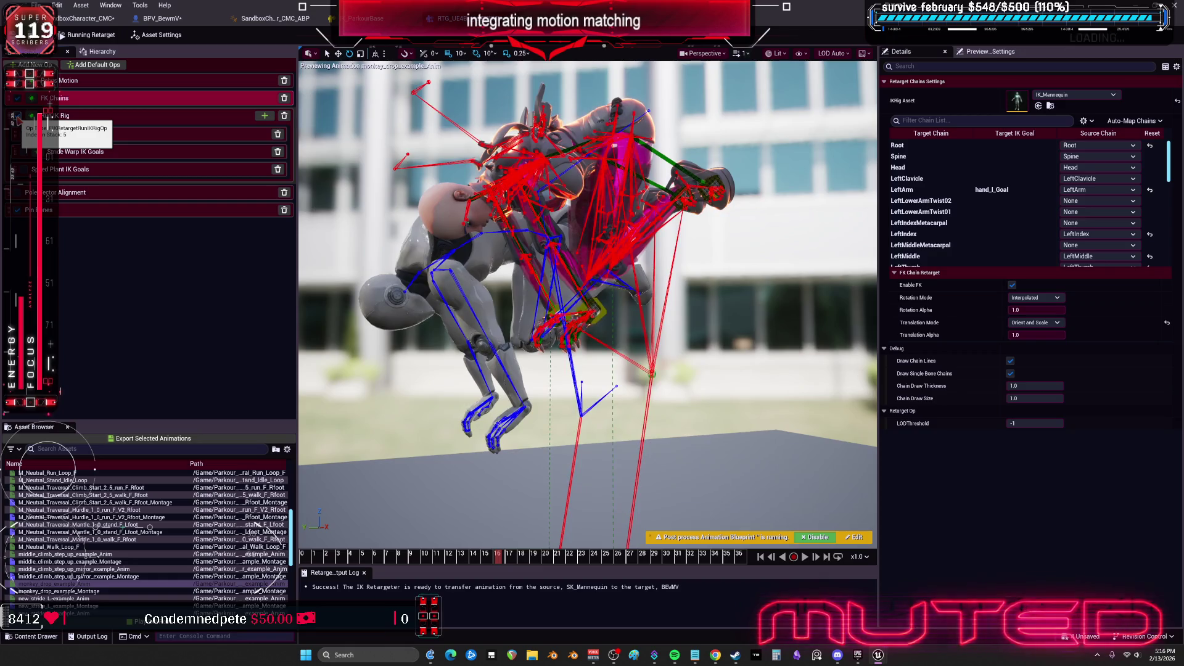
left_click(28, 116)
left_click(88, 100)
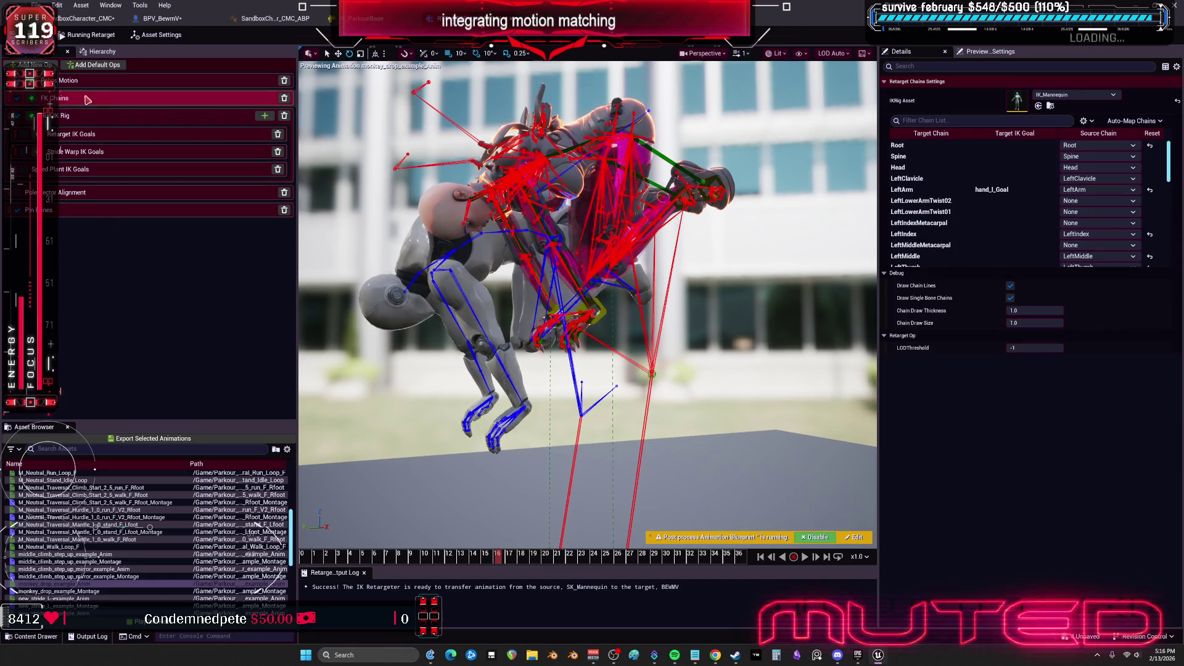
mouse_move(586, 309)
left_mouse_down()
mouse_move(616, 296)
mouse_move(574, 309)
mouse_move(617, 297)
mouse_move(586, 315)
mouse_move(586, 345)
mouse_move(556, 345)
mouse_move(568, 339)
left_mouse_up()
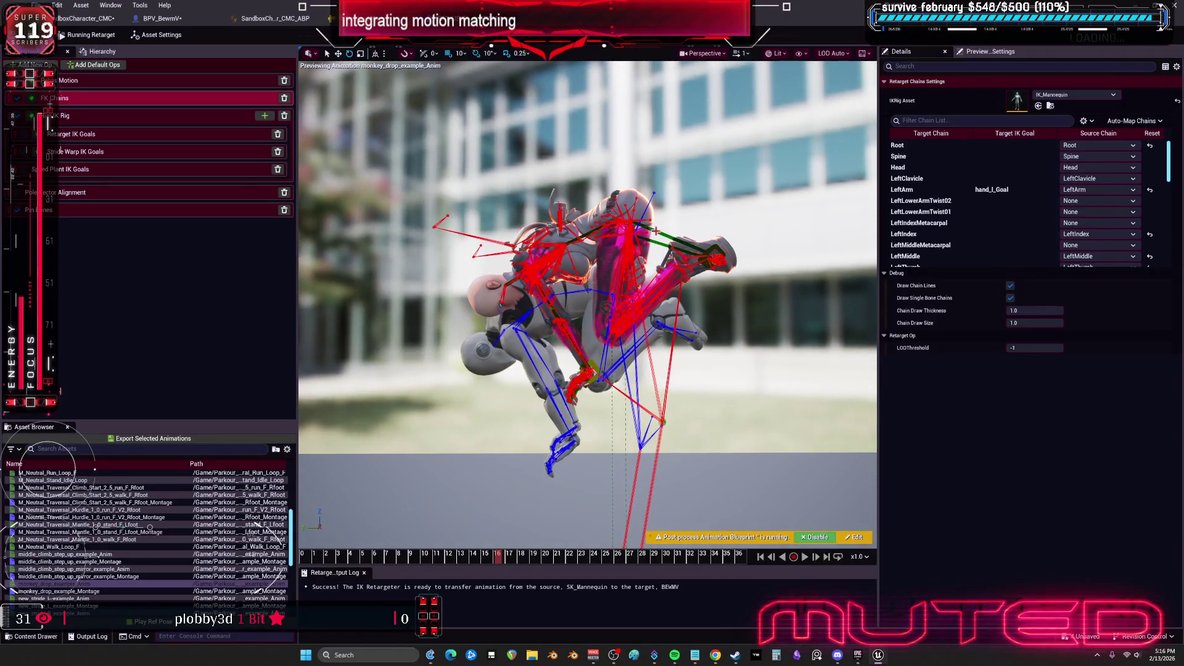
left_click_drag(742, 284, 732, 260)
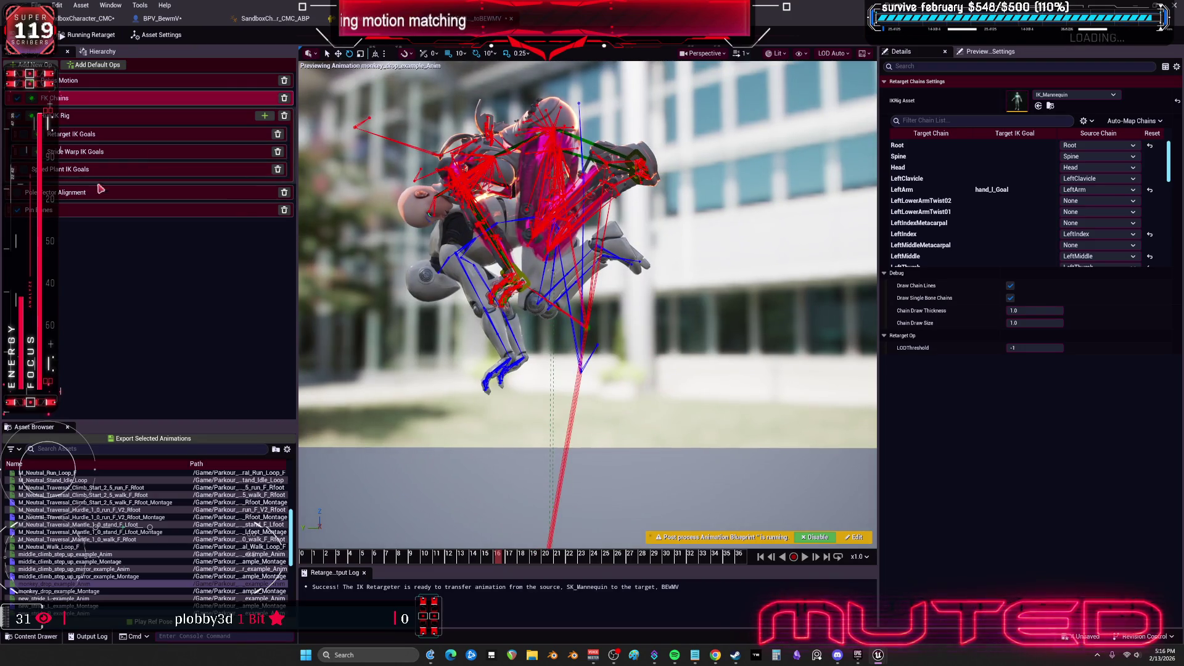
left_click(119, 83)
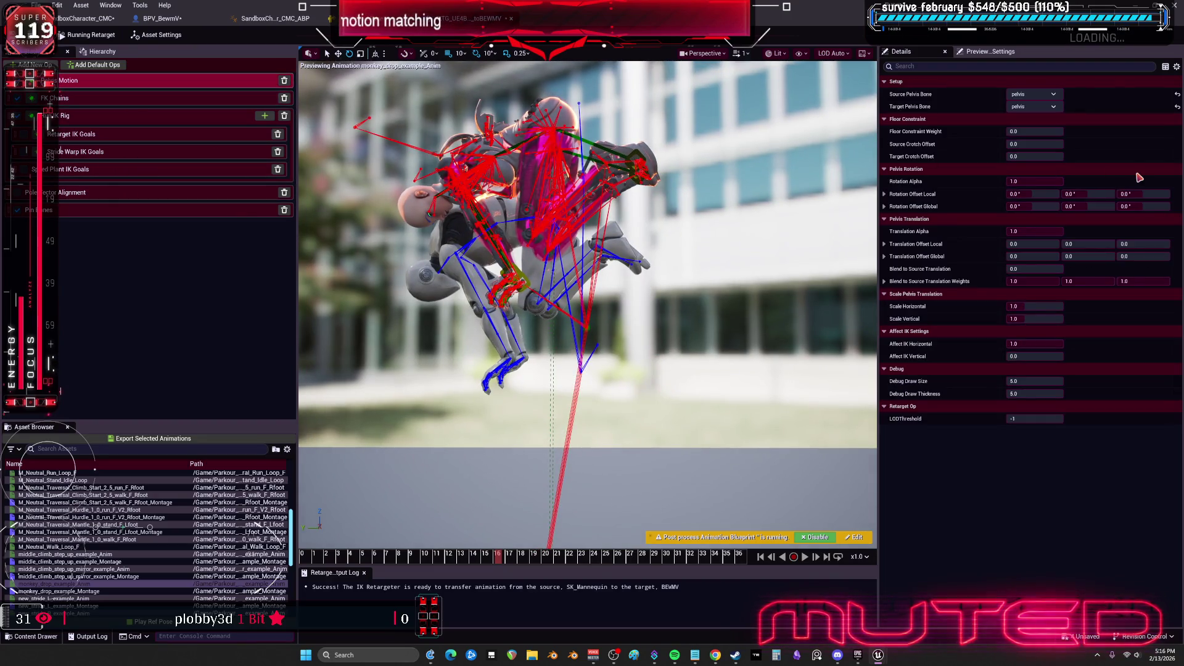
left_click_drag(1058, 232, 1041, 229)
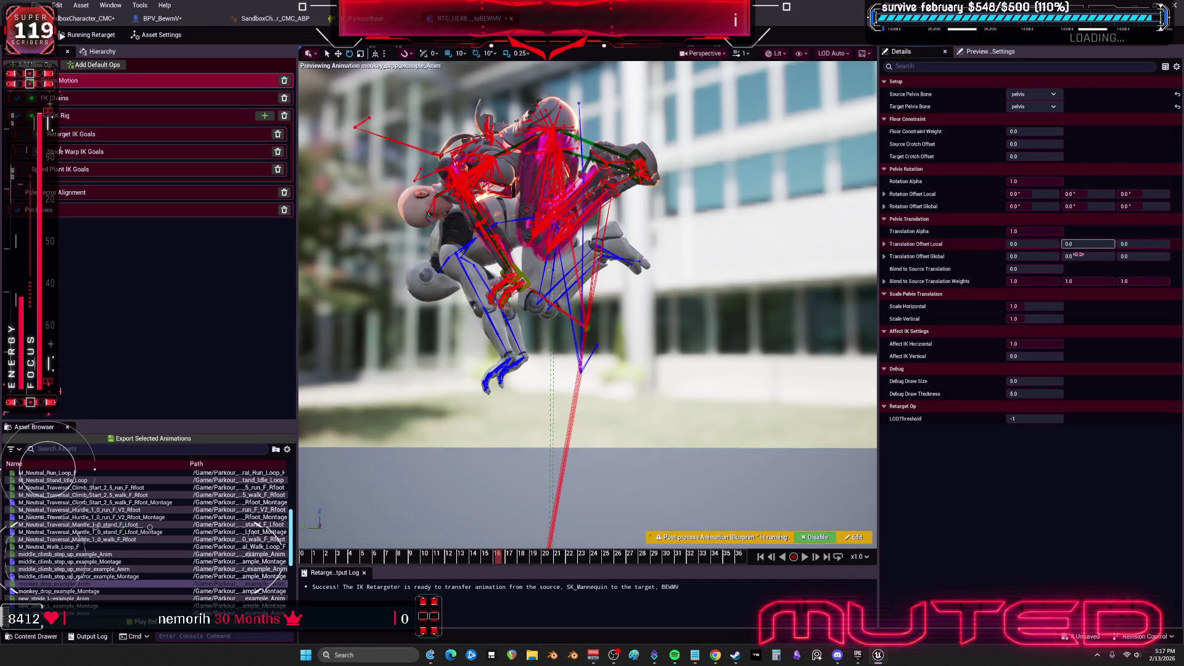
mouse_move(1141, 244)
left_mouse_down()
mouse_move(1093, 244)
mouse_move(1120, 244)
left_mouse_up()
left_click(1178, 244)
left_click_drag(1034, 243, 1034, 243)
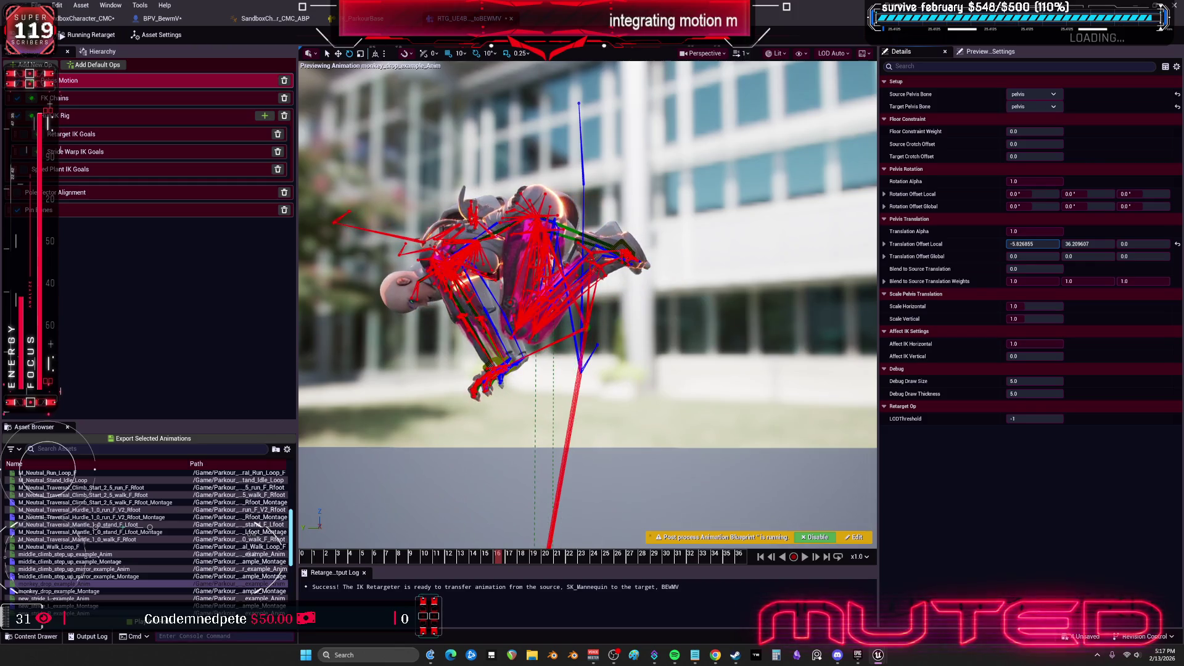
left_click(1177, 245)
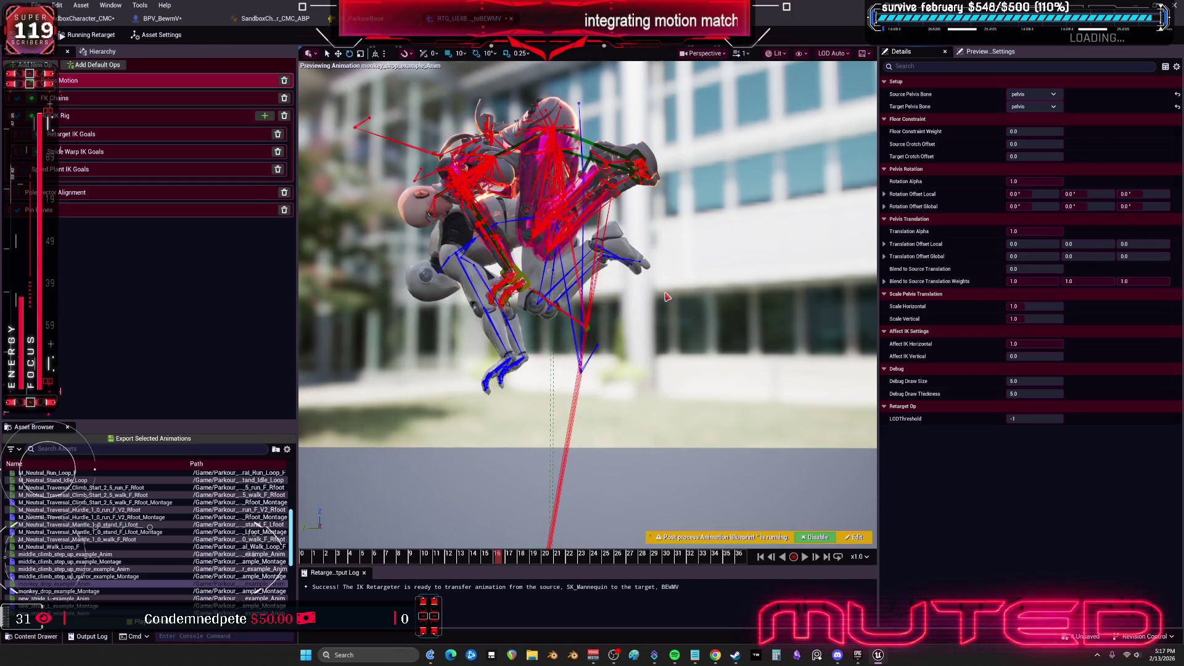
left_click(104, 97)
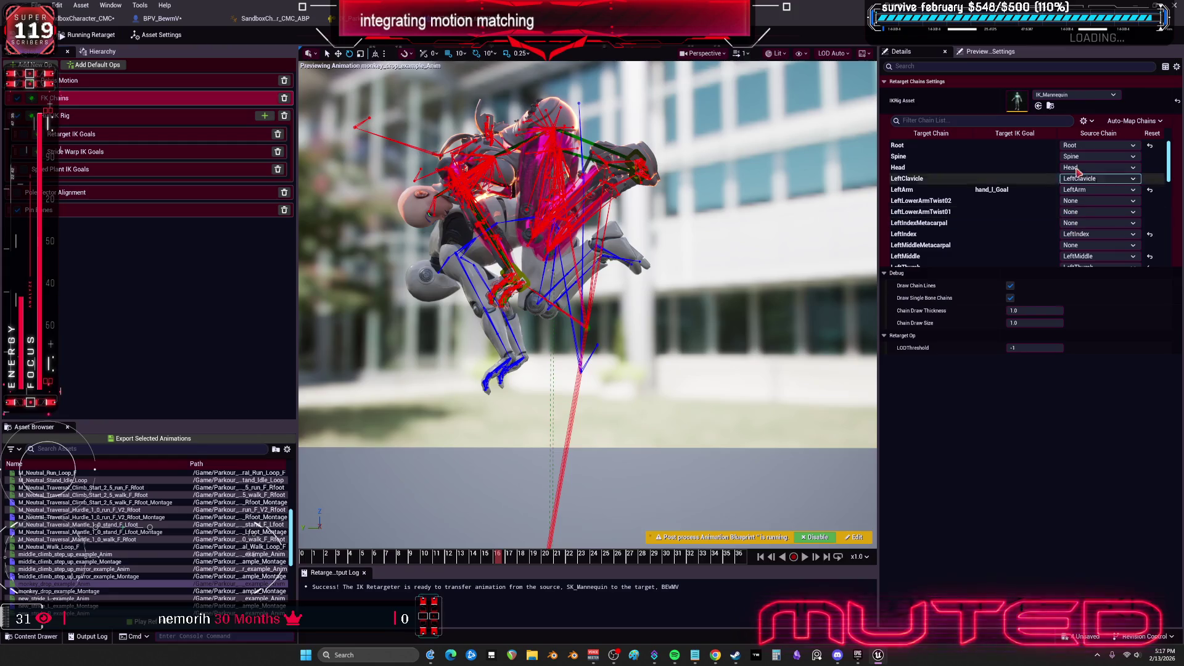
Open IK_Mannequin and use Set Pelvis on the pelvis bone in the Hierarchy
double_click(1019, 102)
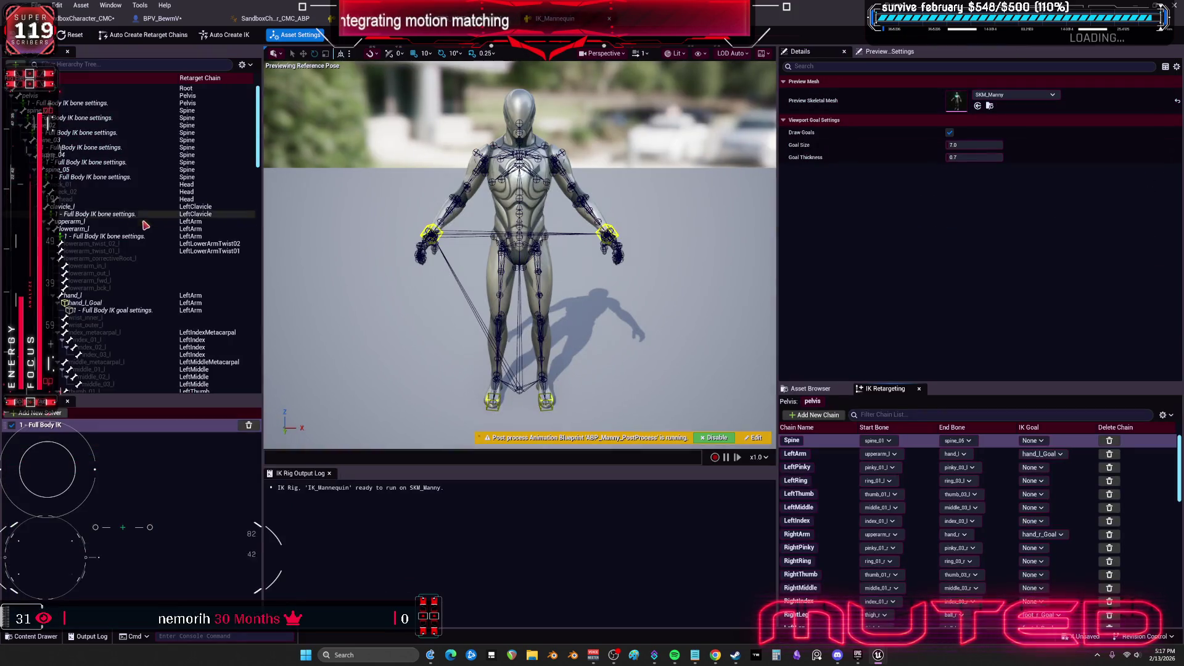
left_click(124, 89)
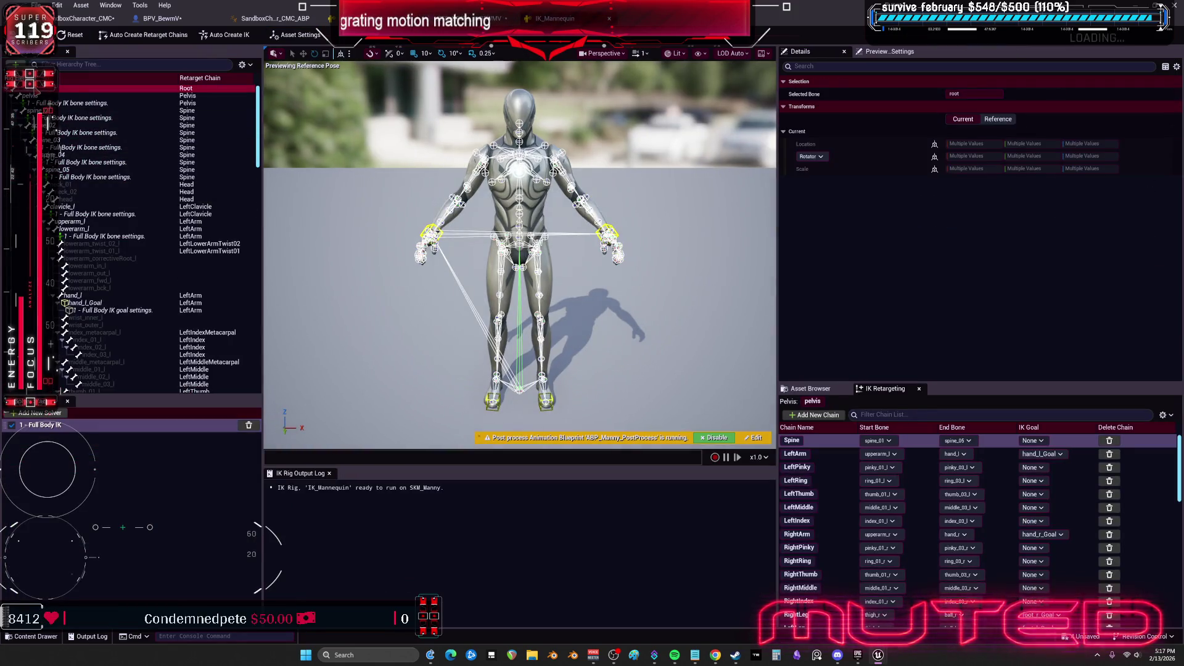
right_click(213, 91)
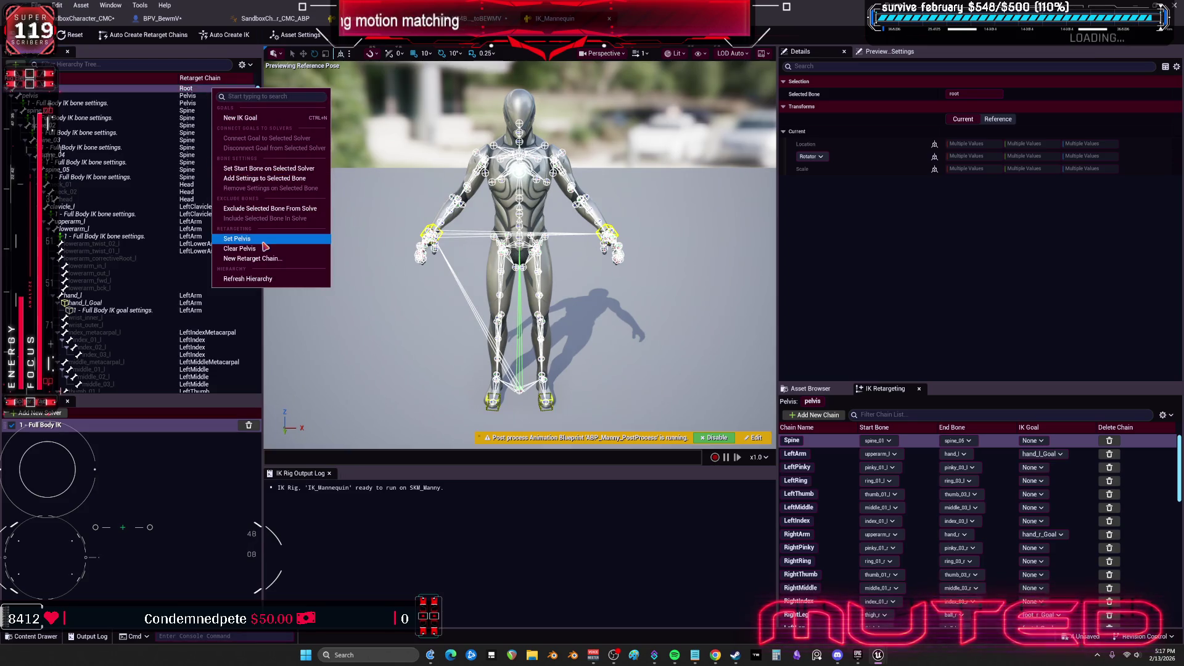
left_click(271, 168)
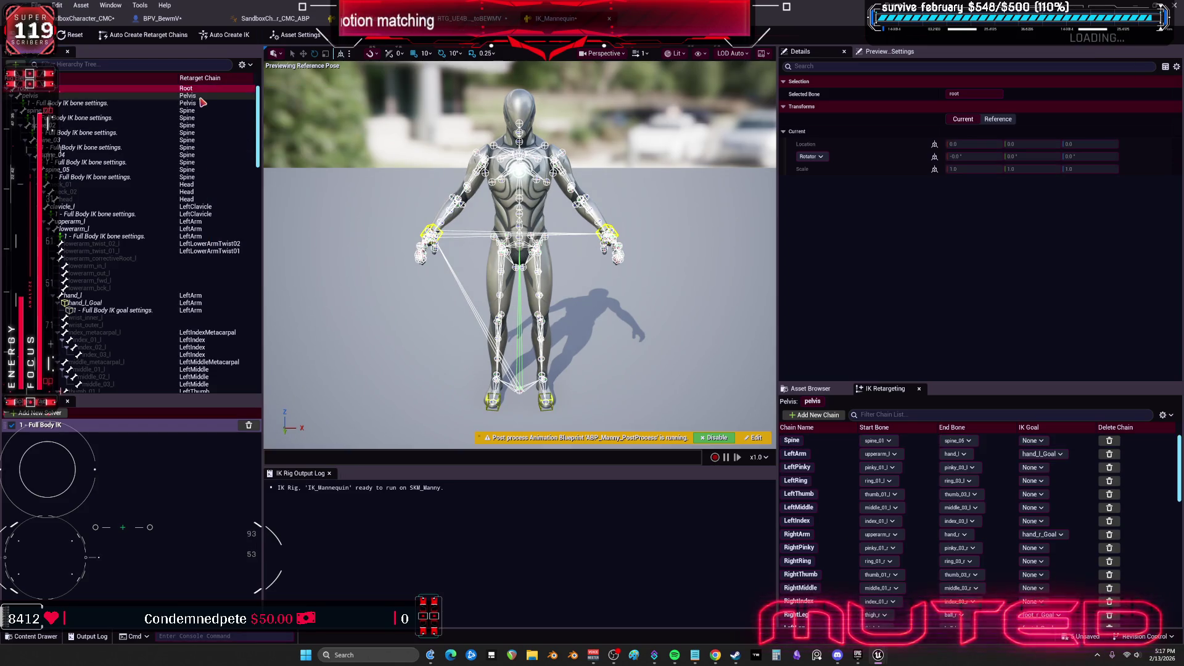
right_click(202, 99)
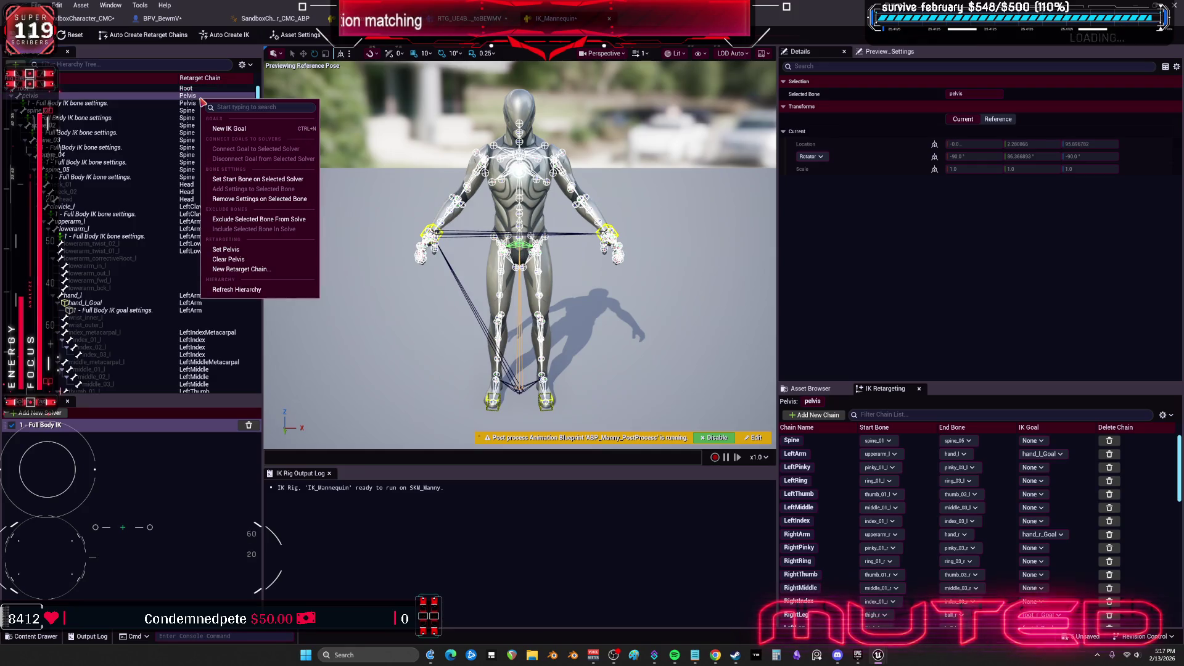
left_click(234, 250)
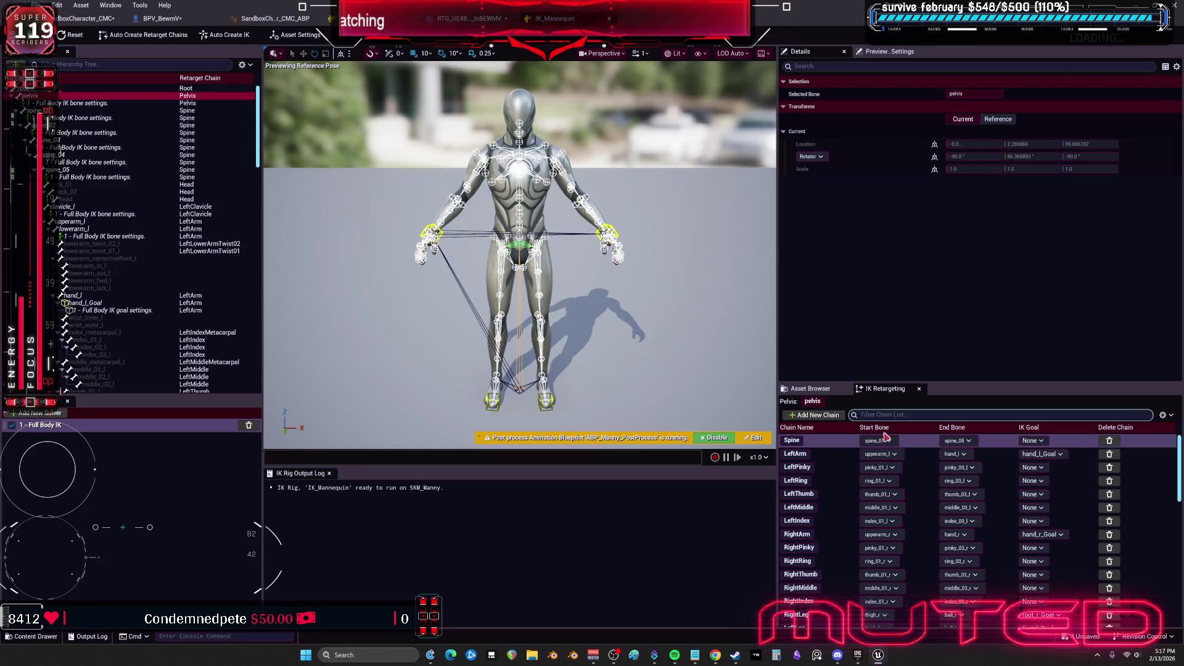
Delete the twist and metacarpal chains, including RightIndexMetacarpal and RightMiddleMetacarpal
scroll(1012, 506, "down", 10)
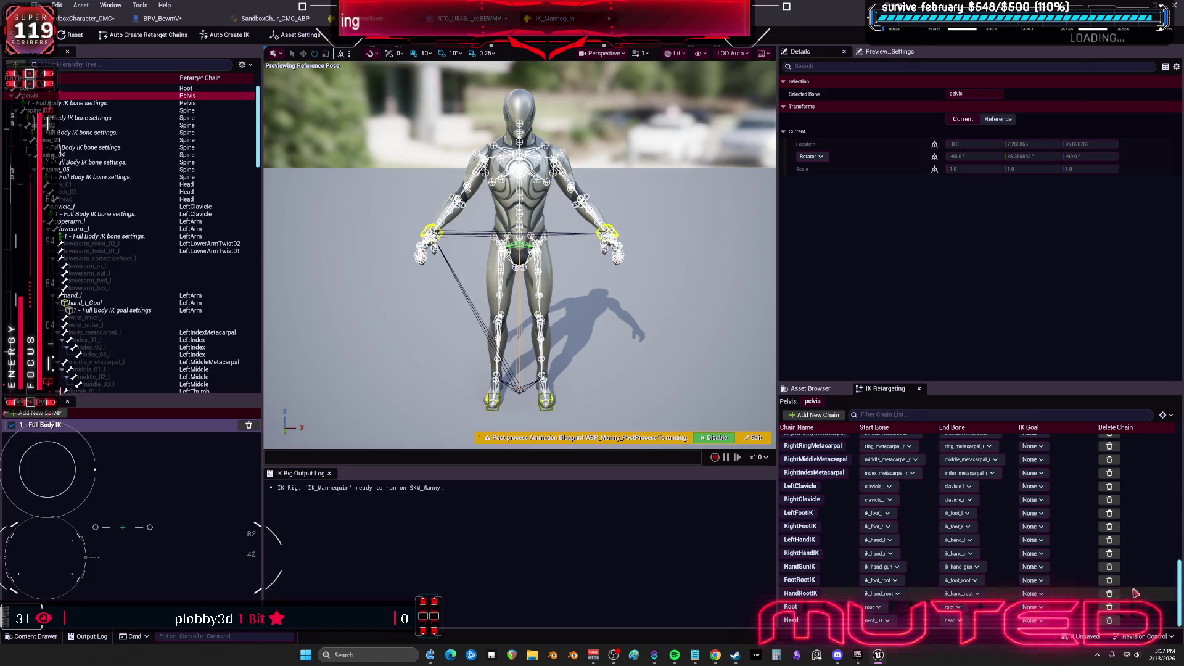
scroll(994, 566, "up", 5)
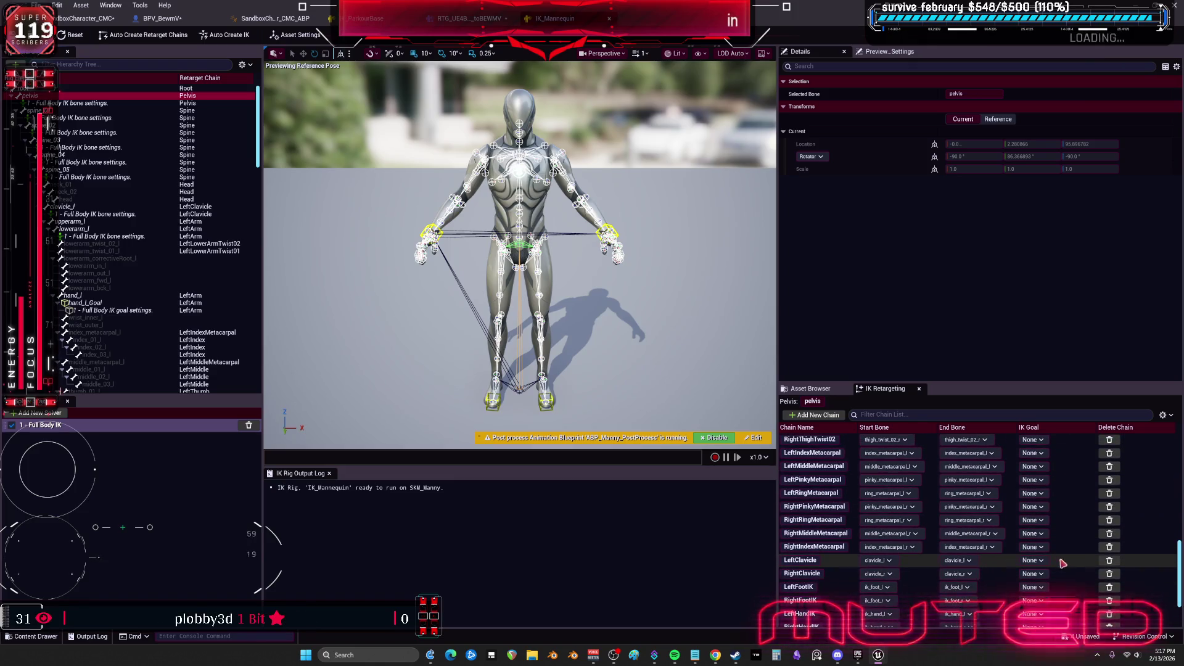
left_click(1113, 548)
scroll(1110, 489, "up", 4)
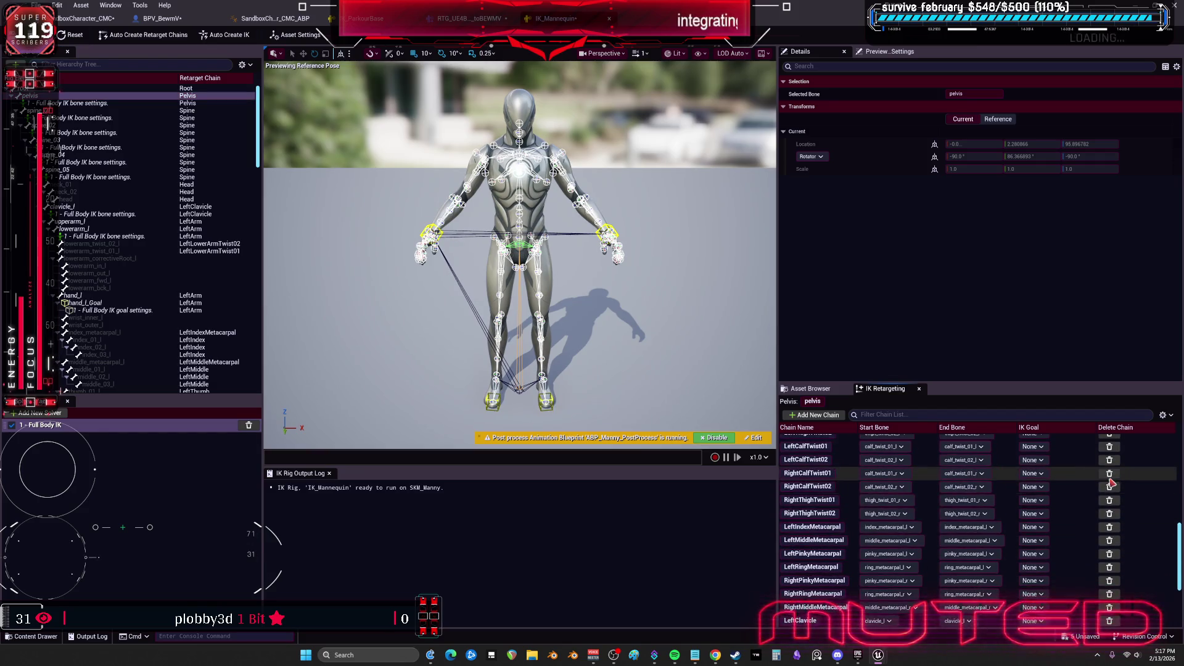
scroll(1110, 491, "up", 5)
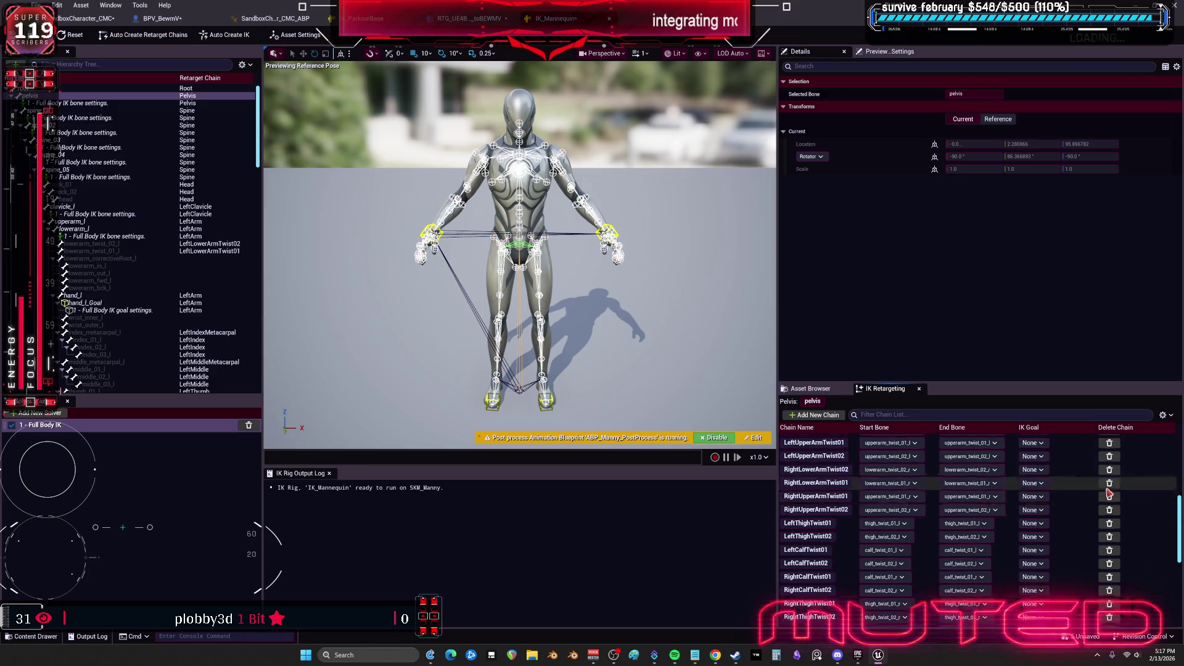
double_click(1111, 490)
double_click(1111, 490)
left_click(1111, 490)
double_click(1111, 490)
double_click(1111, 490)
left_click(1111, 490)
double_click(1111, 491)
left_click(1111, 490)
double_click(1111, 490)
left_click(1111, 490)
double_click(1111, 491)
left_click(1111, 491)
double_click(1111, 490)
left_click(1111, 491)
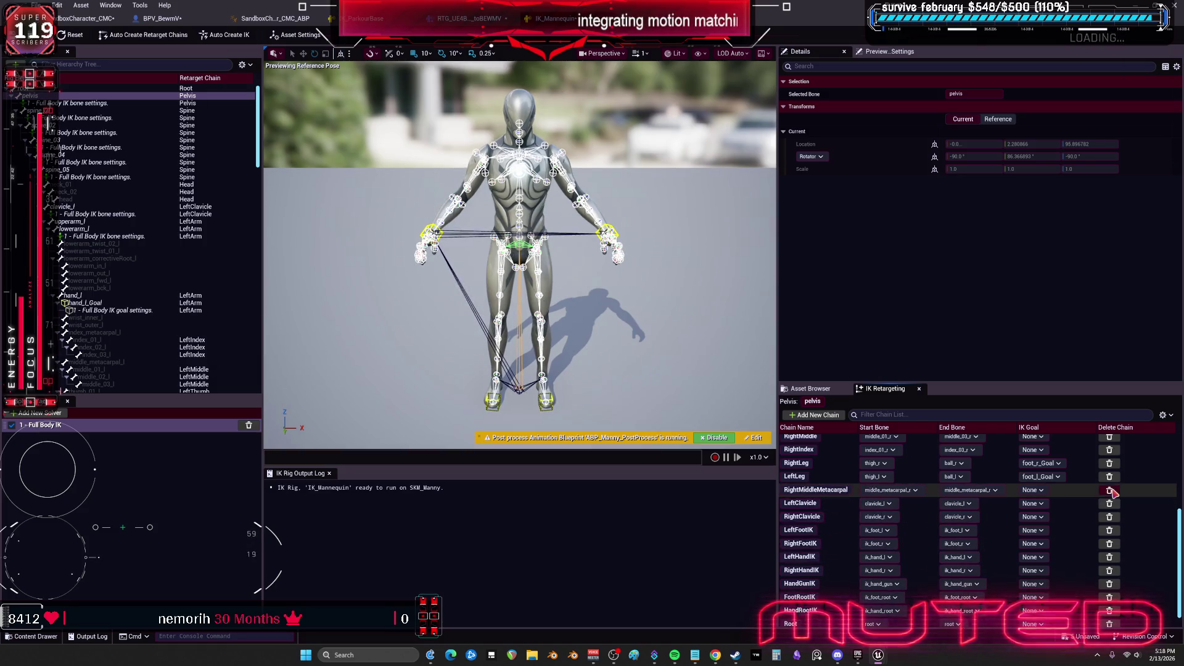
left_click(1111, 491)
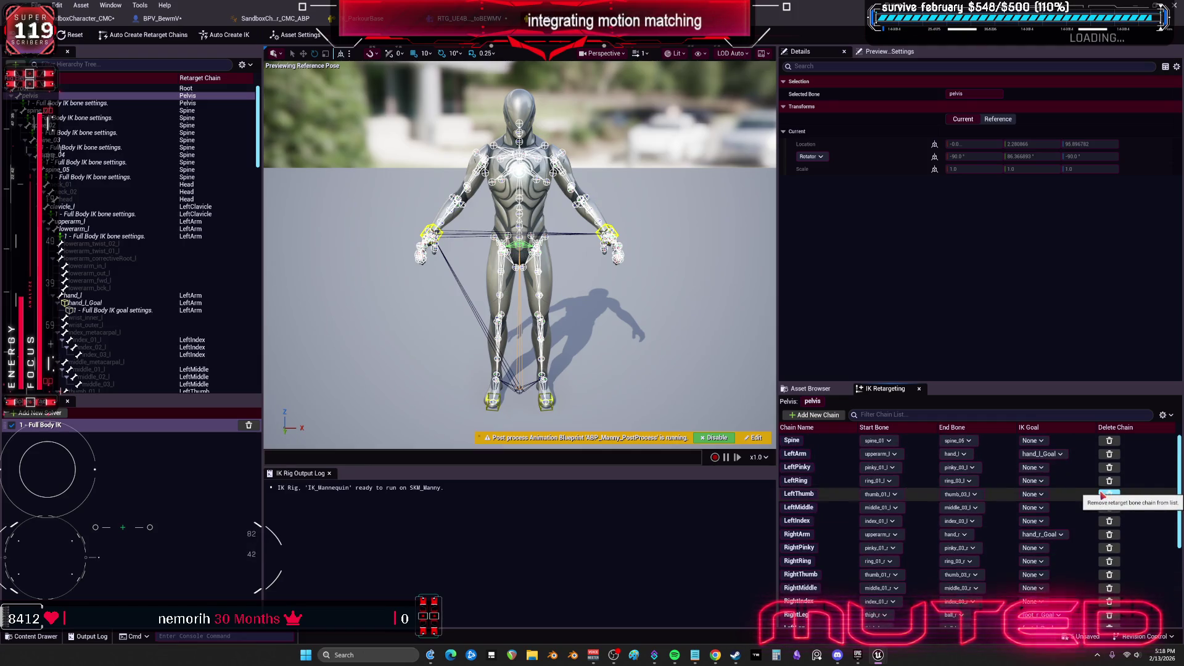
Delete the LeftFootIK, HandGunIK, RightHandIK, LeftHandIK, RightFootIK and HandRootIK chains
scroll(1103, 499, "down", 5)
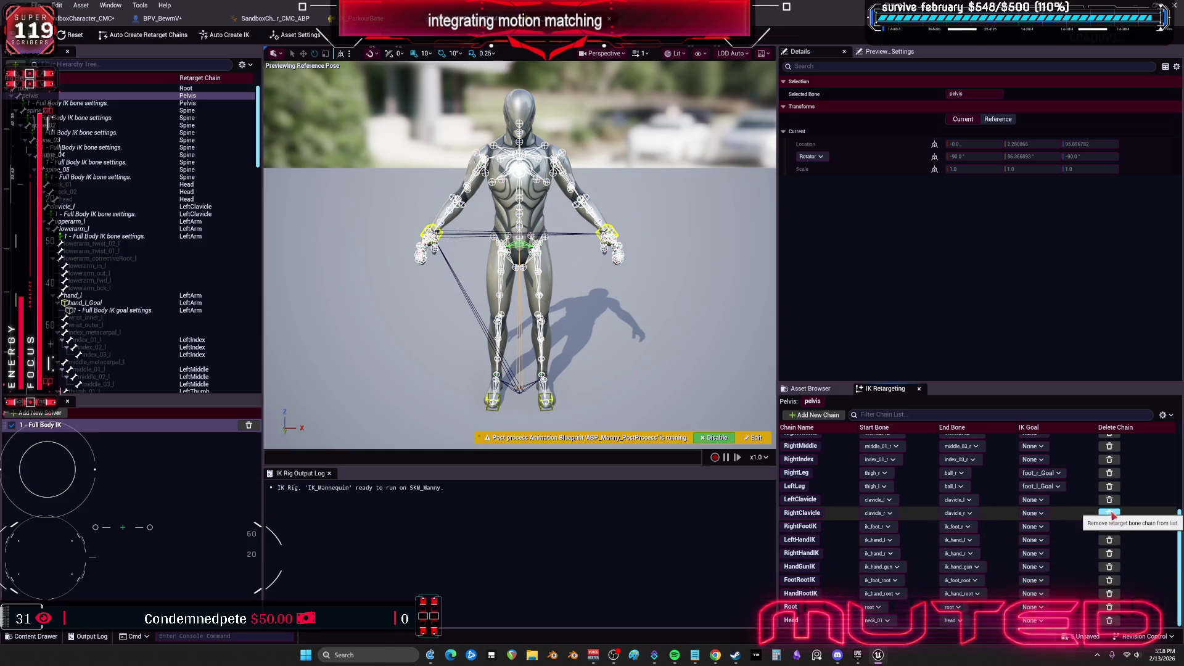
left_click(1110, 514)
left_click(1110, 580)
left_click(1110, 580)
left_click(1110, 581)
left_click(1110, 581)
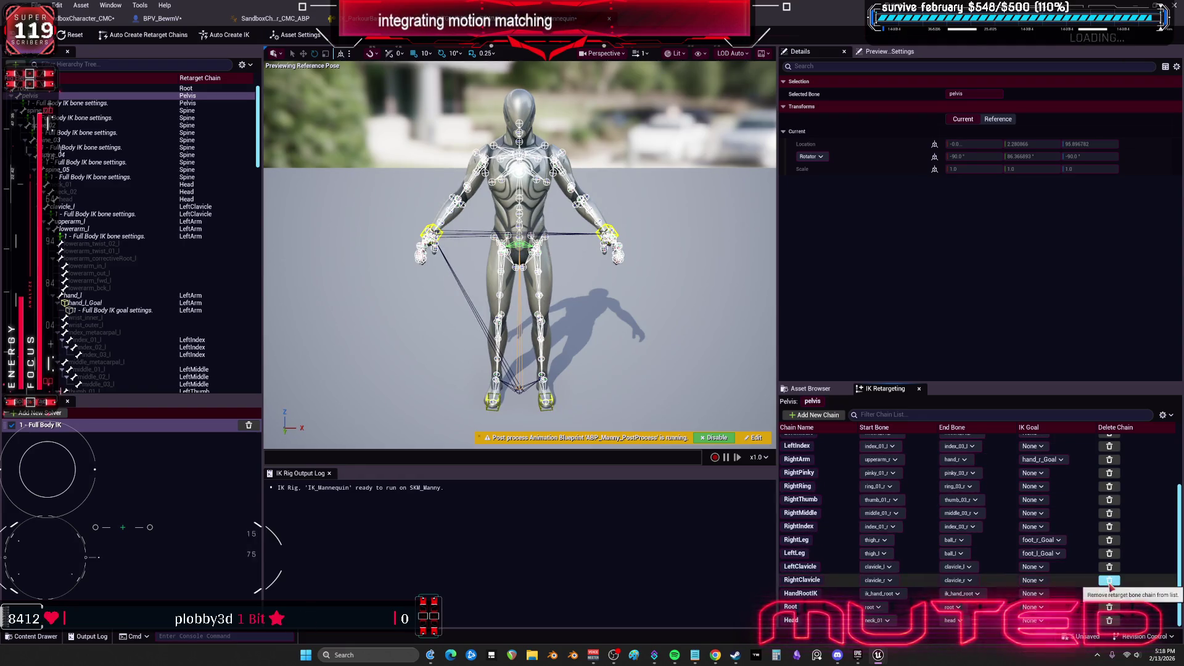
left_click(1110, 594)
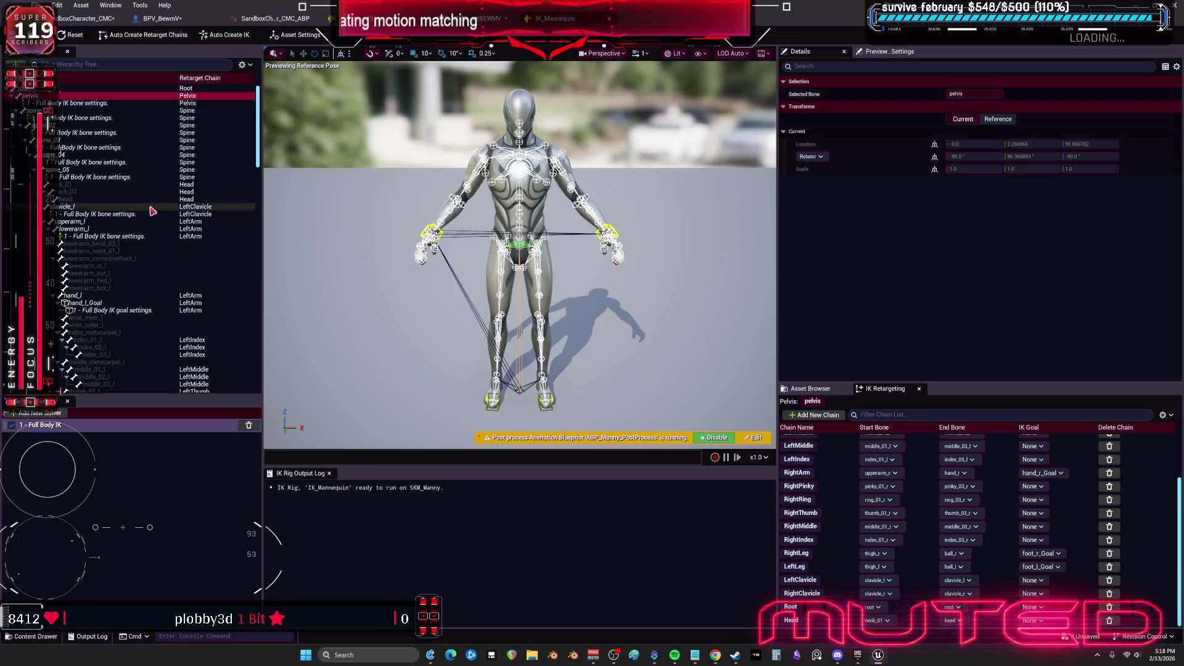
Edit the Chain Depth of the left and right foot Full Body IK goals
scroll(135, 269, "down", 10)
scroll(136, 271, "down", 10)
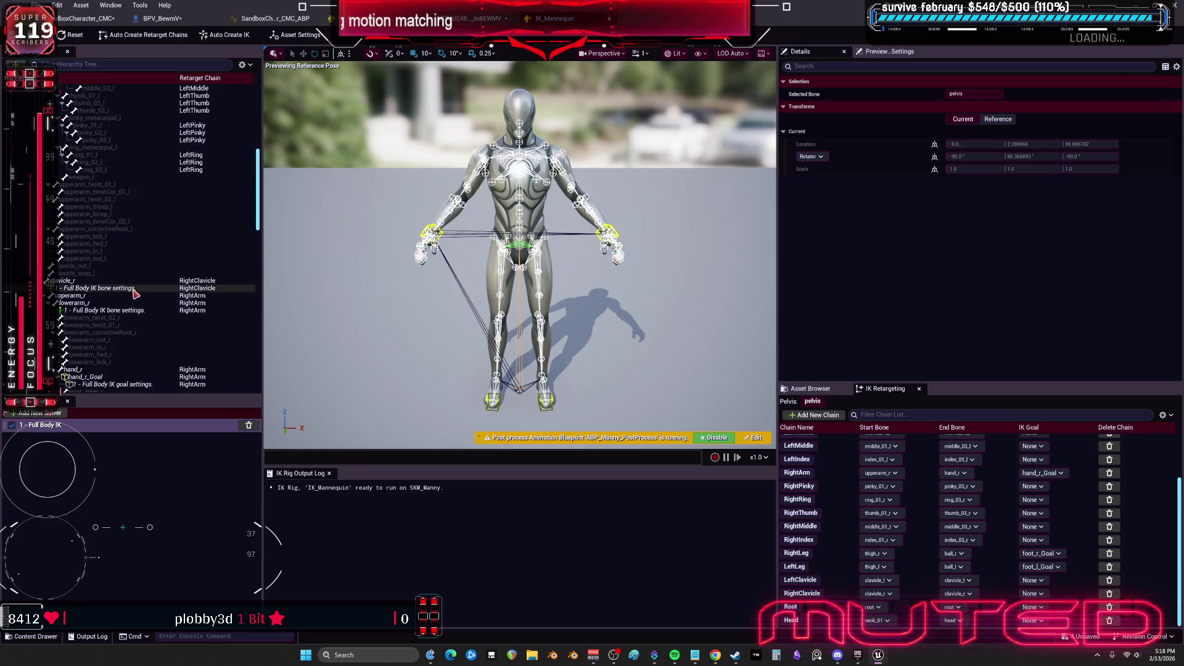
scroll(142, 288, "down", 10)
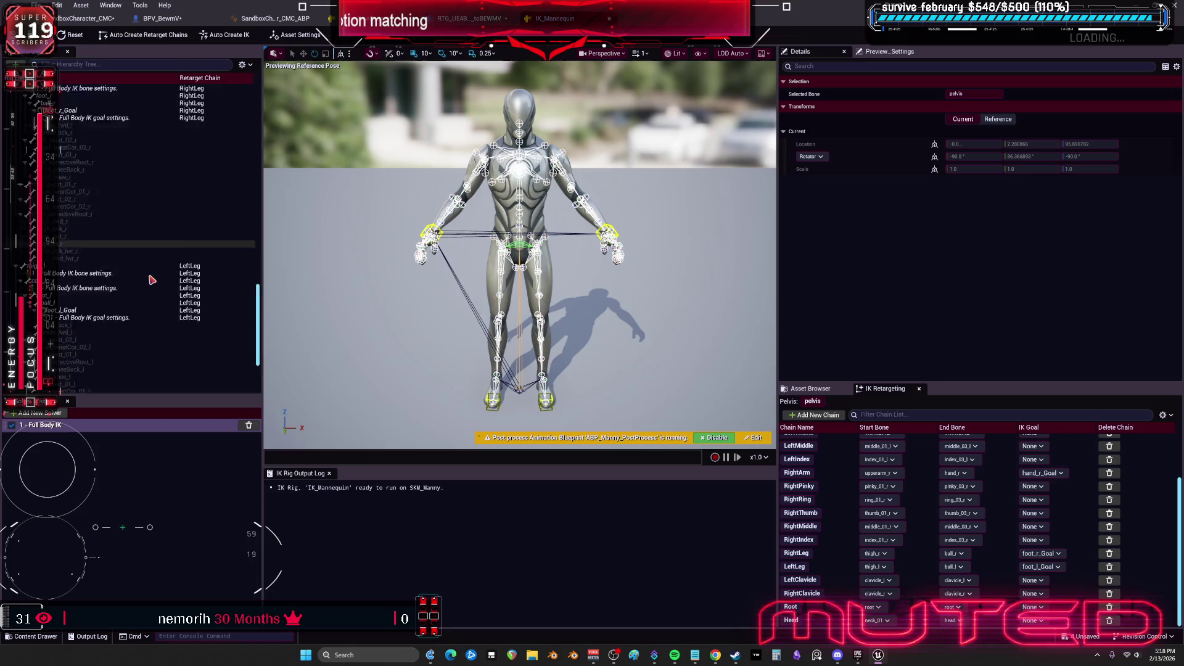
left_click(88, 245)
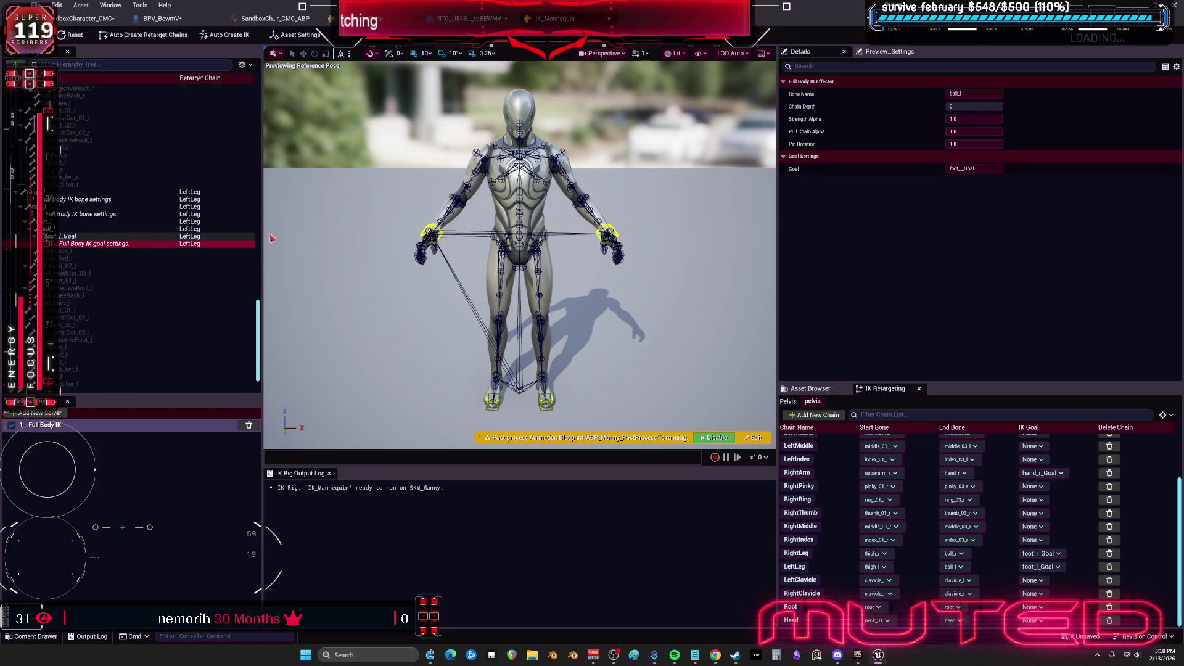
left_click(967, 107)
type("3")
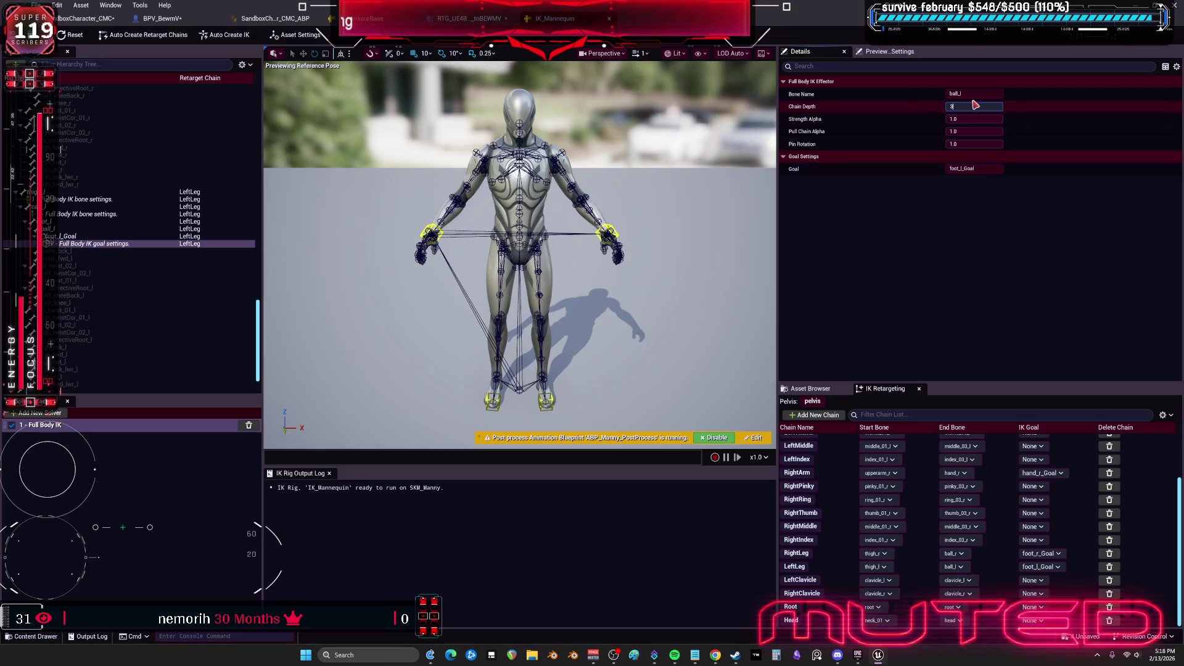
scroll(154, 204, "up", 5)
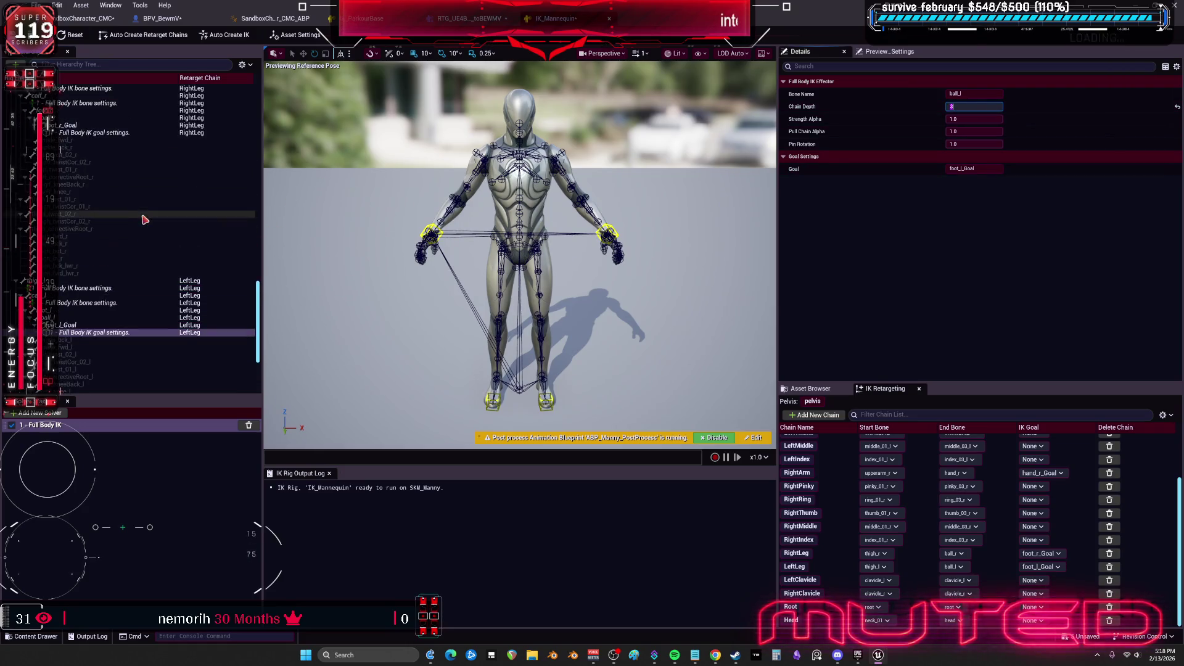
left_click(107, 238)
left_click(995, 105)
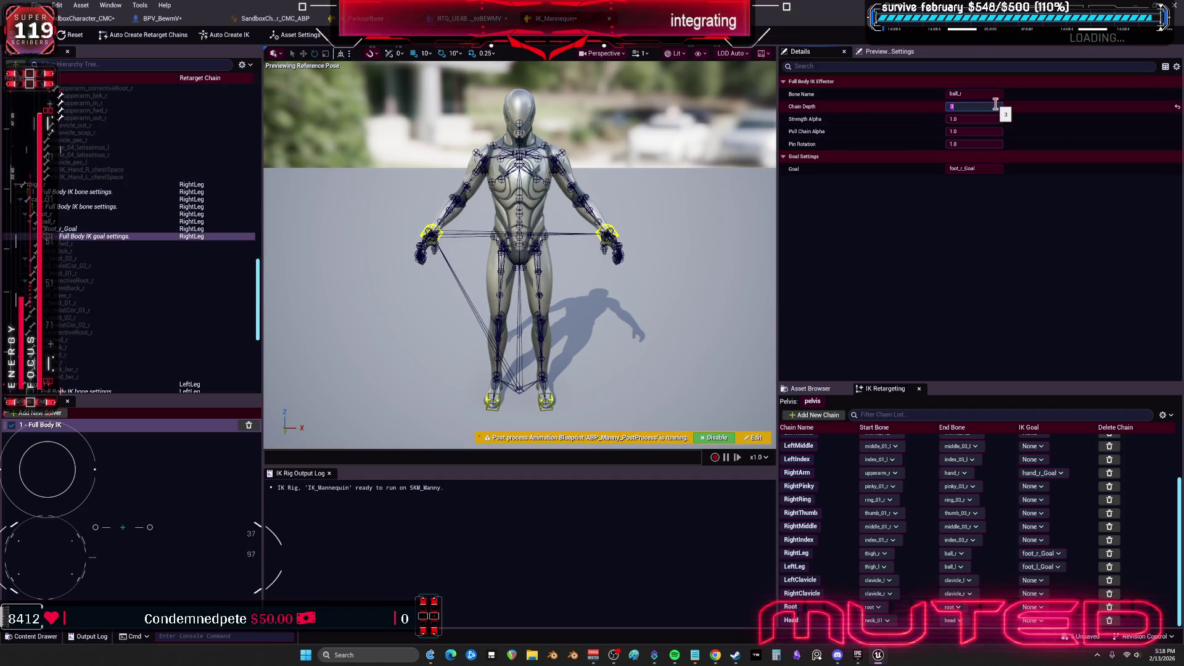
Set the right hand goal's Chain Depth to 2 and select the left hand goal
scroll(185, 234, "up", 10)
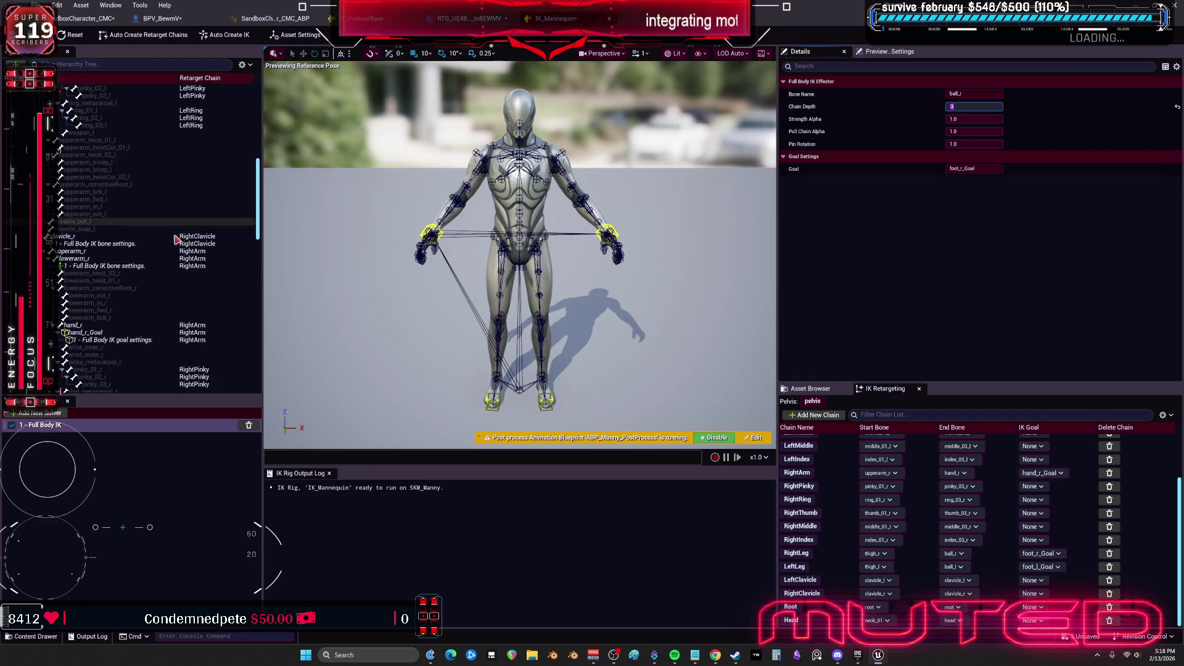
left_click(184, 340)
left_click(986, 106)
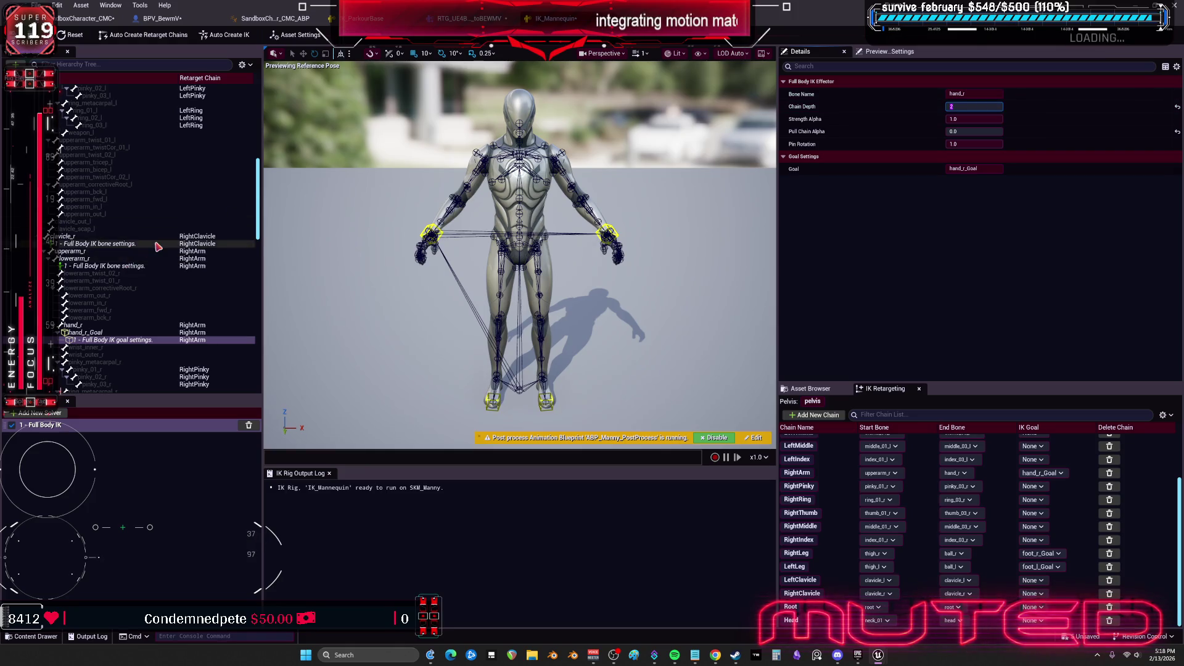
scroll(147, 243, "up", 10)
scroll(147, 243, "down", 10)
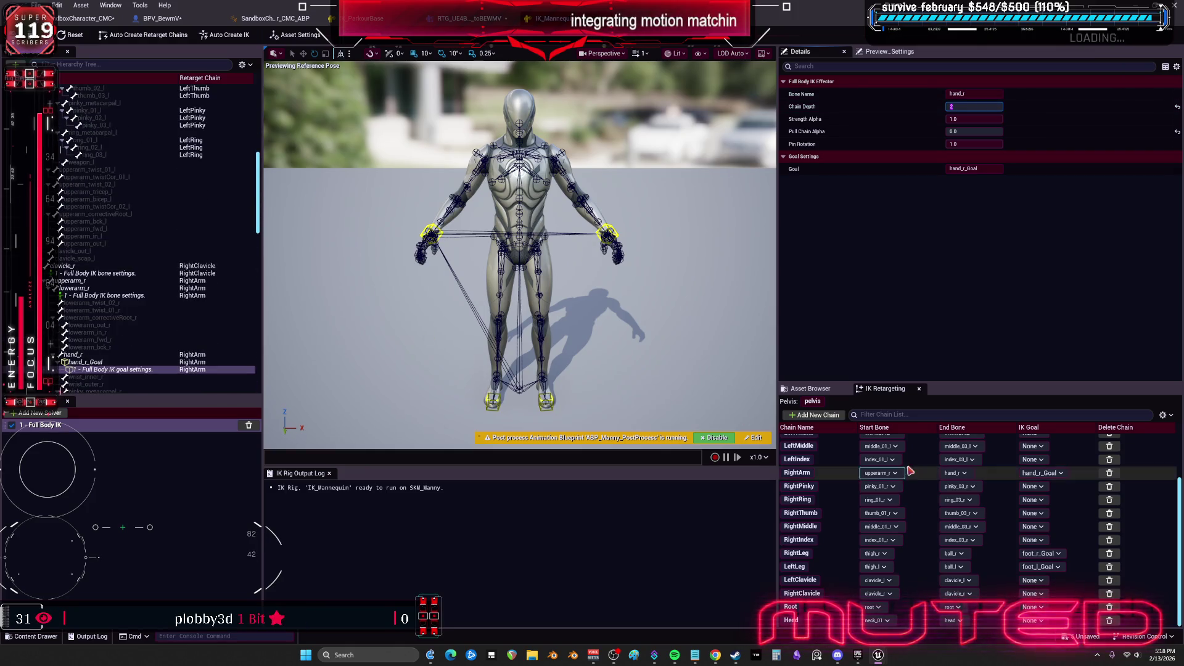
scroll(845, 505, "up", 3)
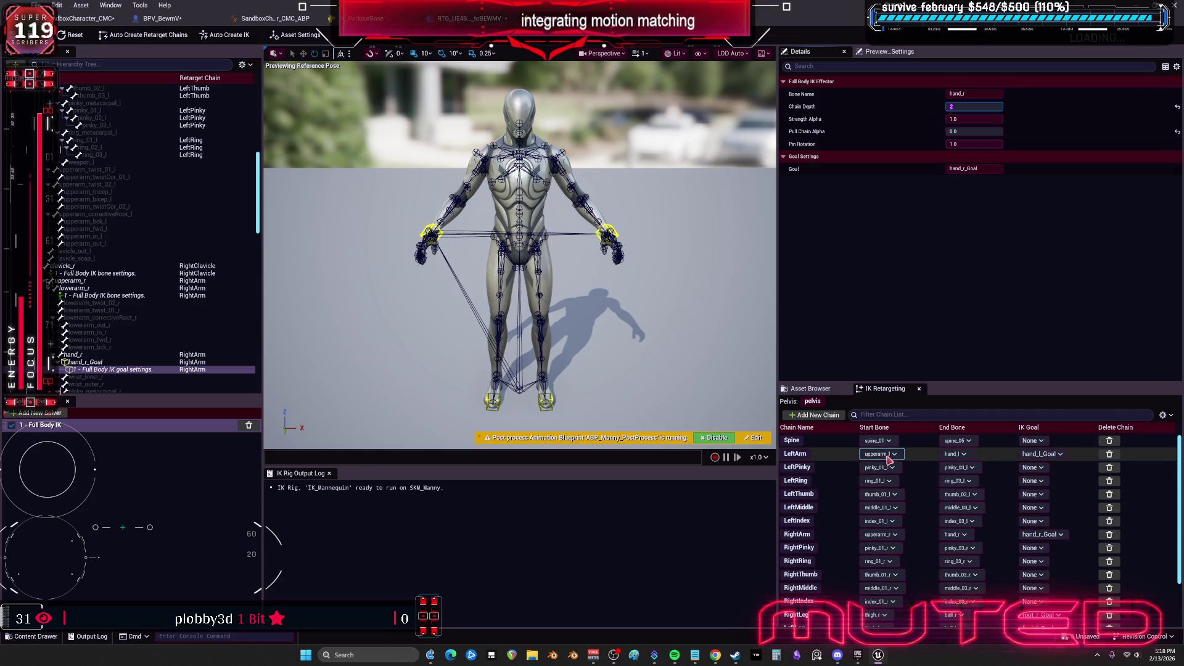
scroll(196, 235, "up", 10)
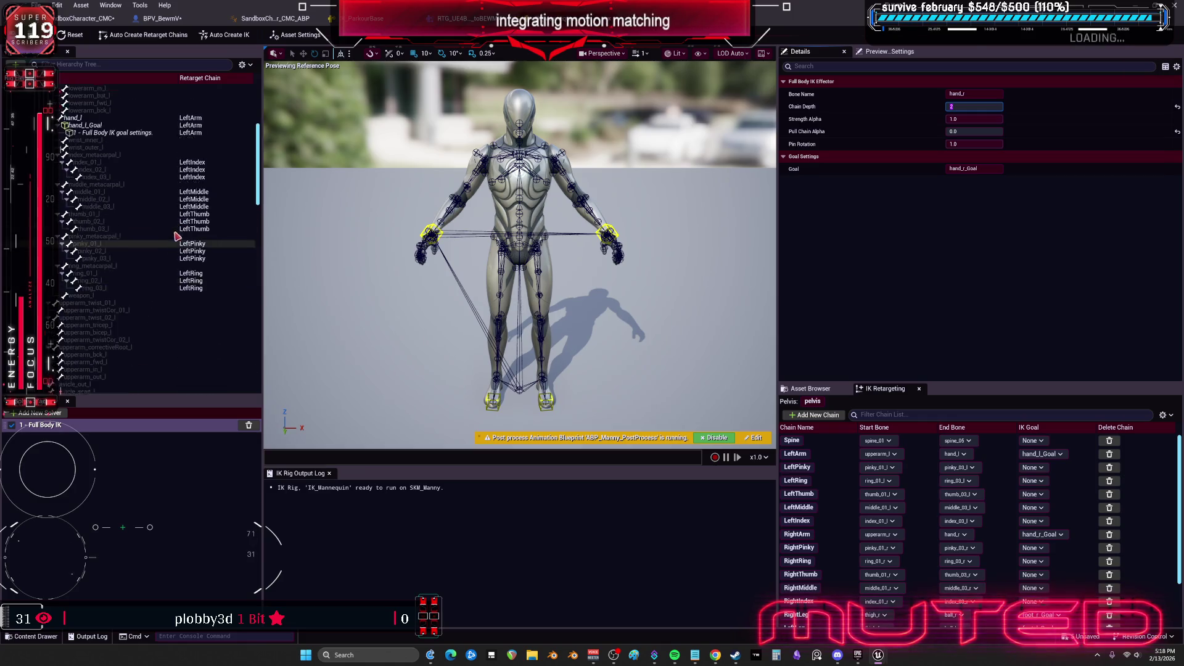
left_click(196, 221)
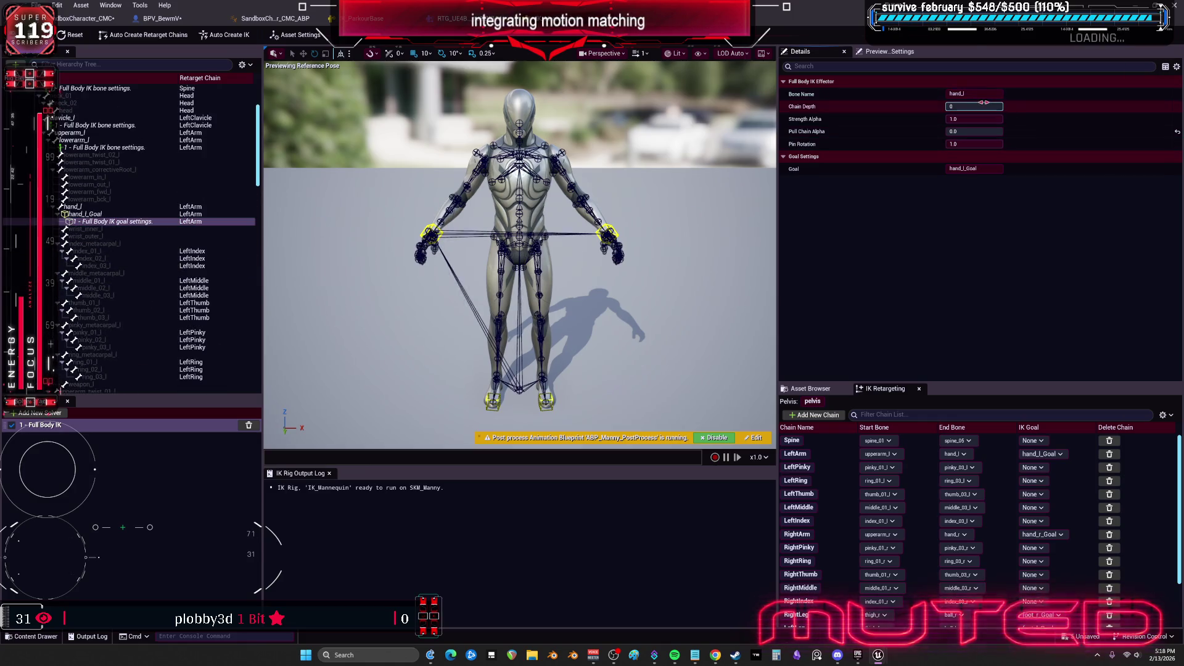
Commit the left hand goal's Chain Depth of 2 and return to the IK Retargeter
key("Return")
key("alt+Tab")
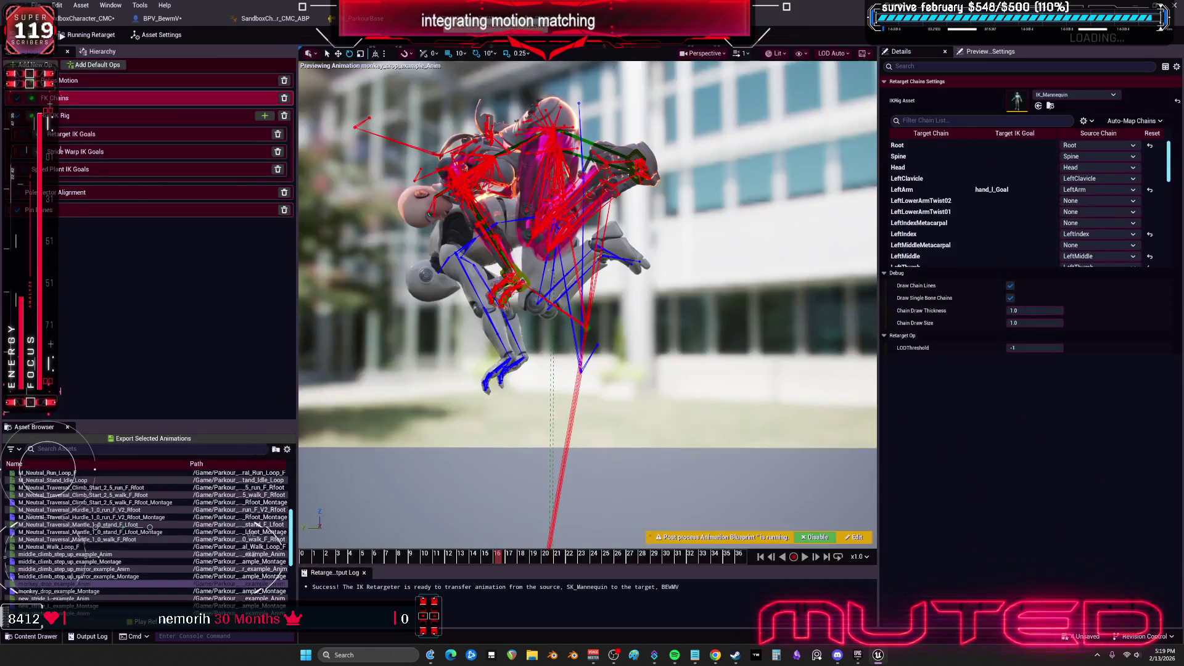
left_click_drag(544, 223, 596, 546)
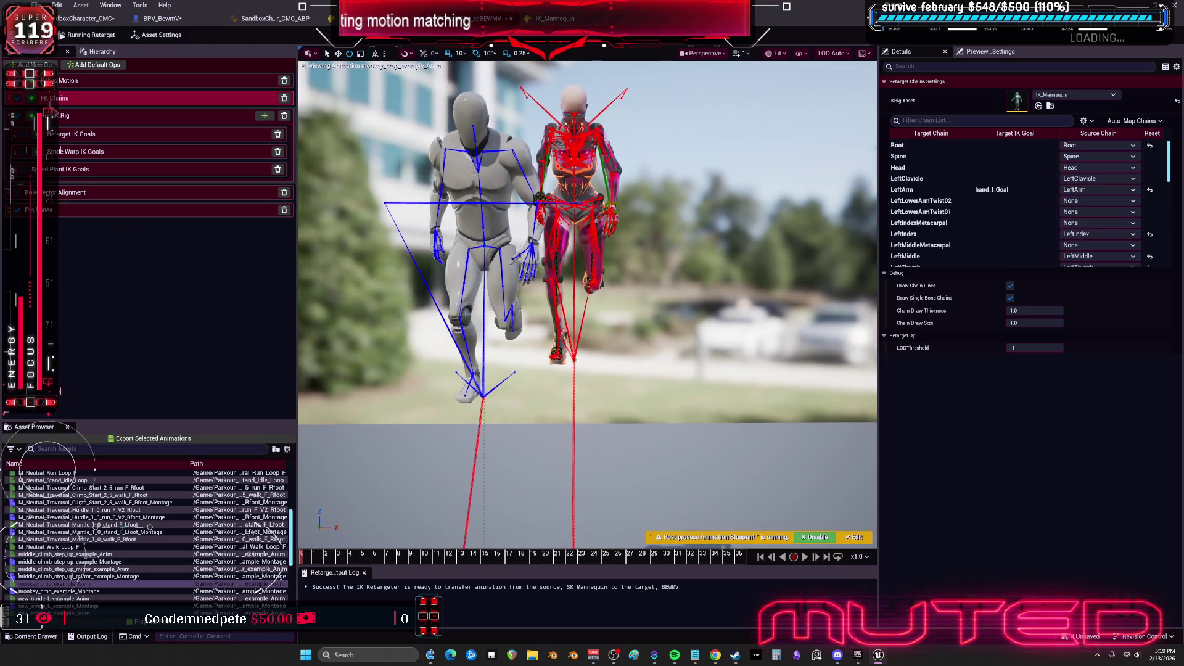
Preview ThirdPersonWalk at x0.5 speed with the Pelvis Motion settings shown
left_click(101, 82)
scroll(99, 555, "down", 2)
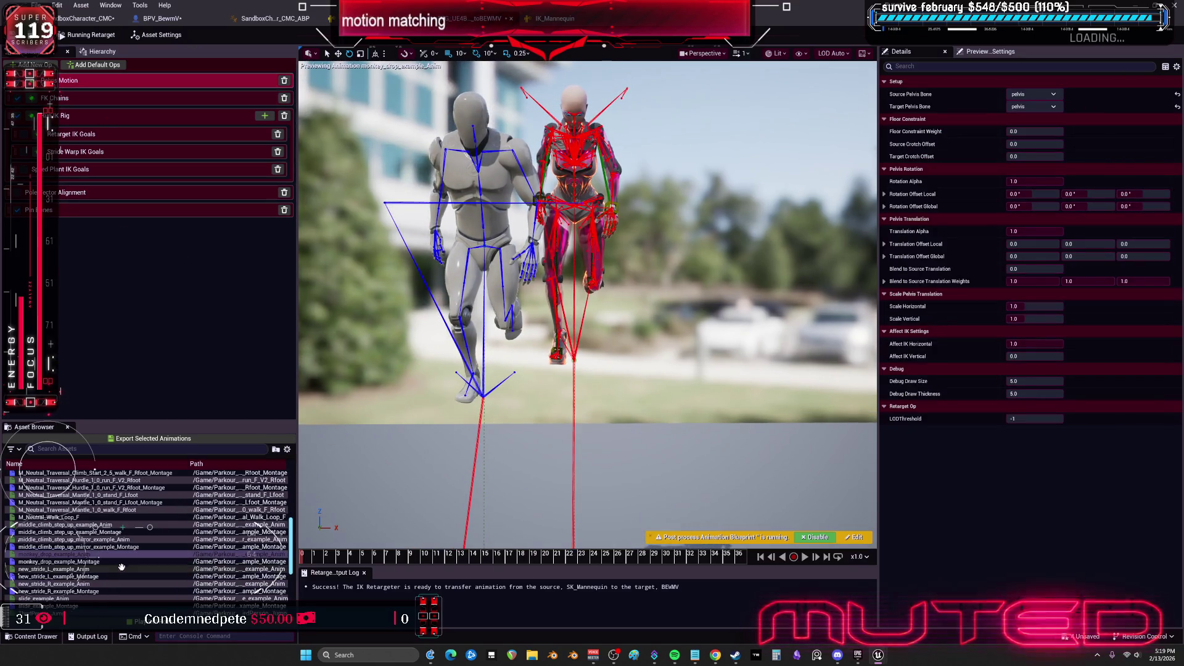
scroll(98, 576, "down", 5)
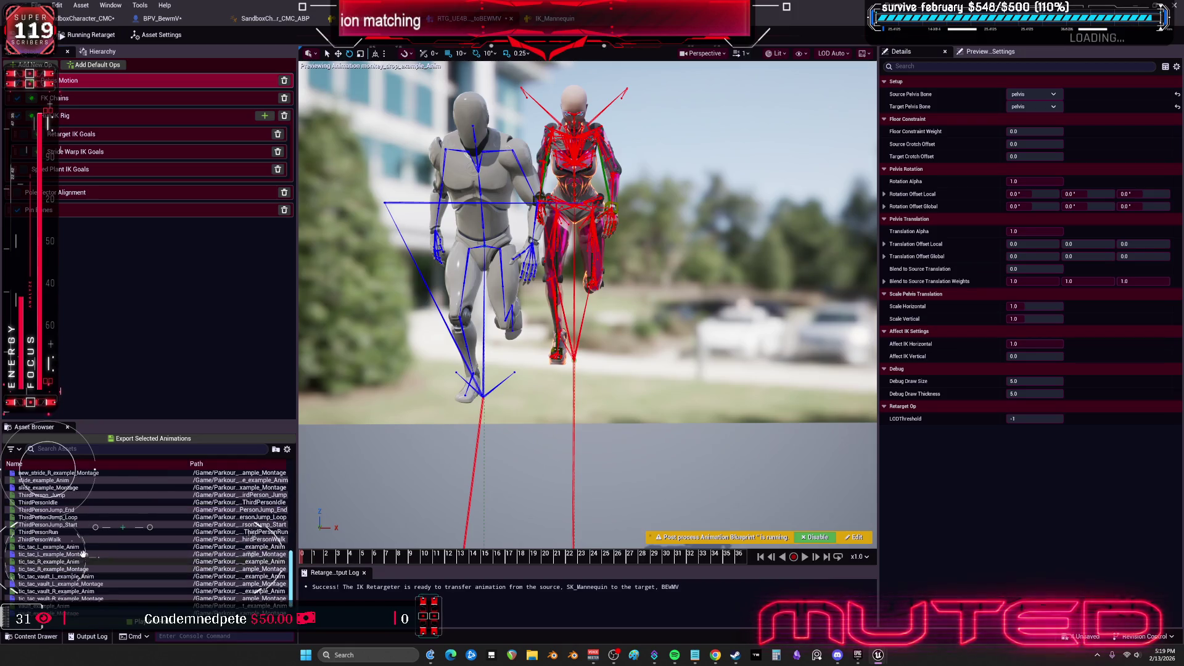
left_click(71, 539)
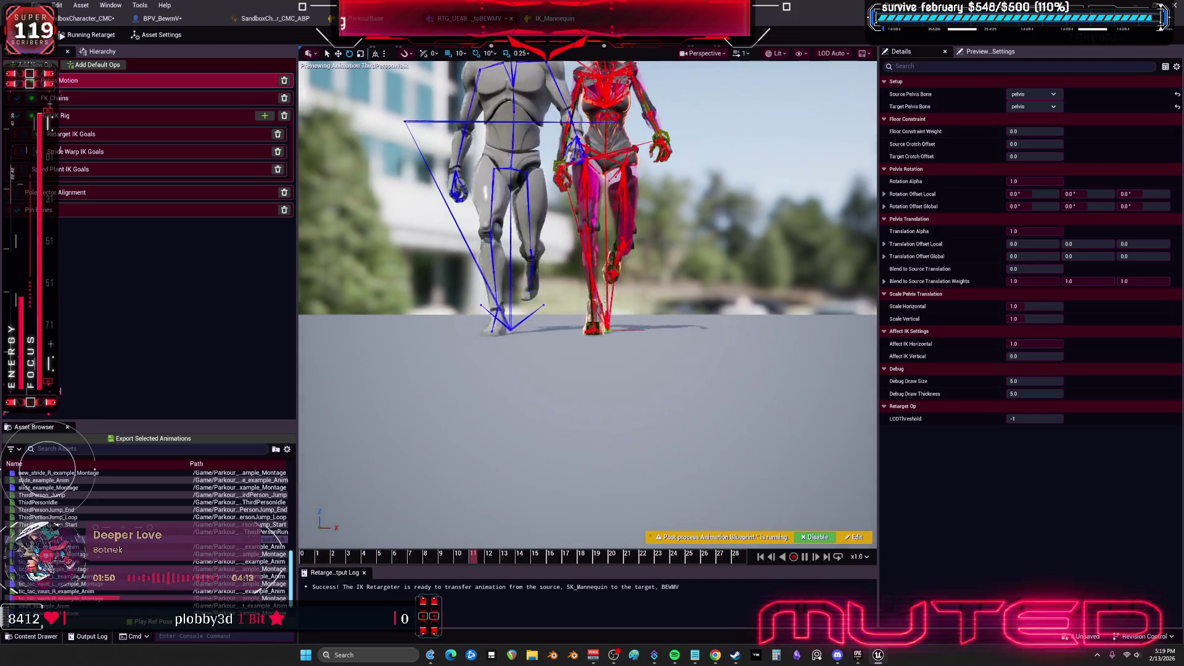
mouse_move(538, 335)
left_mouse_down()
mouse_move(456, 321)
mouse_move(551, 328)
left_mouse_up()
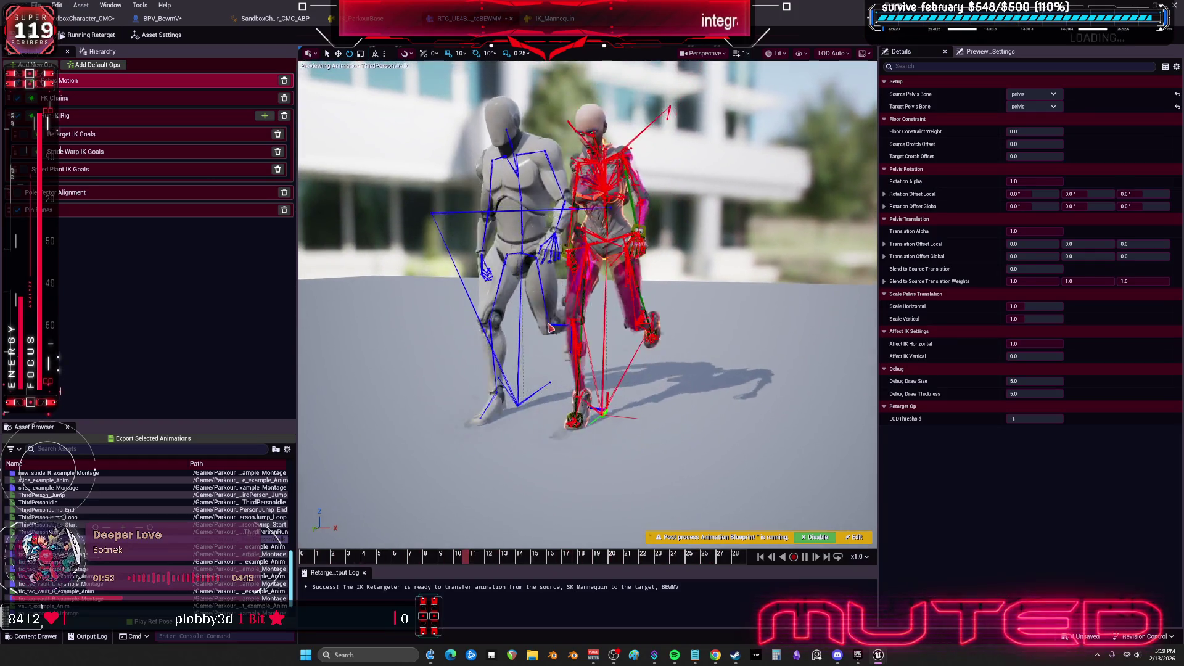
left_click(871, 555)
left_click(873, 467)
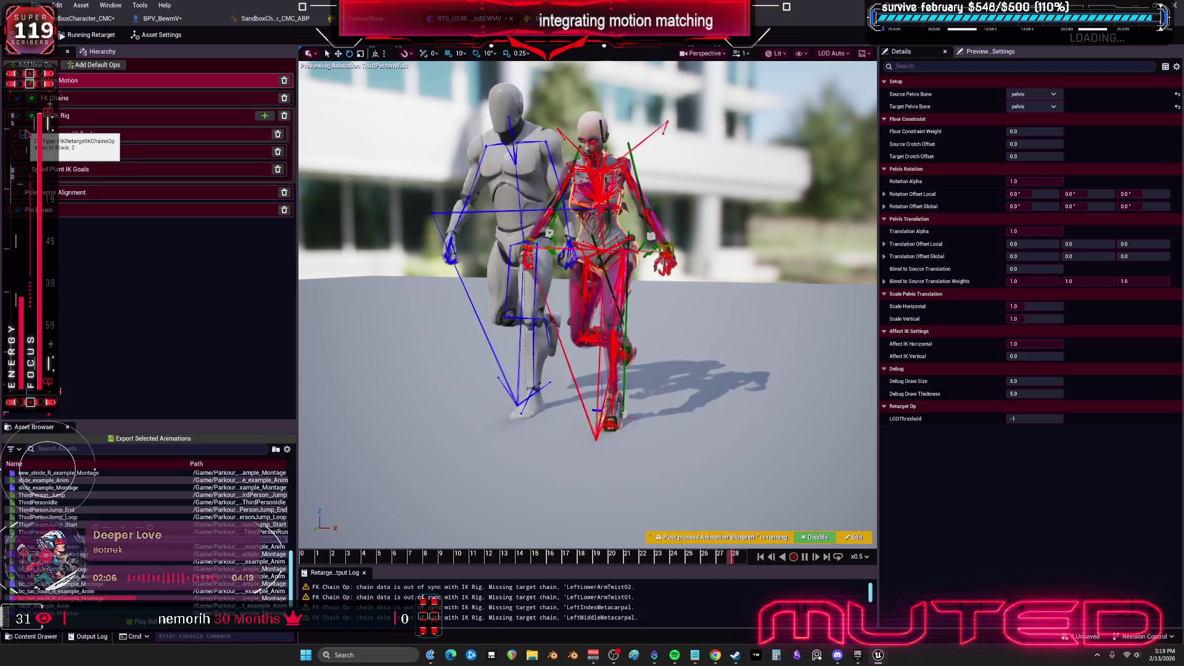
Reset the LeftArm IK goal's Scale Length extension from 1.1 back to 1.0
left_click(92, 133)
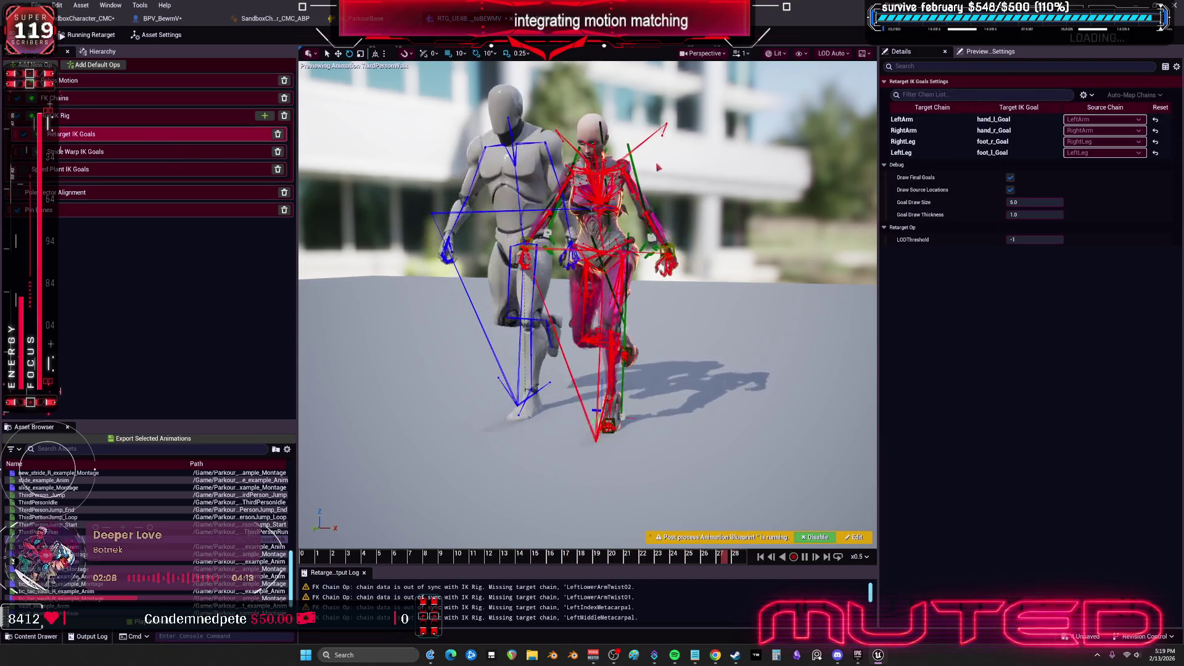
left_click(936, 120)
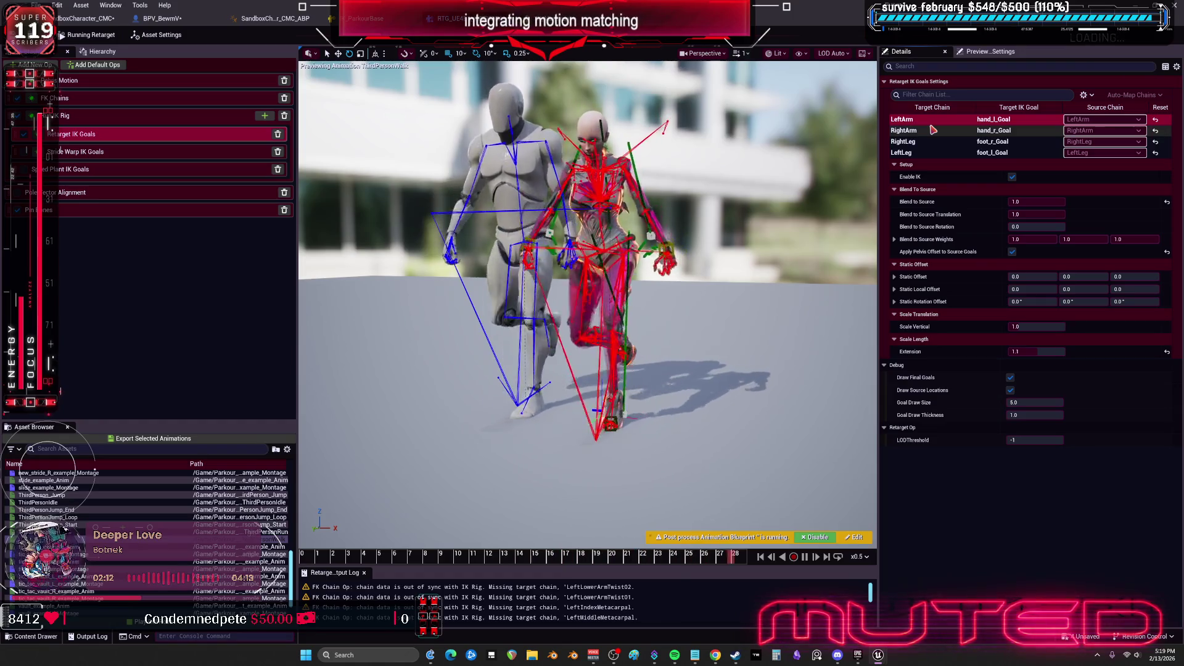
left_click(929, 130)
left_click(927, 142)
left_click(926, 153)
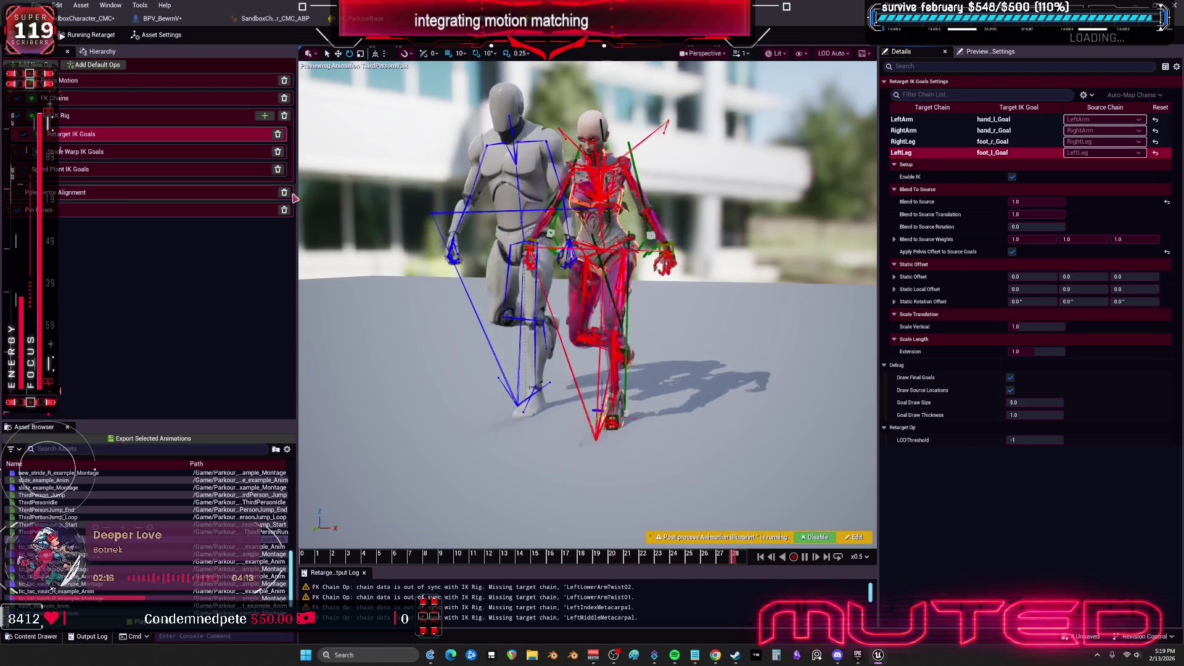
left_click(919, 142)
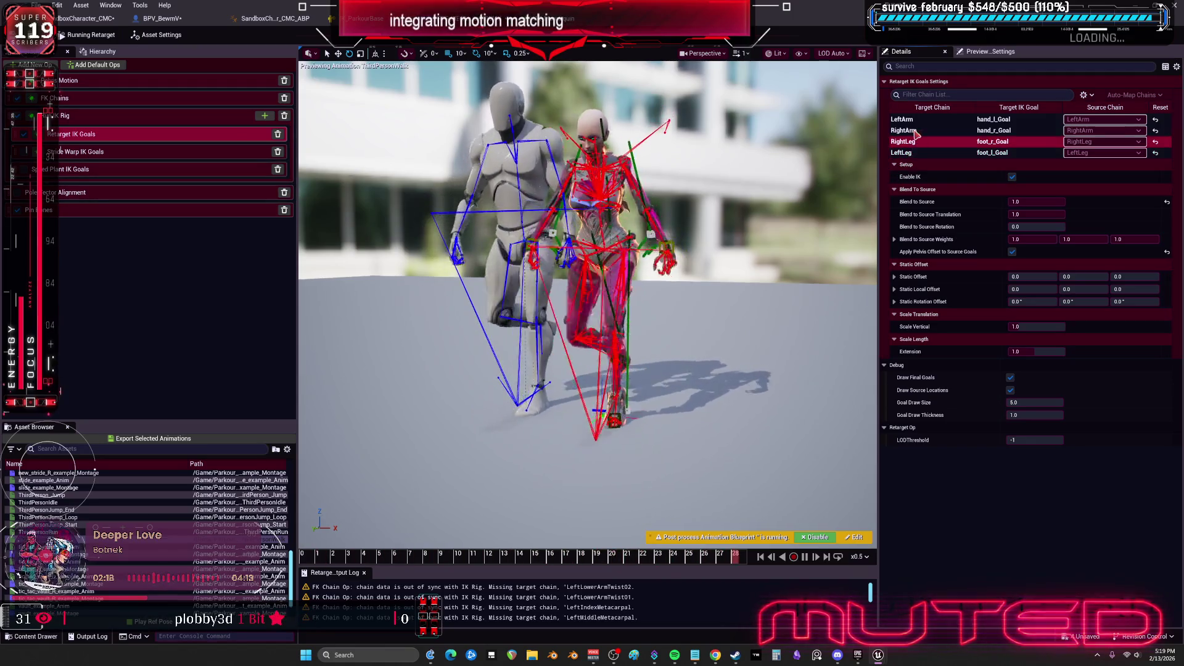
left_click(920, 130)
left_click(919, 120)
left_click(1167, 352)
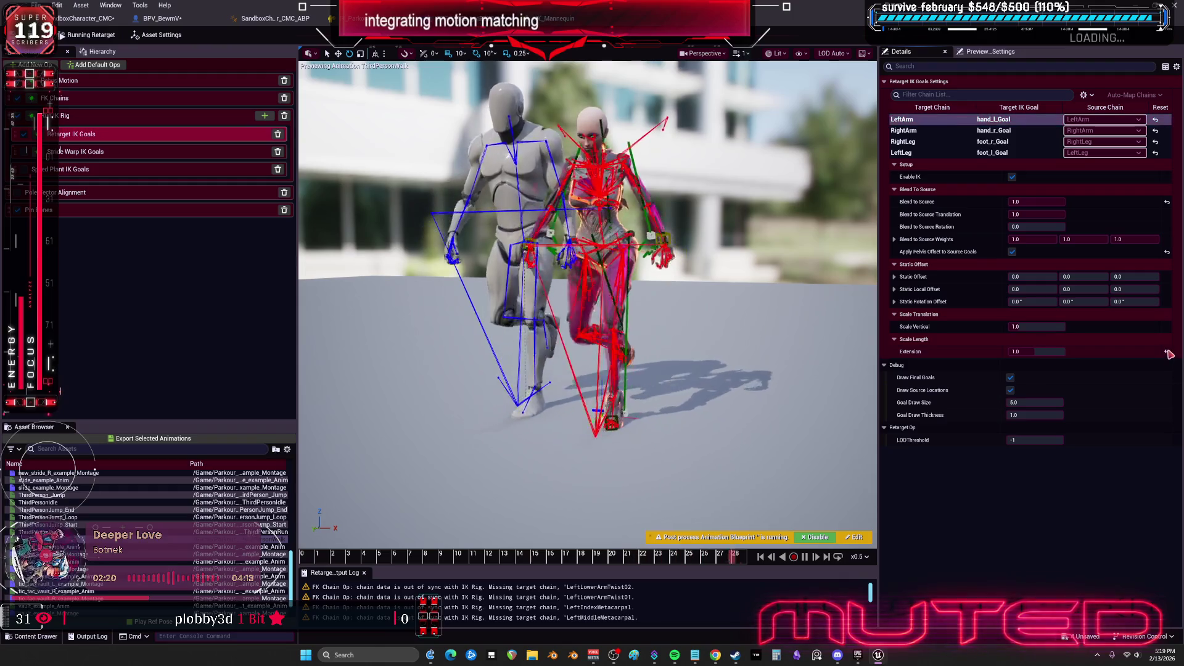
Review the RightArm IK goal and Speed Plant settings, then show the asset settings
left_click(948, 131)
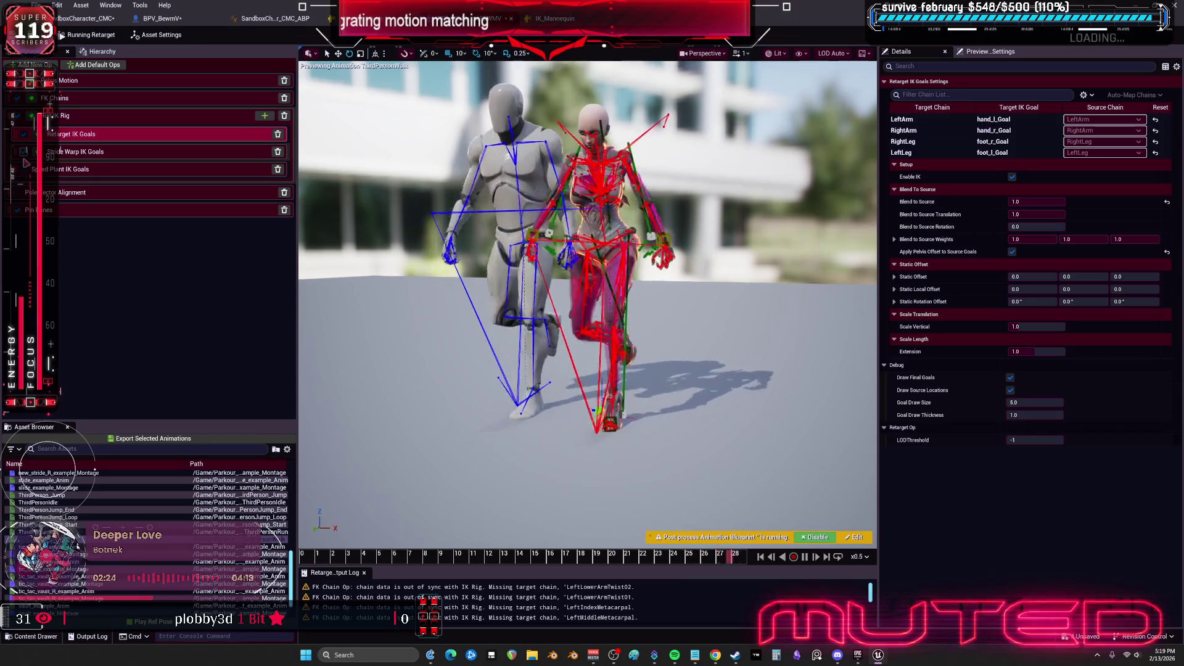
left_click(24, 170)
left_click(126, 299)
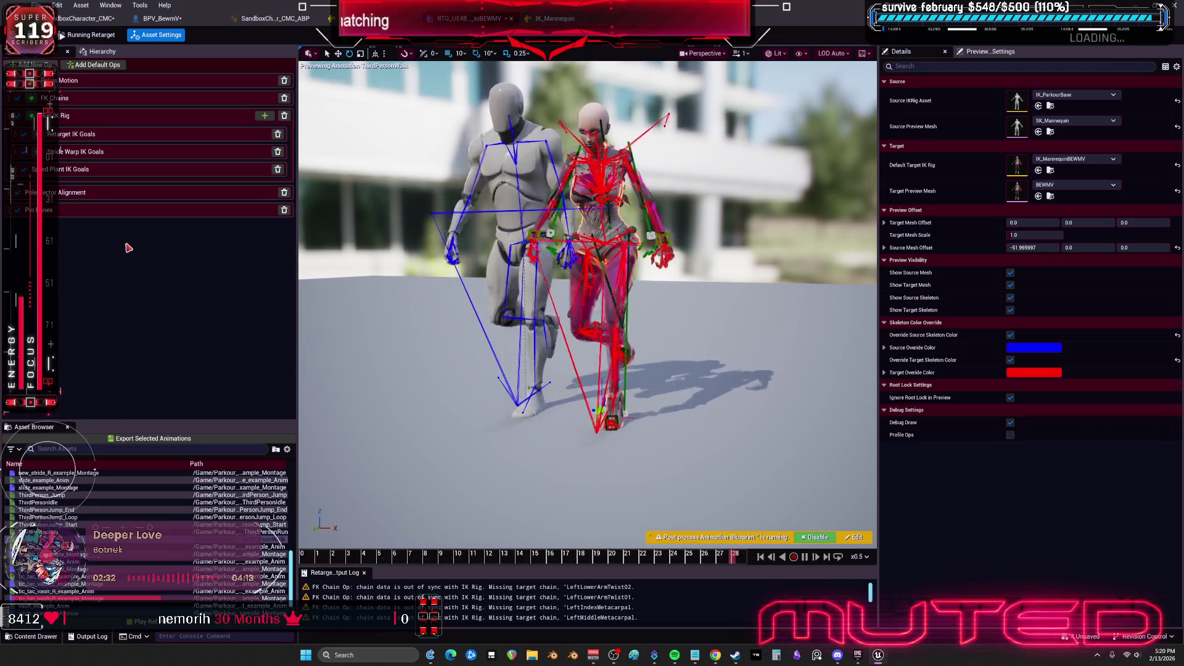
Preview ThirdPersonJump_Start, enlarge the retarget log, and auto-map all chains by exact name
left_click(60, 525)
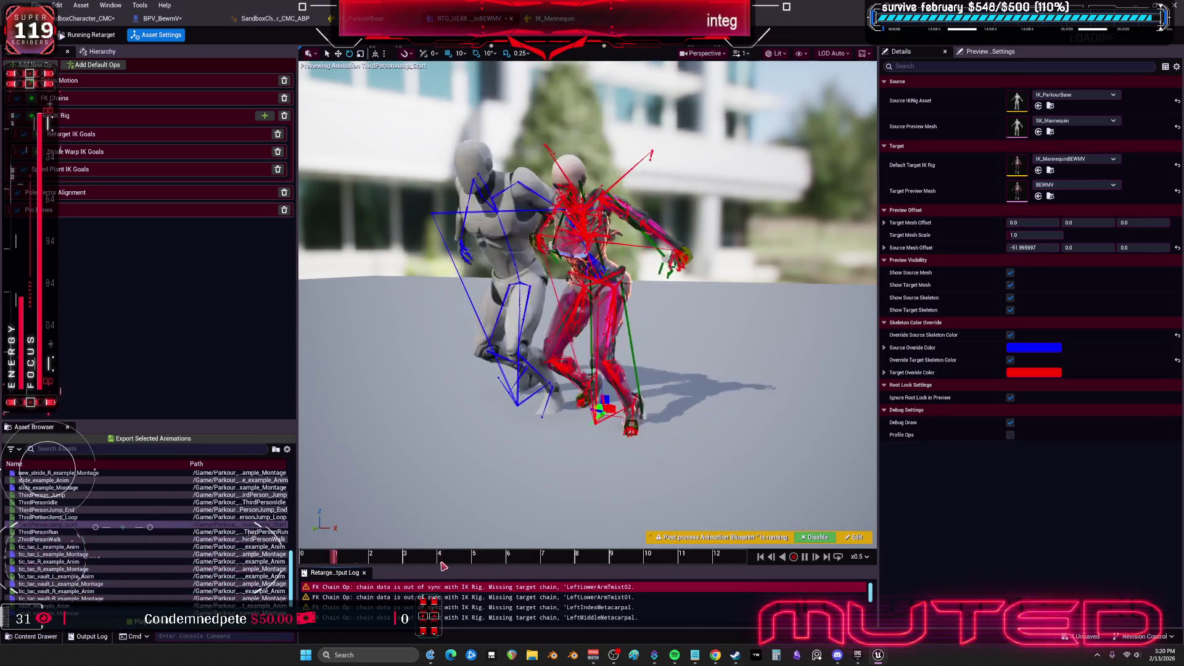
mouse_move(586, 565)
left_mouse_down()
mouse_move(586, 214)
mouse_move(586, 579)
left_mouse_up()
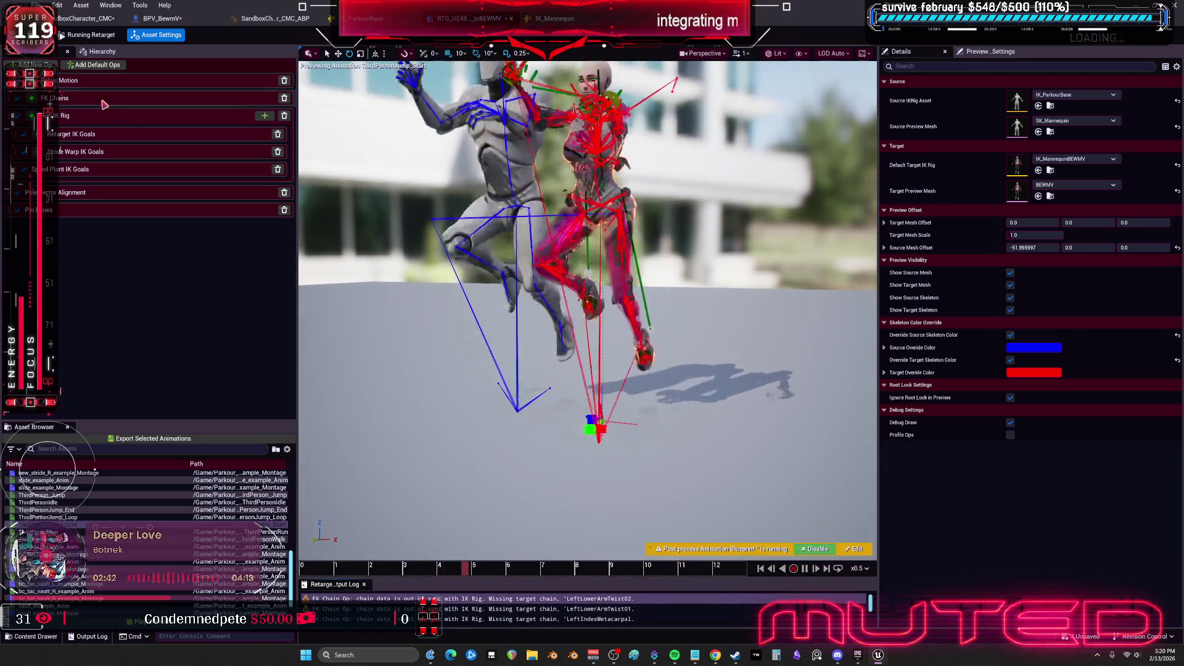
left_click(104, 101)
left_click(1155, 122)
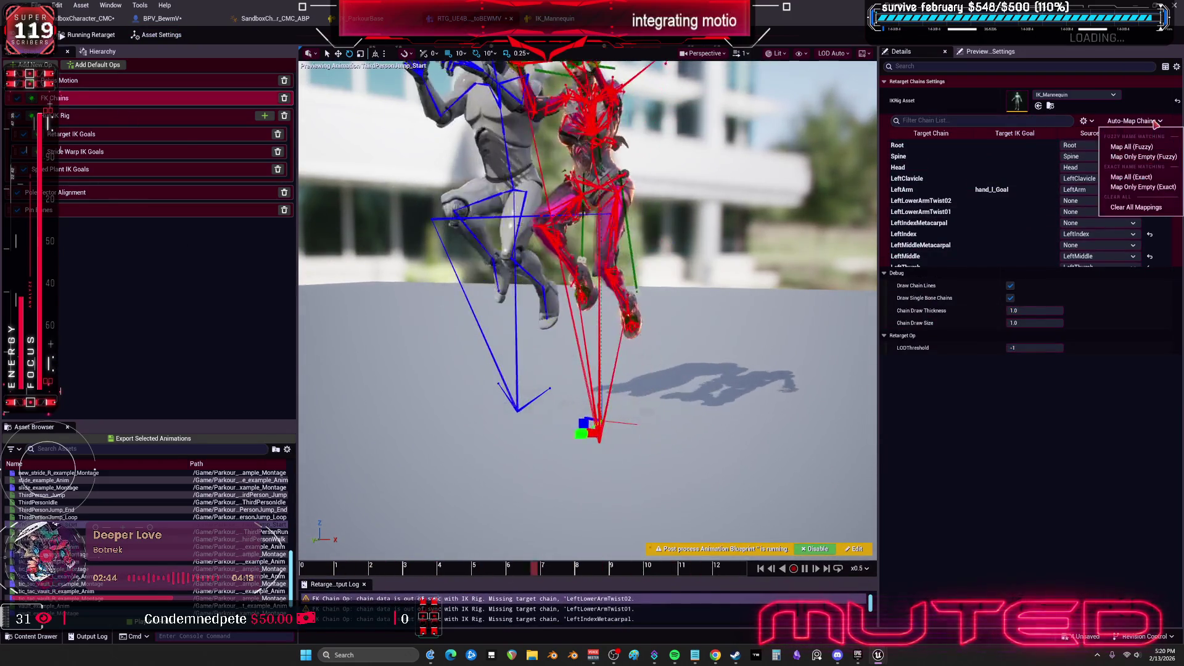
left_click(1149, 178)
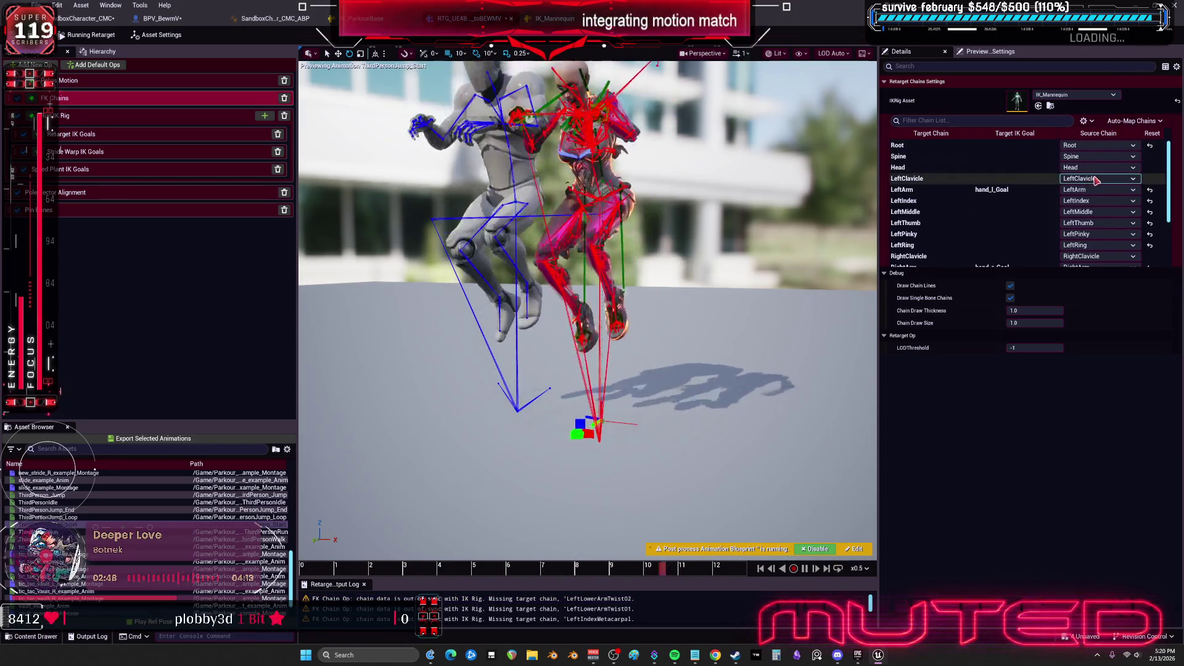
Preview ThirdPersonRun, then switch the preview to vault_wide_360_Anim
scroll(1095, 216, "down", 4)
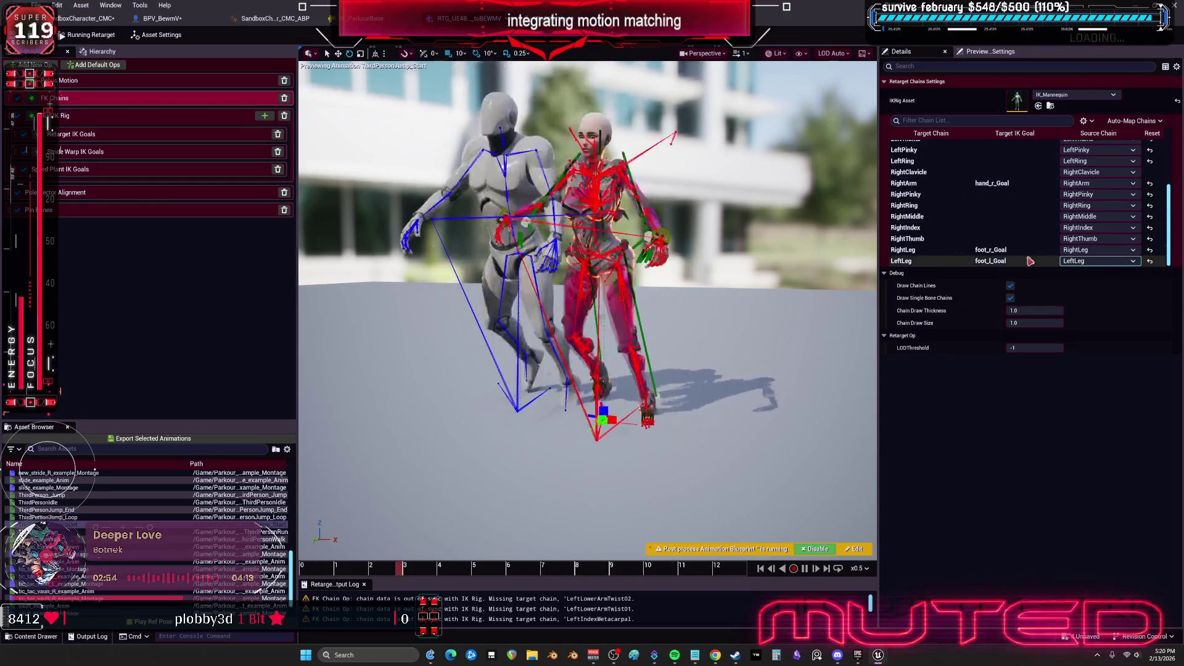
left_click(97, 532)
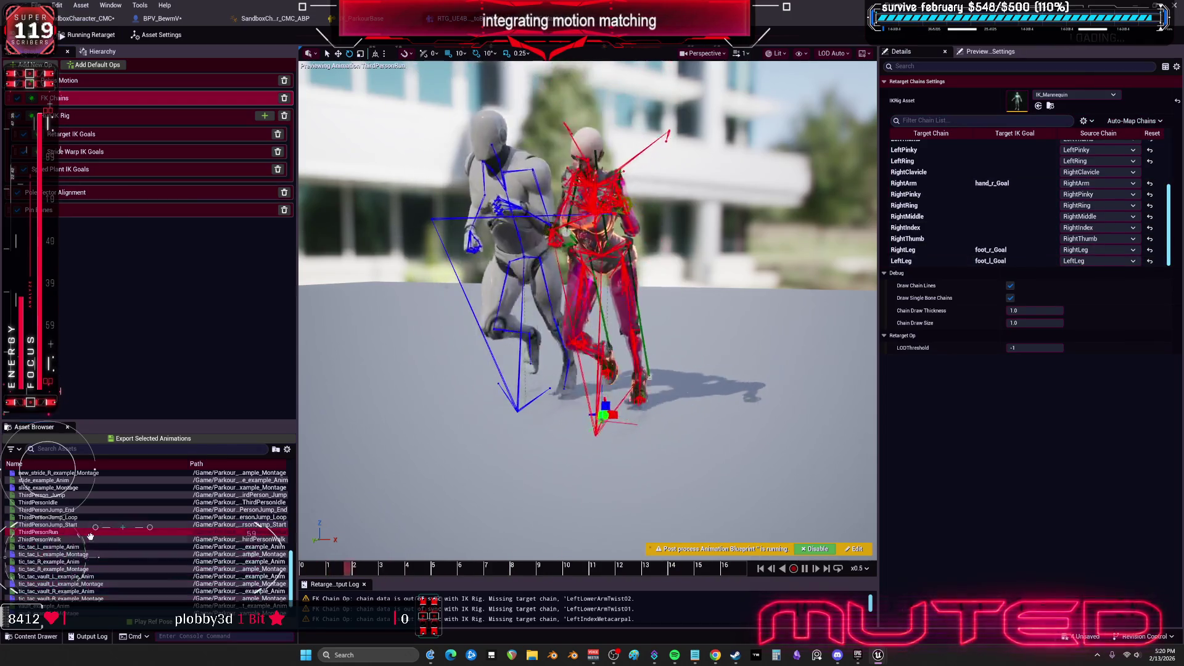
mouse_move(94, 516)
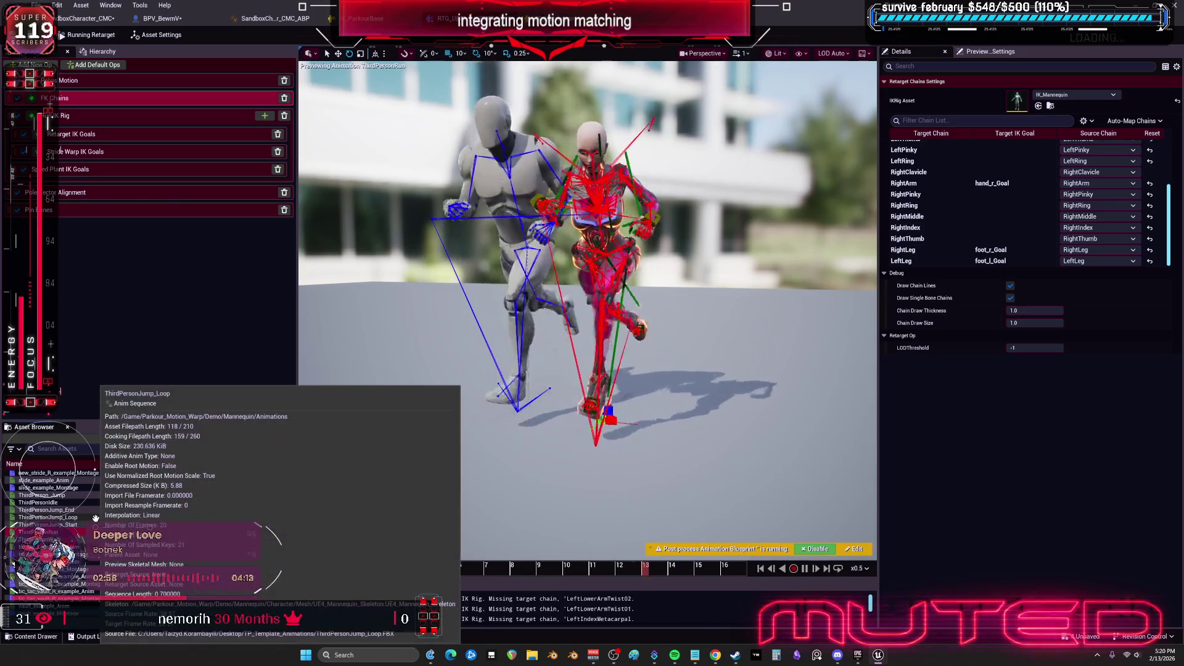
left_click_drag(530, 308, 552, 306)
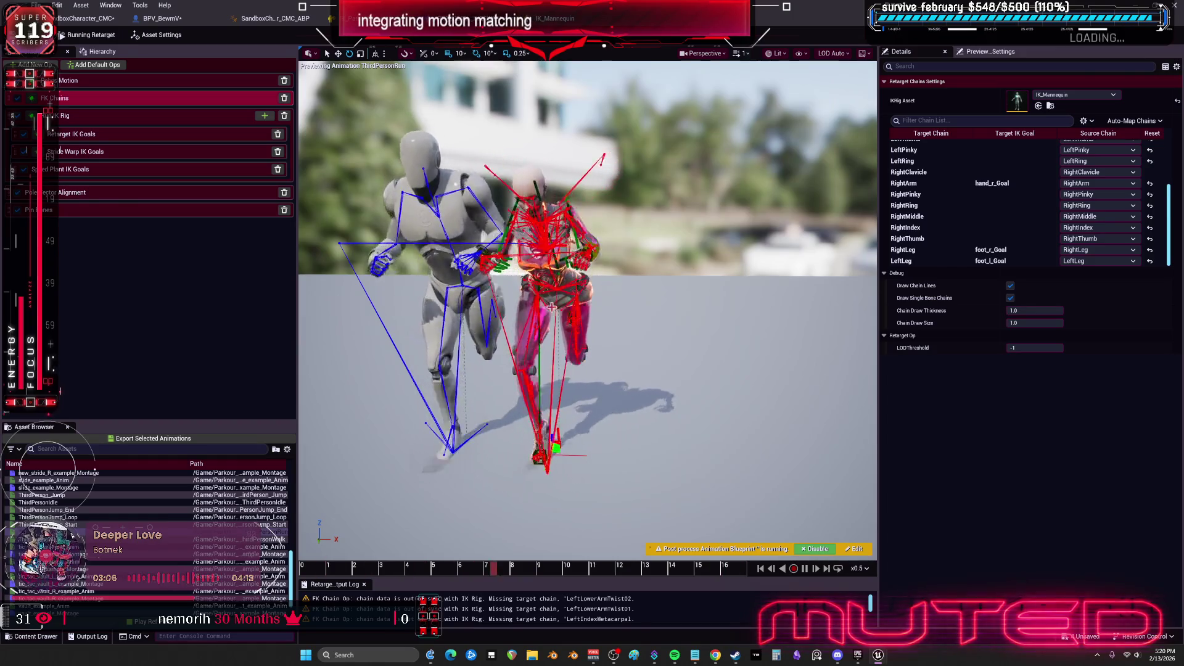
scroll(93, 530, "down", 2)
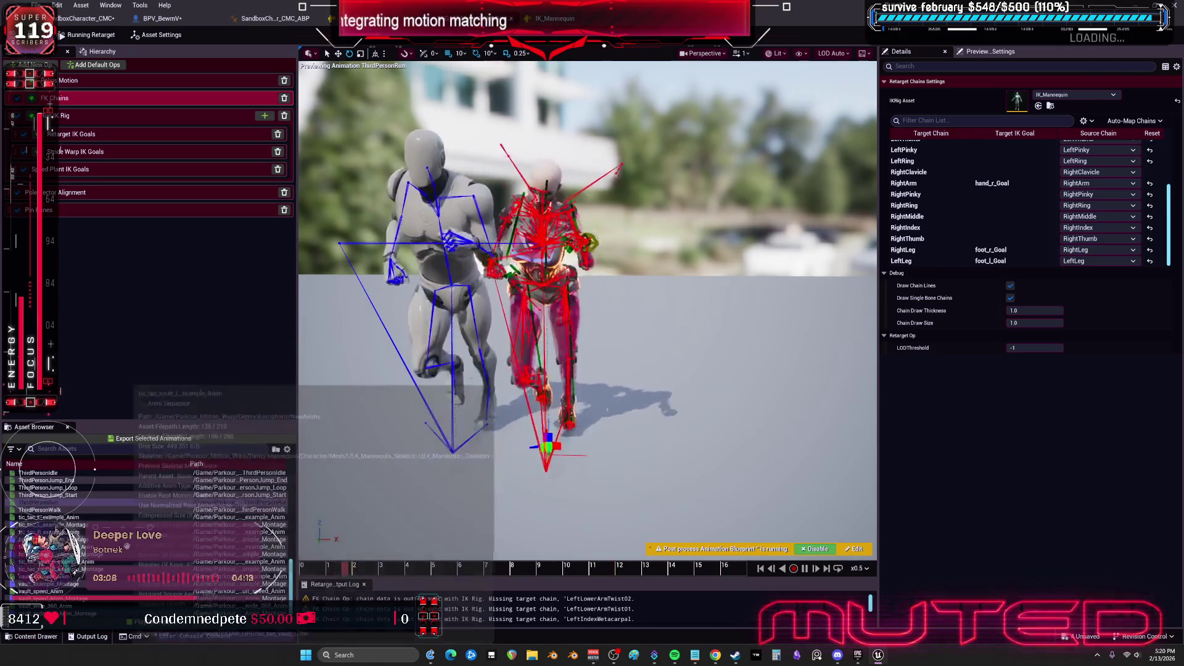
double_click(43, 606)
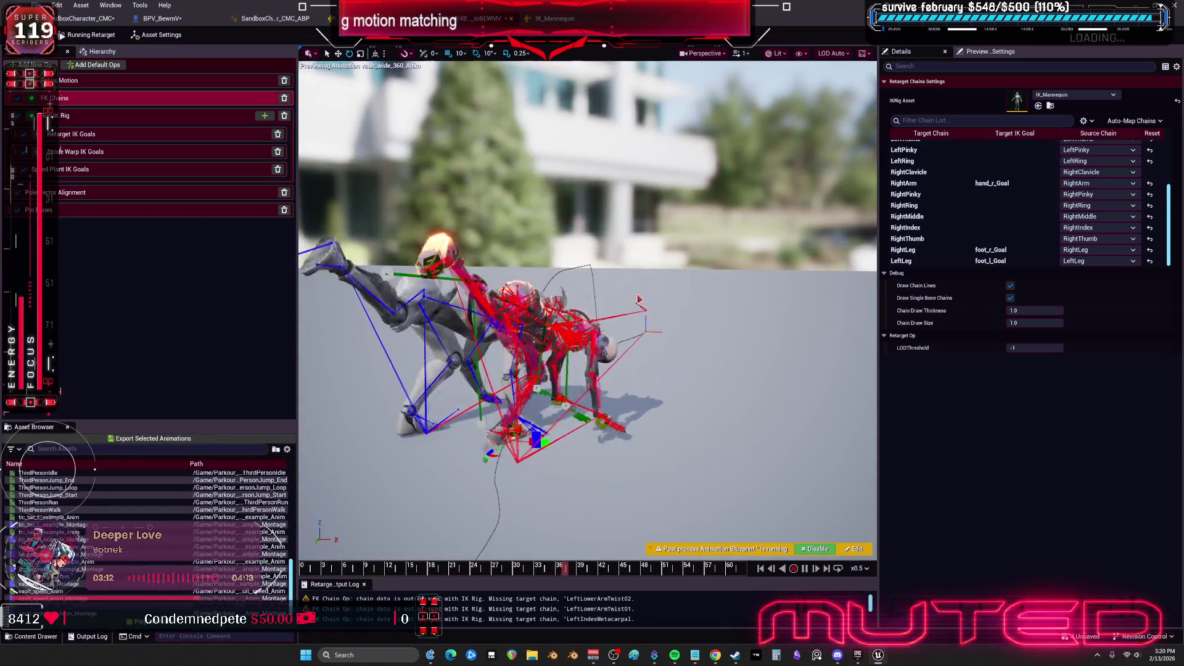
left_click(779, 53)
Turn off the source and target skeleton colour overrides in the asset settings
left_click(864, 296)
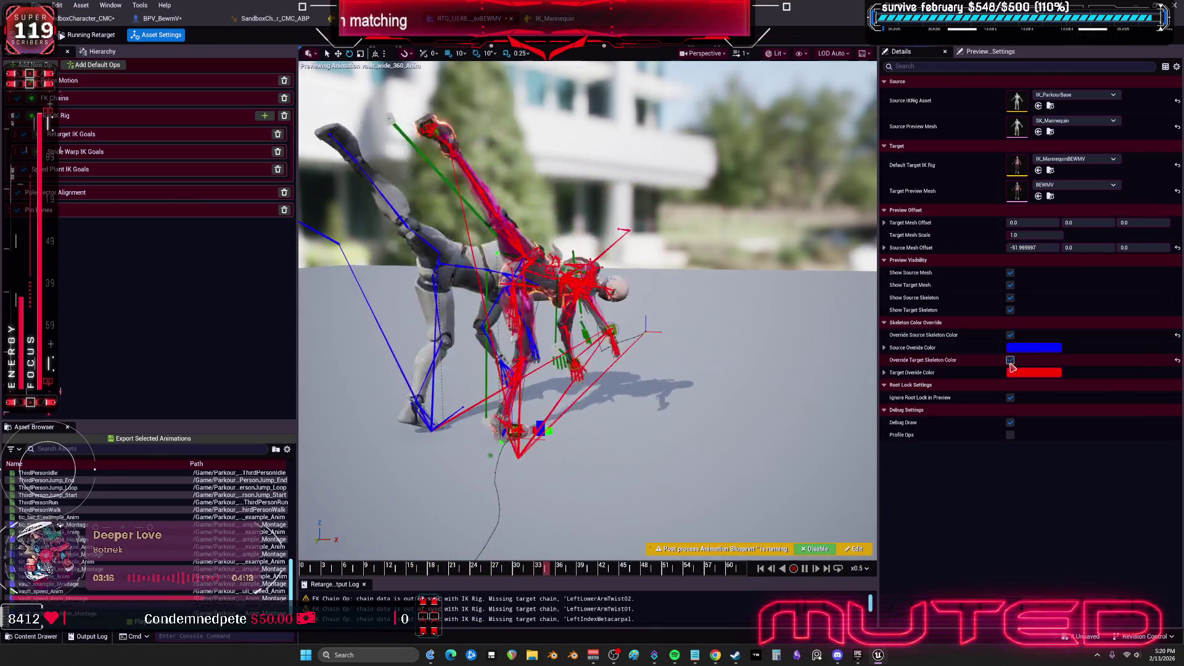
left_click(1011, 360)
left_click(1011, 335)
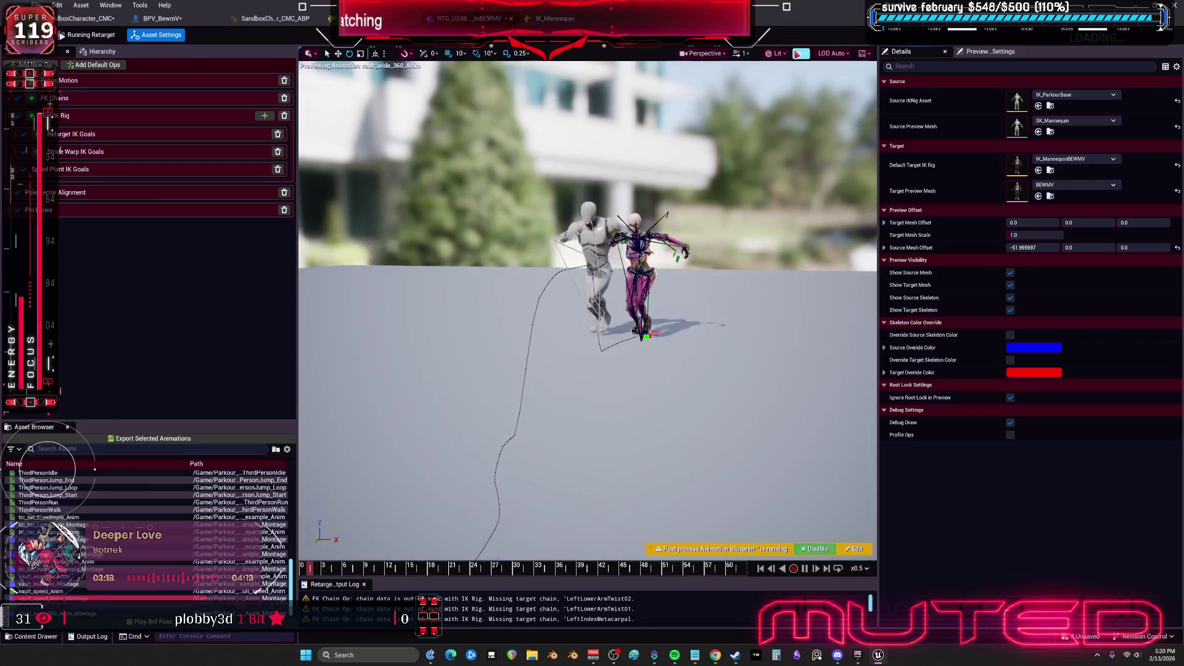
Set the viewport bone draw size to 0.001
left_click(800, 53)
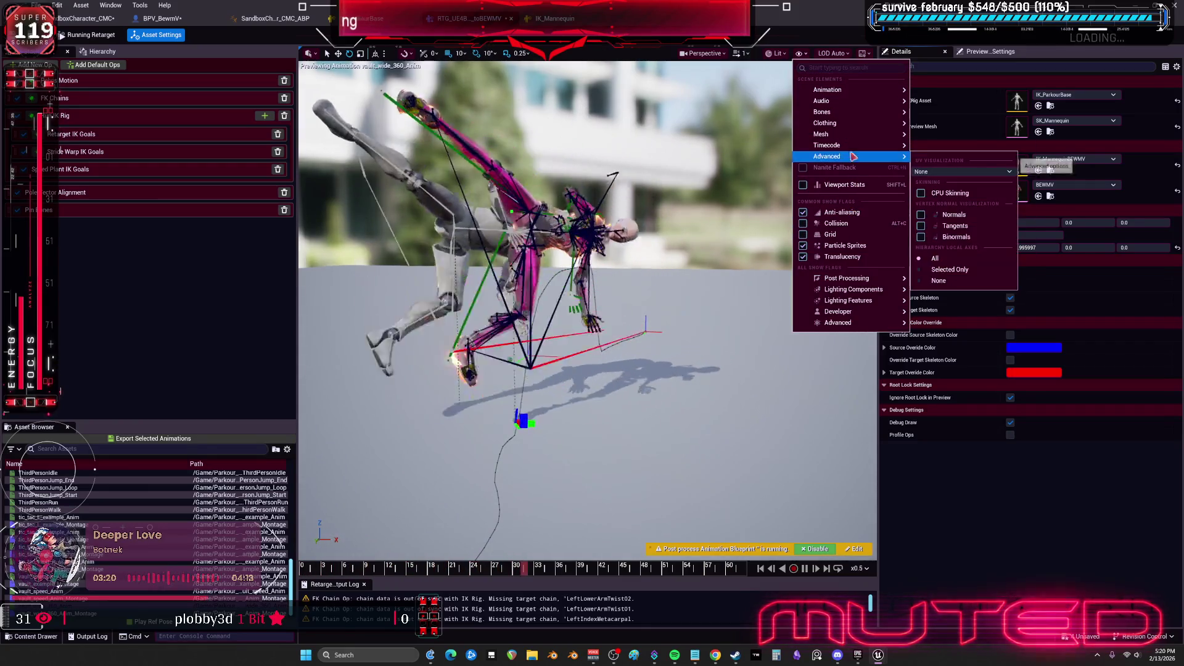
left_click(801, 55)
left_click(802, 55)
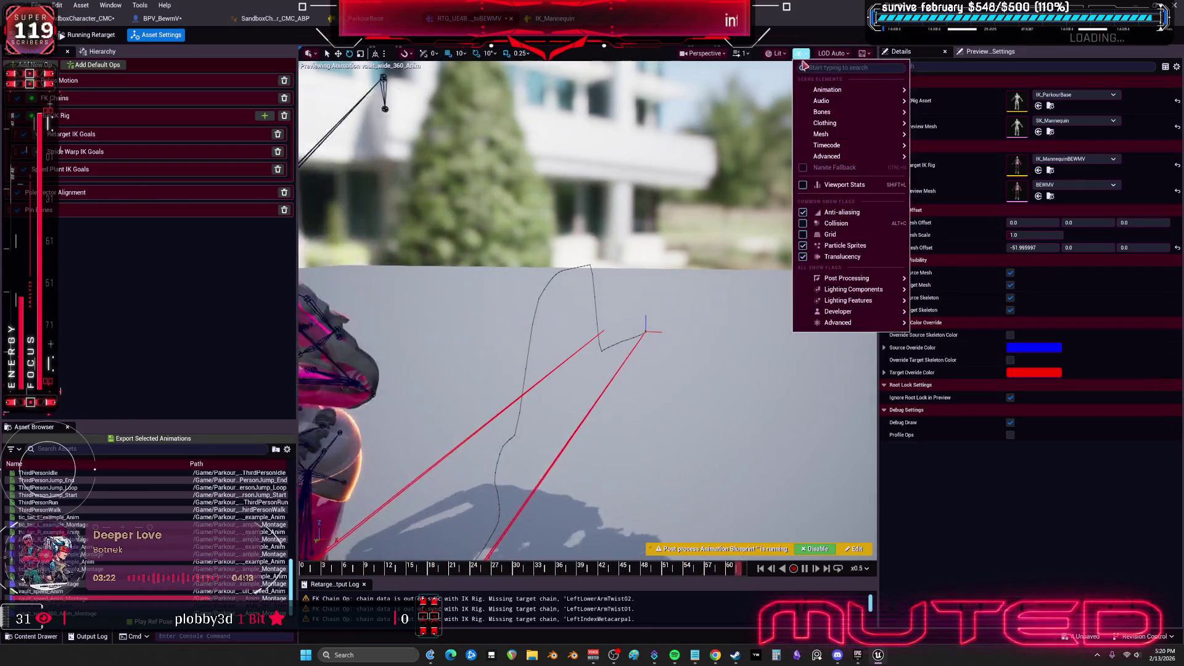
mouse_move(865, 112)
left_click(1005, 192)
type("0.001")
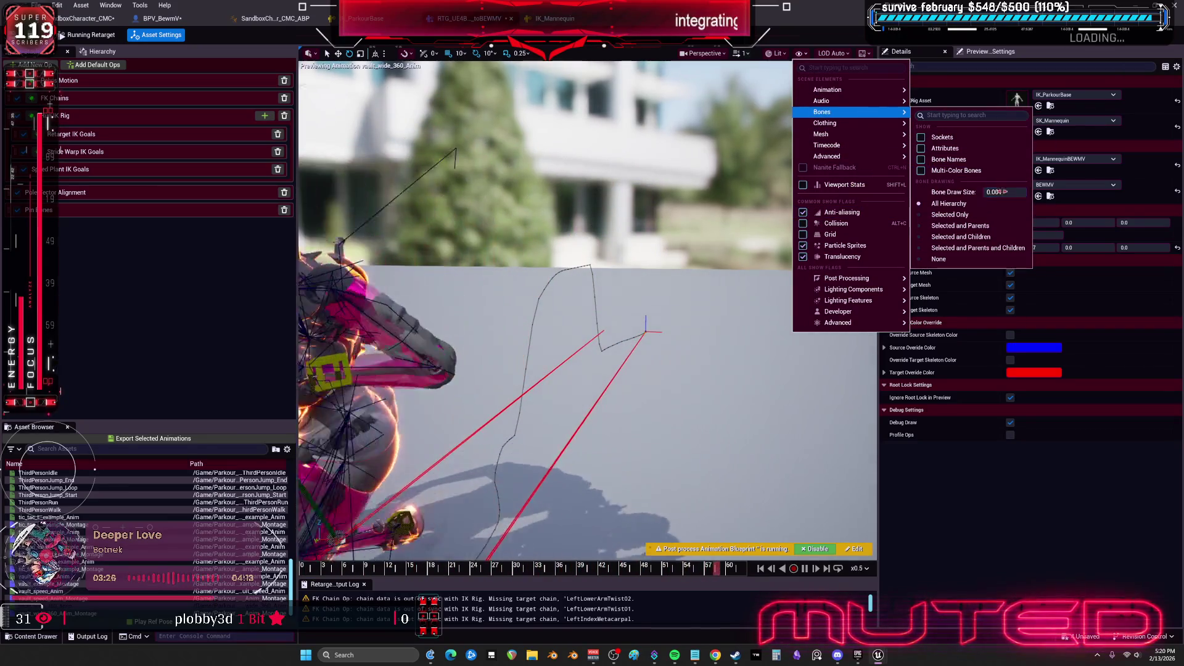
key("Return")
key("Escape")
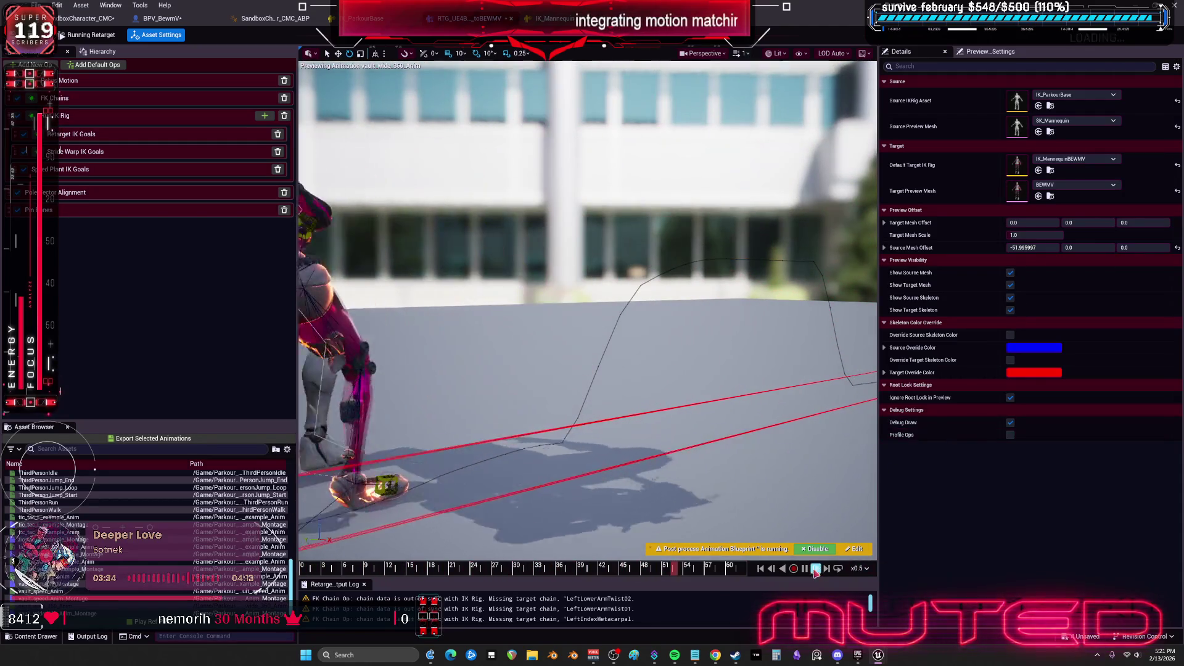
Pause at frame 34, inspect the legs and ball_l bone, then select Pelvis Motion
left_click_drag(653, 568, 546, 568)
scroll(588, 311, "up", 10)
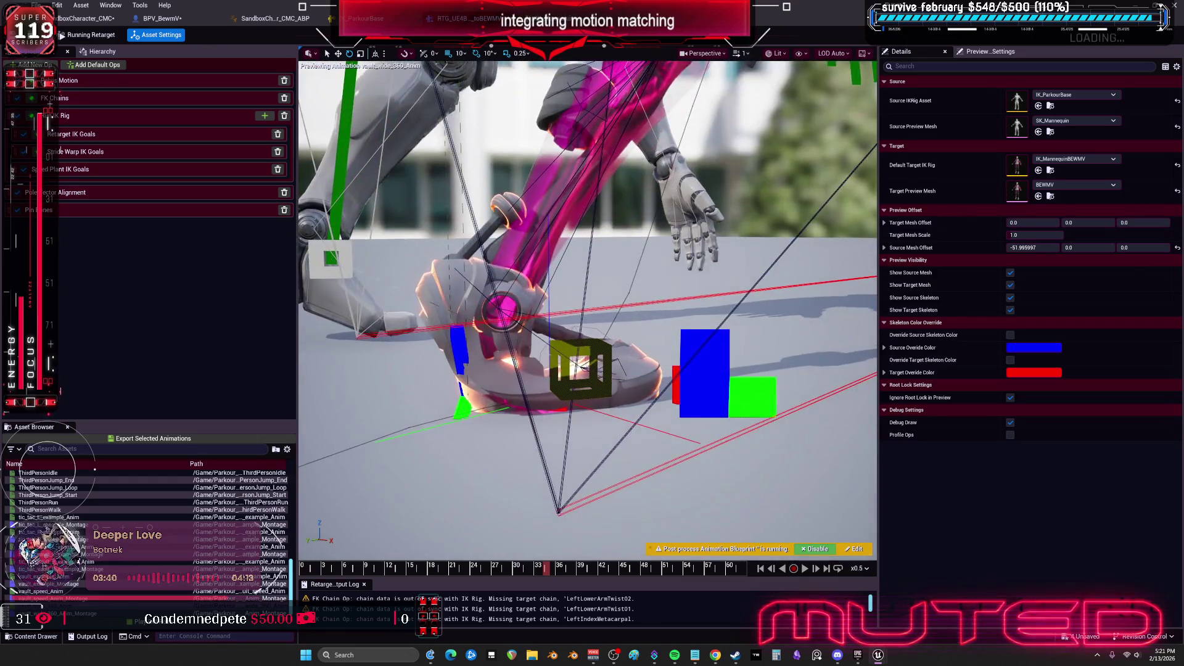
left_click_drag(589, 311, 611, 310)
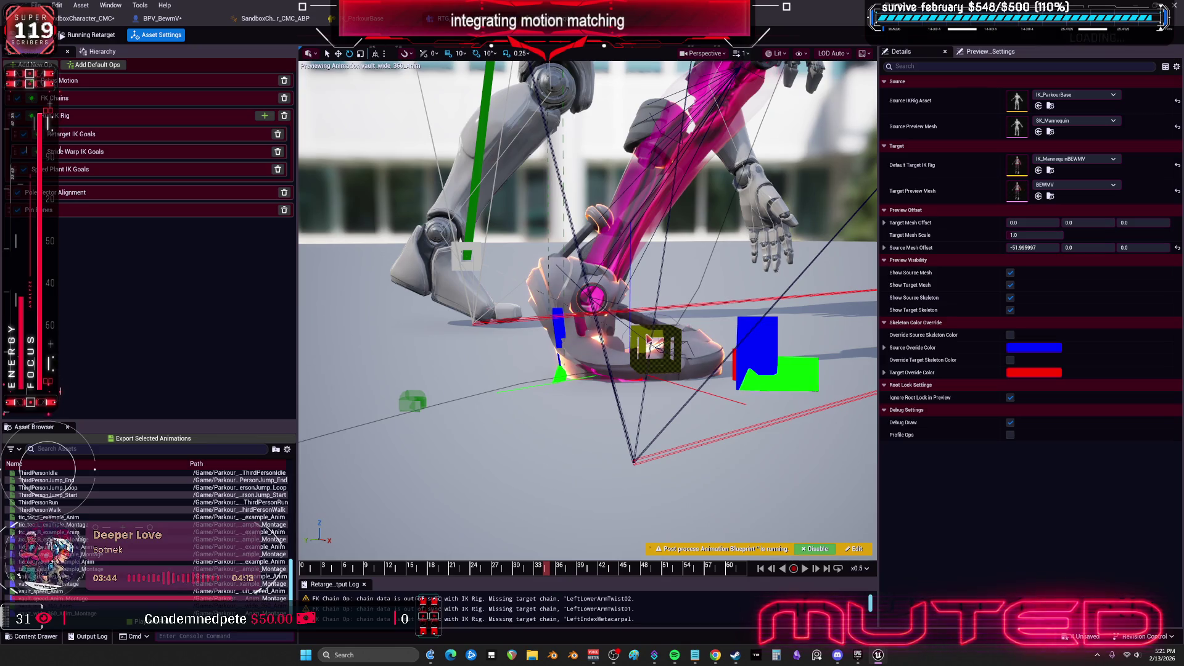
mouse_move(644, 333)
left_mouse_down()
mouse_move(574, 341)
mouse_move(593, 304)
left_mouse_up()
left_click(577, 344)
left_click(580, 344)
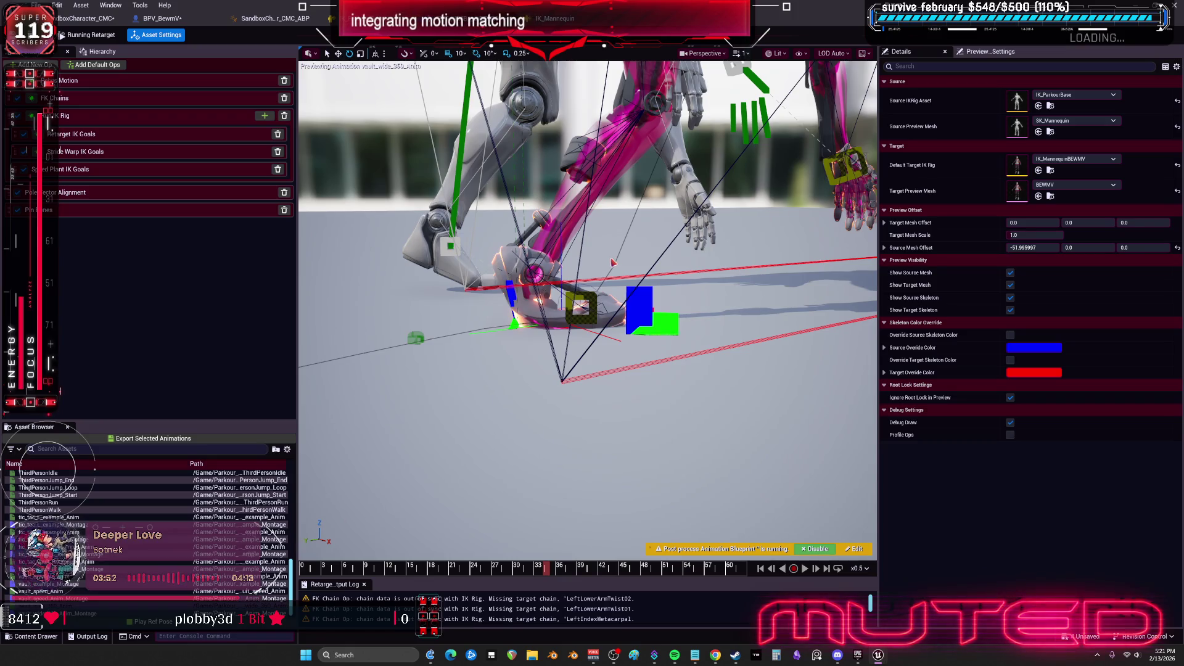
scroll(613, 264, "up", 5)
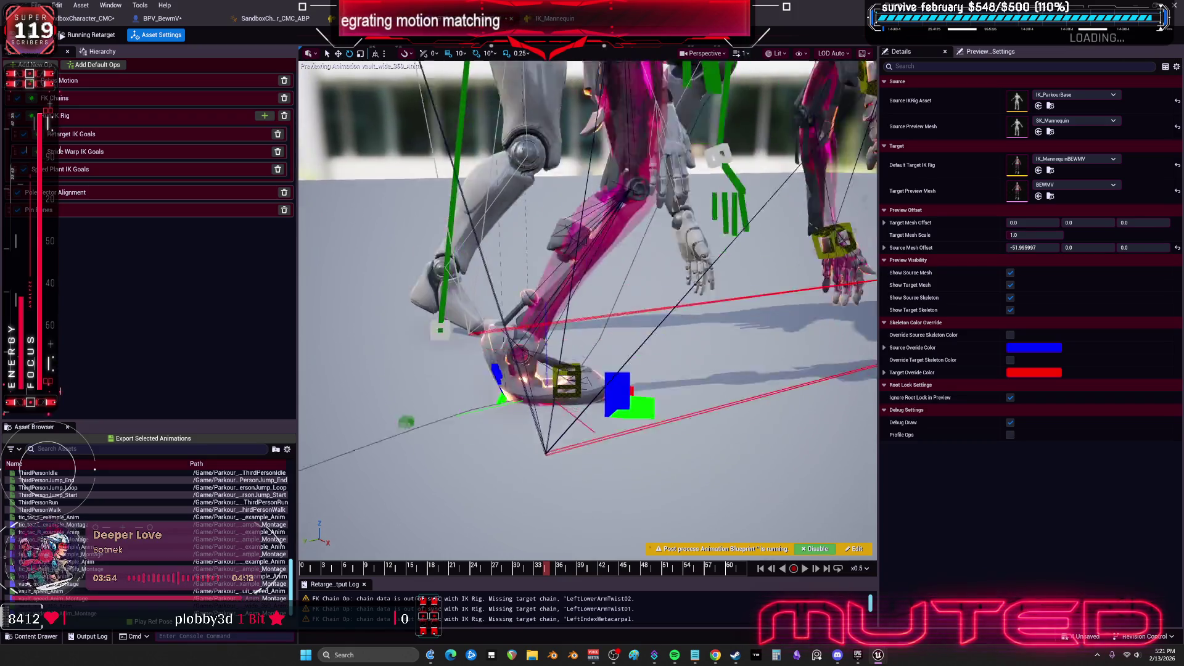
left_click(71, 81)
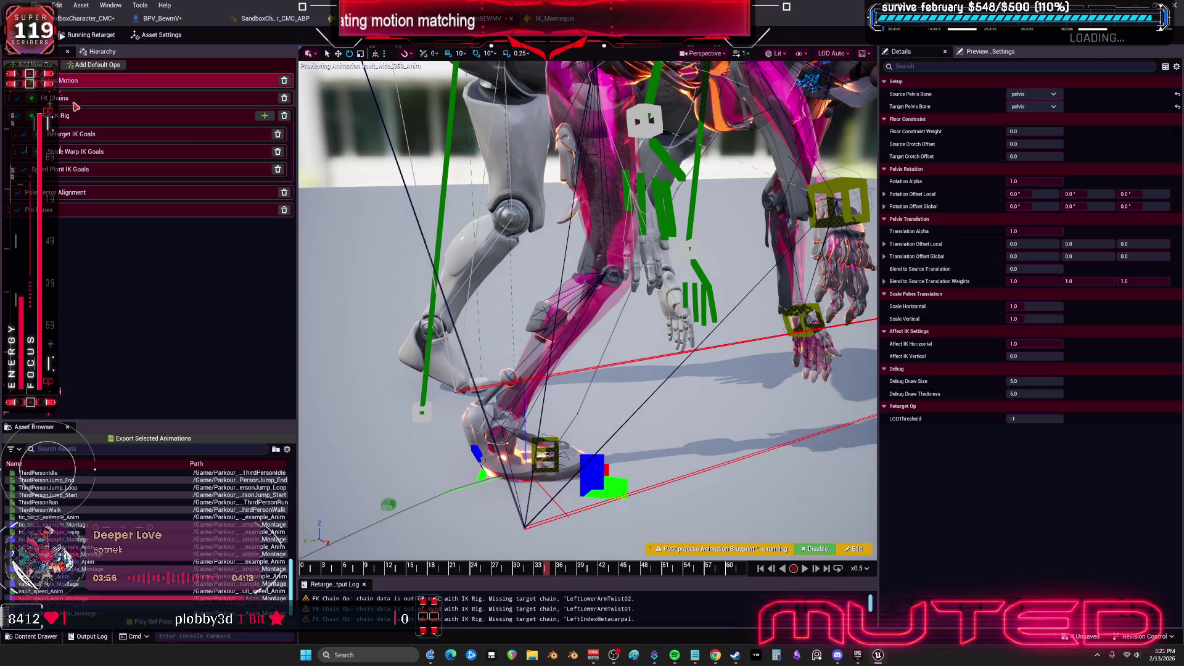
In FK Chains, set the RightLeg chain's translation mode to Absolute
left_click(73, 99)
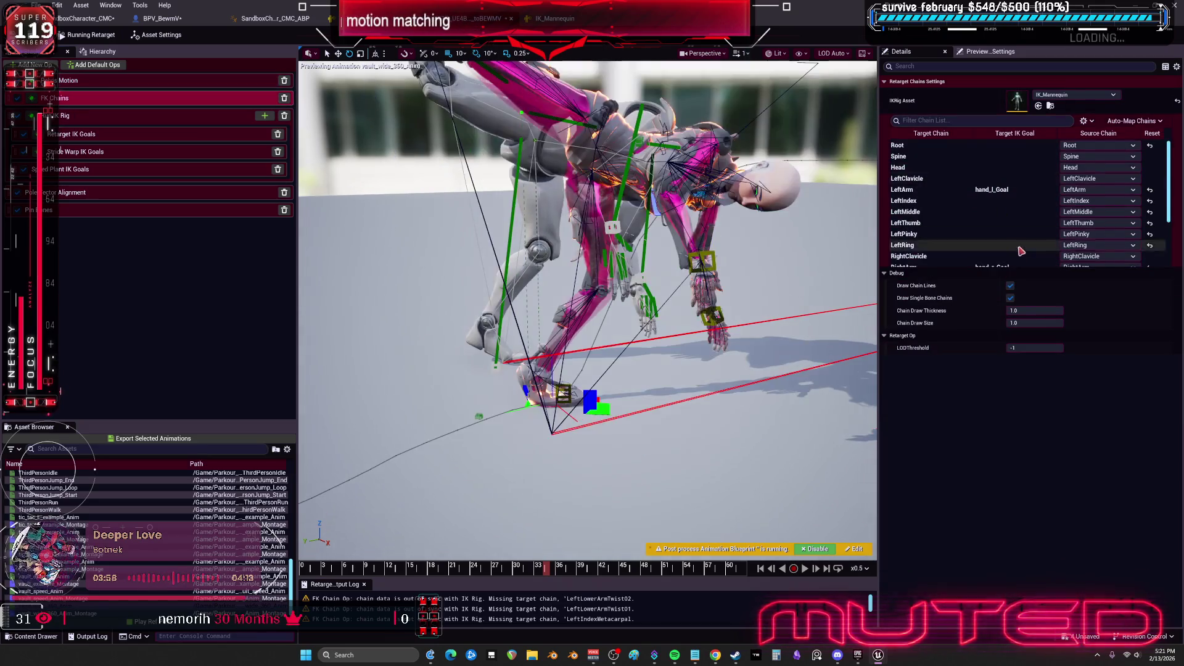
scroll(1021, 251, "down", 3)
left_click(990, 250)
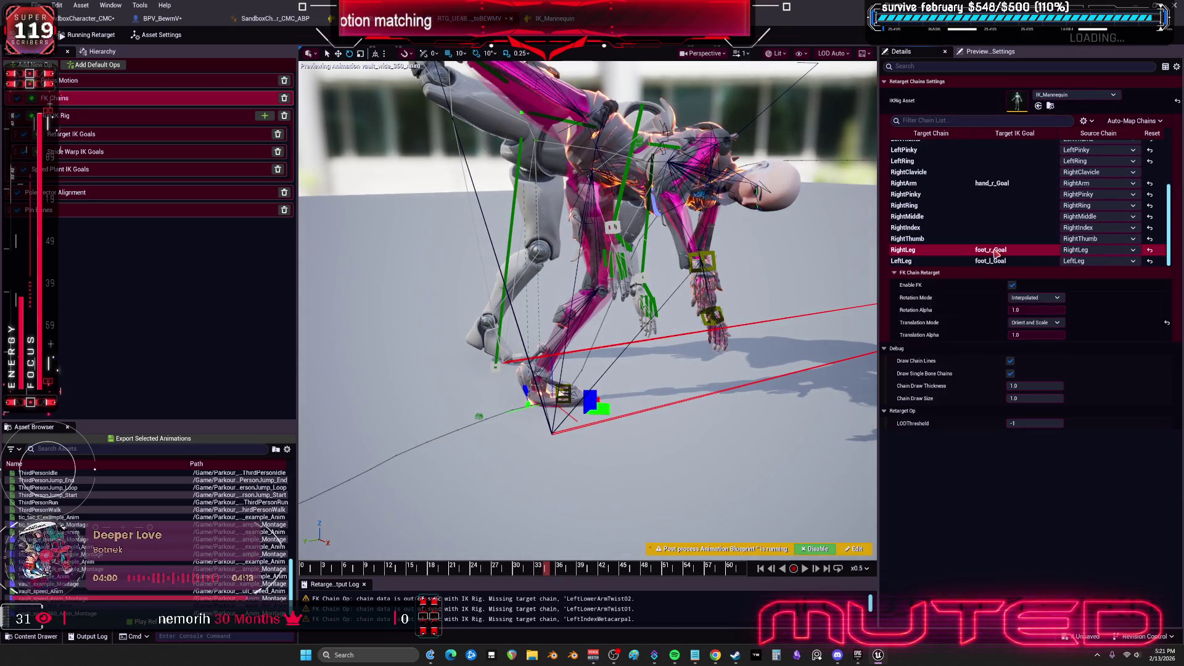
left_click(1042, 323)
left_click(1042, 345)
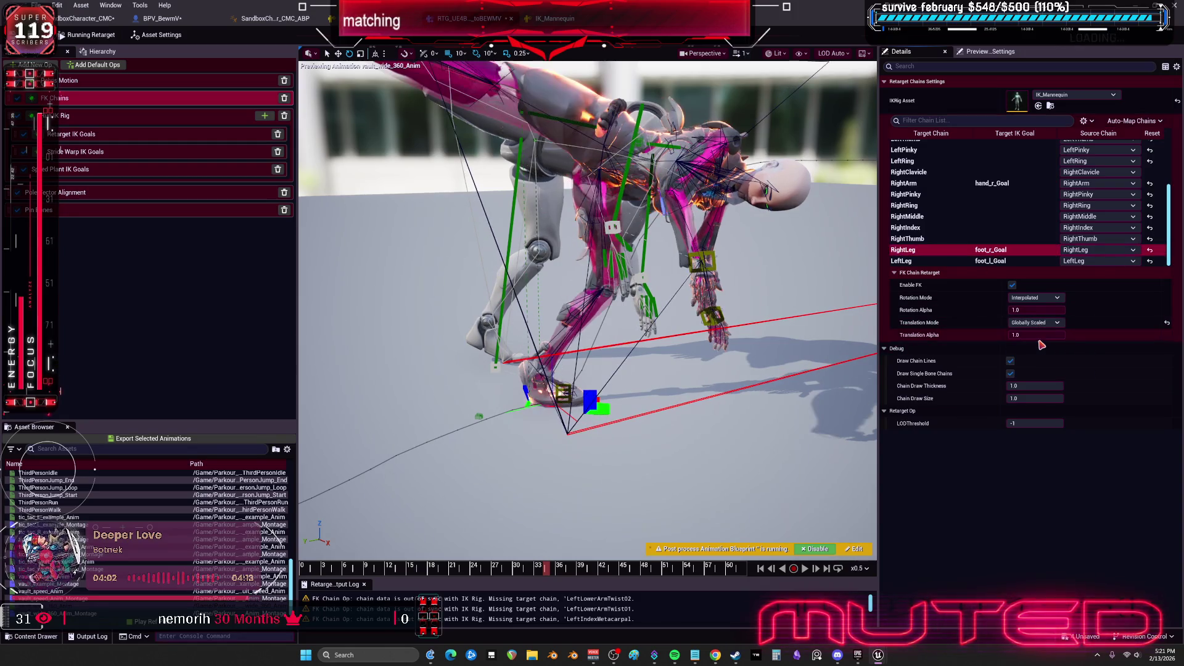
left_click(1036, 322)
left_click(1034, 353)
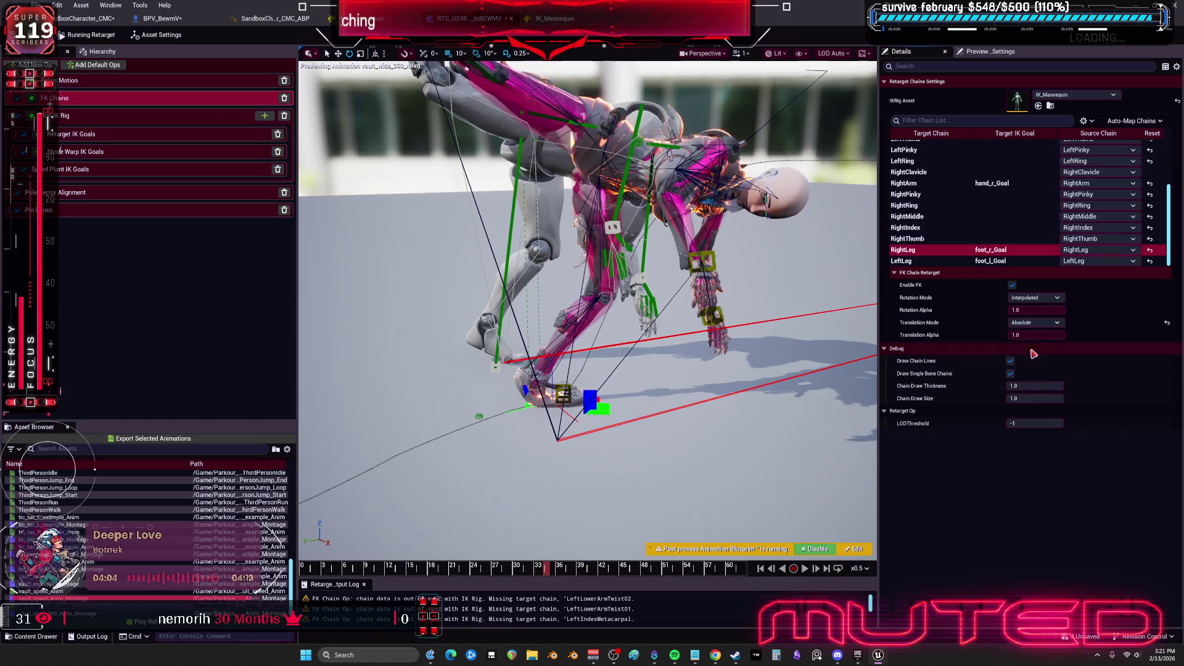
scroll(588, 309, "up", 10)
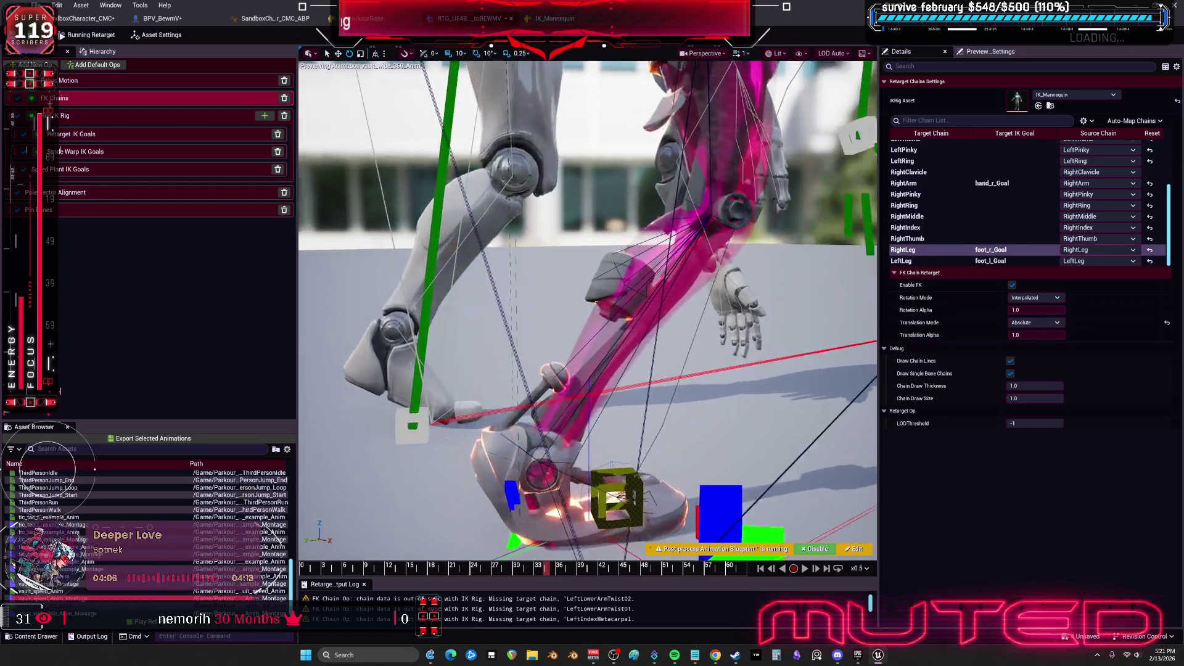
scroll(588, 309, "down", 5)
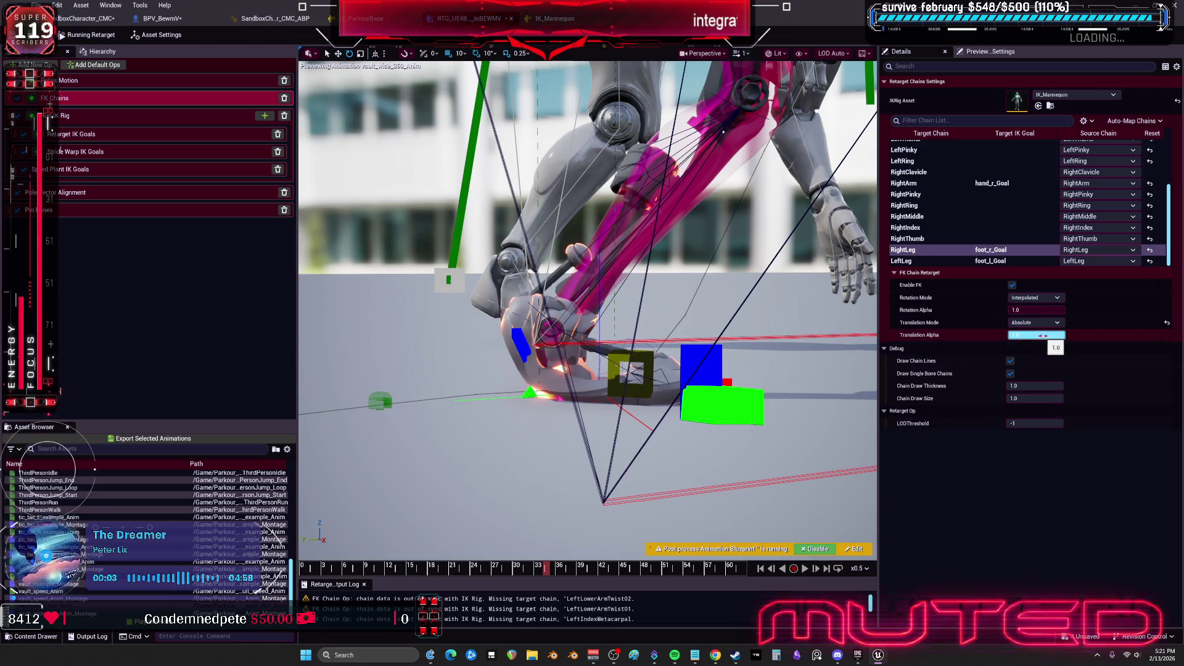
left_click(1043, 323)
left_click(1041, 323)
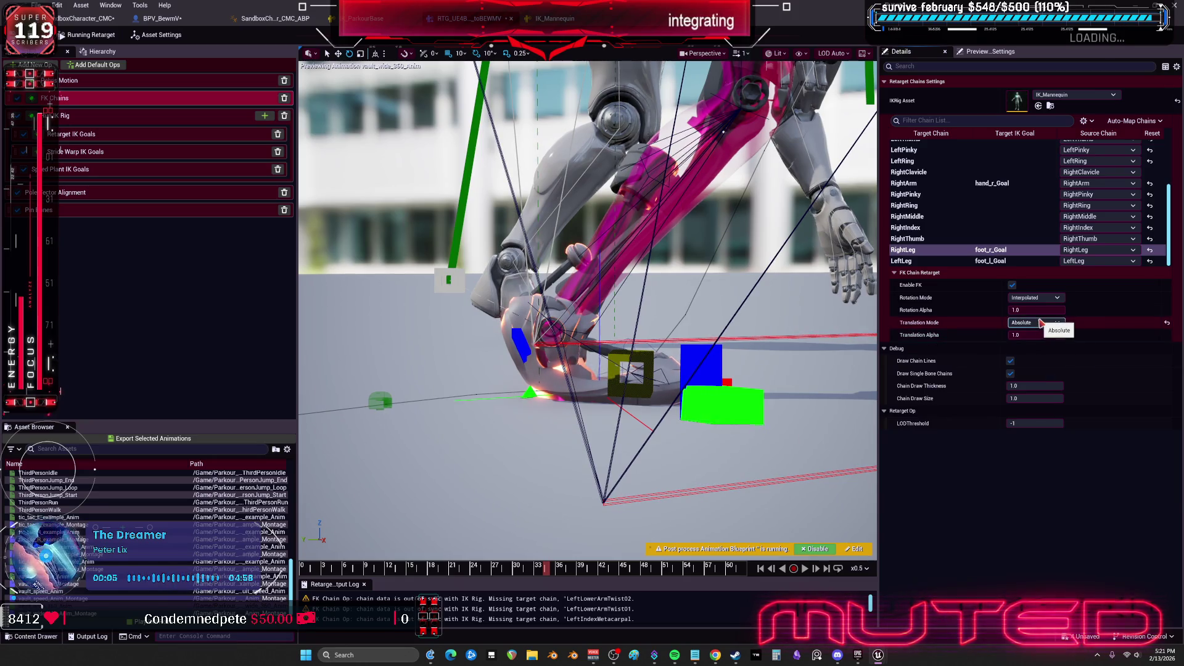
Set LeftLeg translation mode to Globally Scaled and keep RightLeg rotation Interpolated
left_click(1000, 265)
left_click(1043, 324)
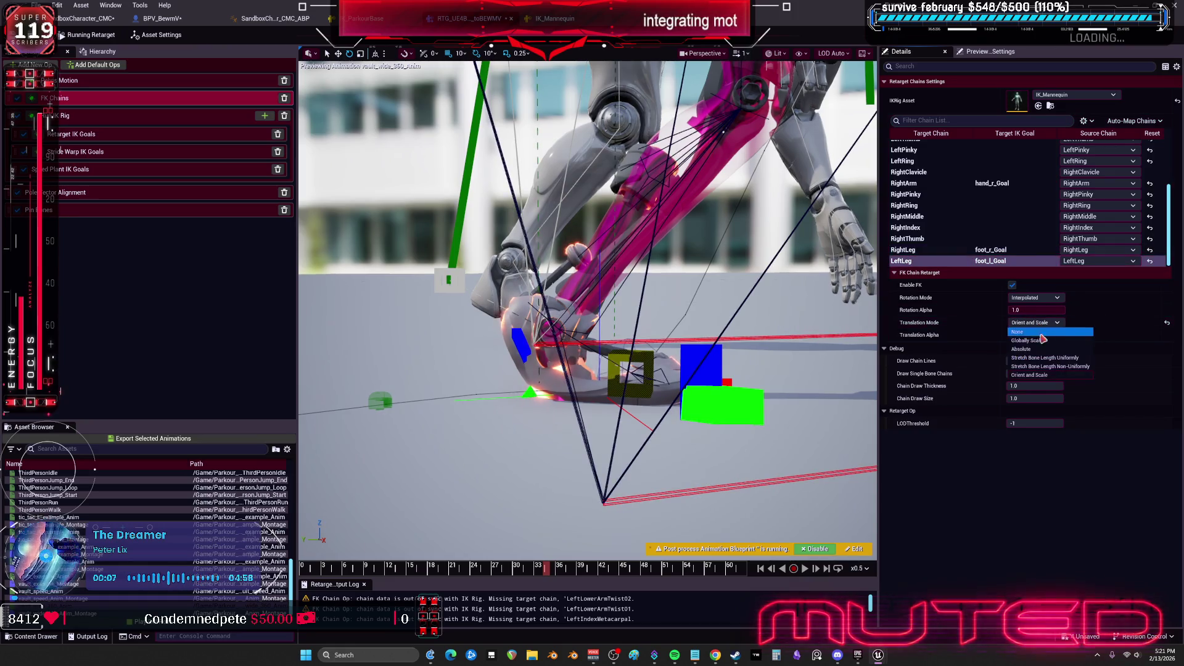
left_click(1044, 350)
left_click(1036, 323)
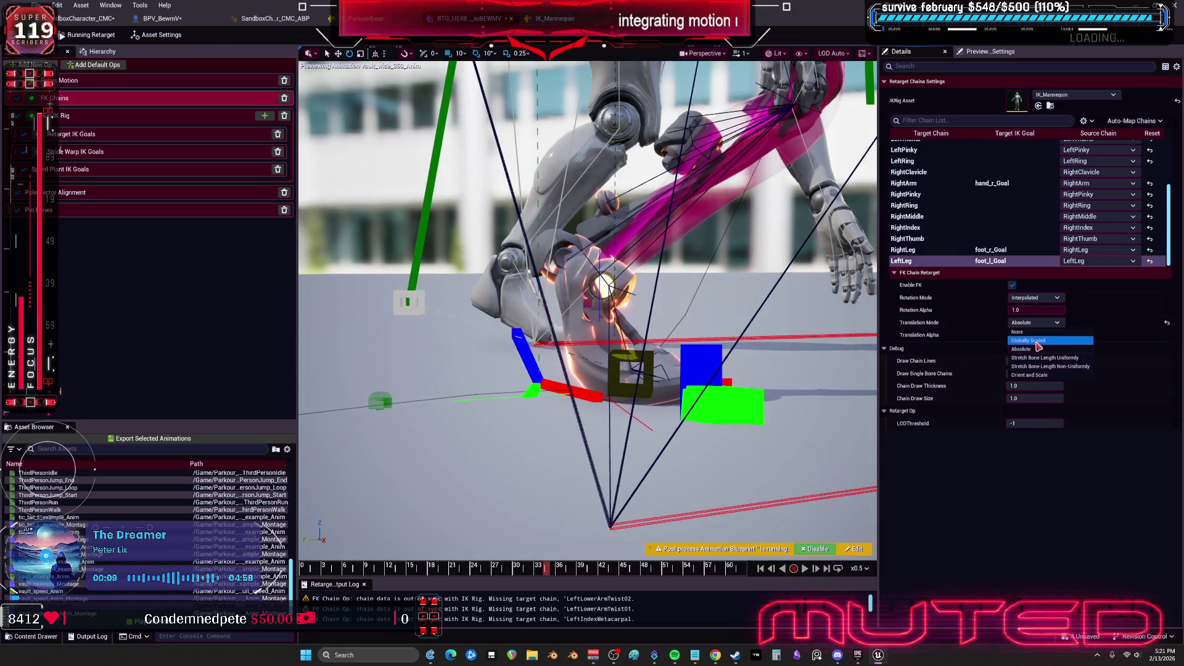
left_click(1036, 341)
left_click(999, 251)
left_click(1053, 297)
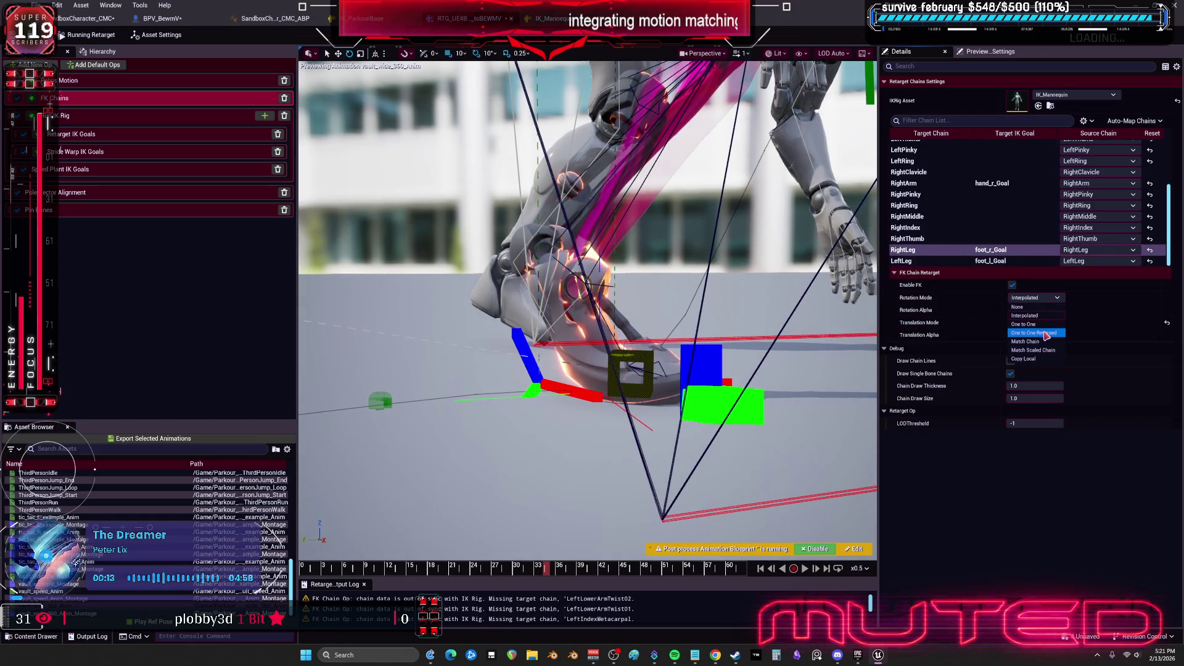
left_click(1042, 360)
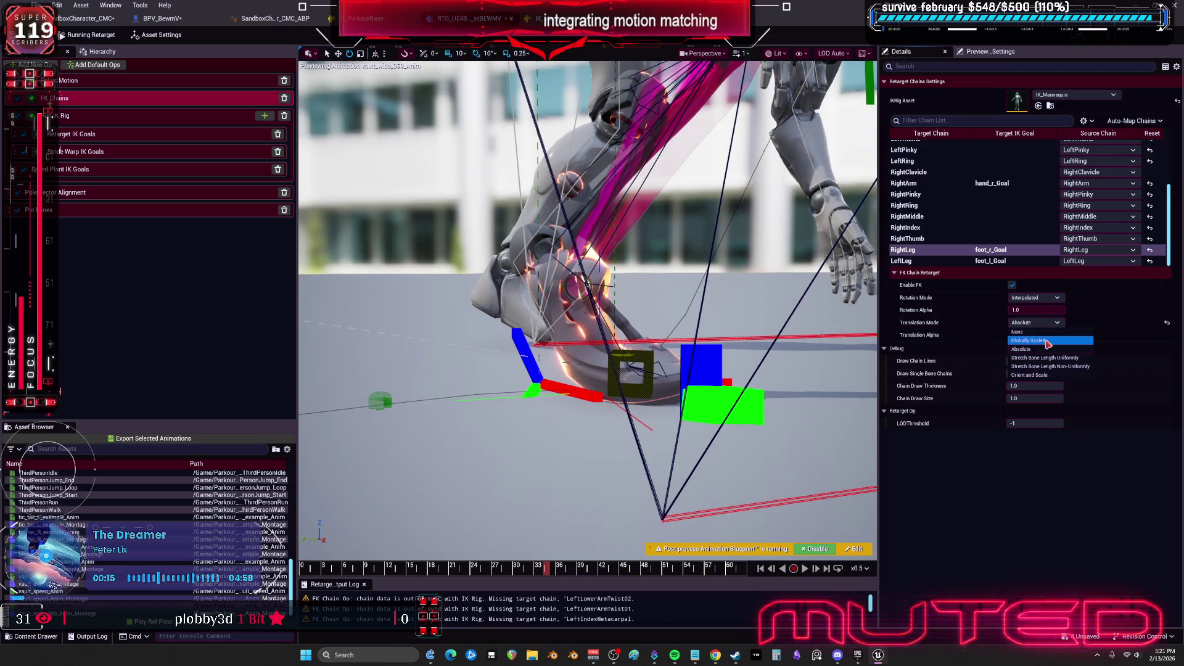
Review the Root and Spine chain FK settings, then return to Pelvis Motion
scroll(1000, 219, "up", 3)
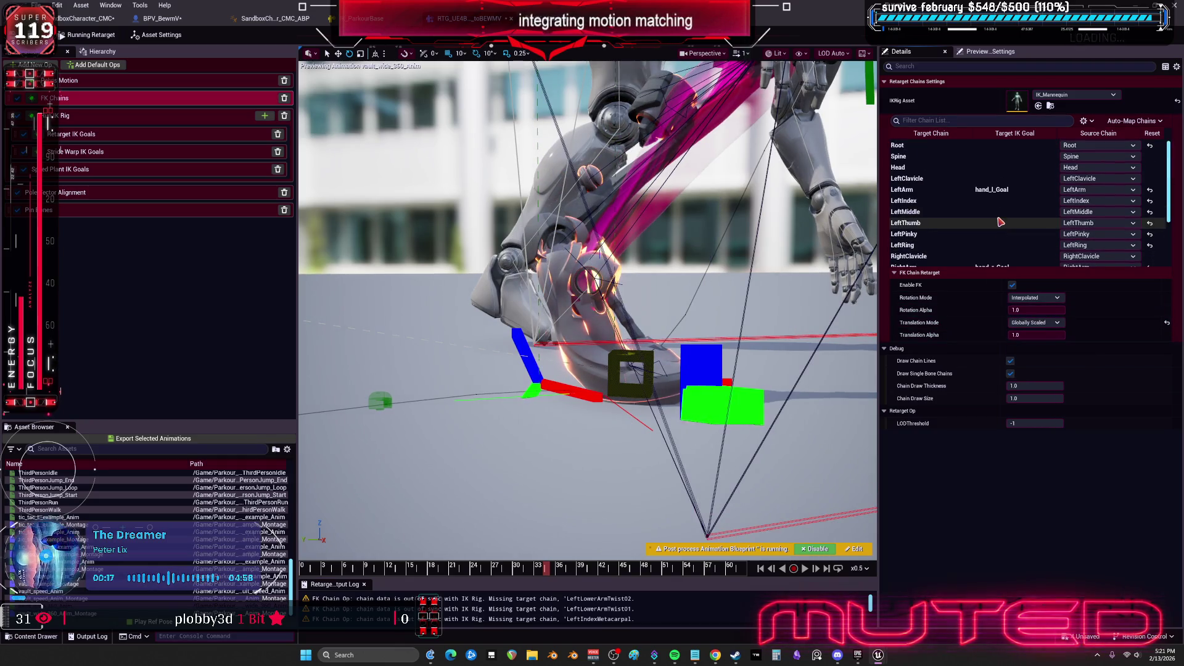
left_click(990, 148)
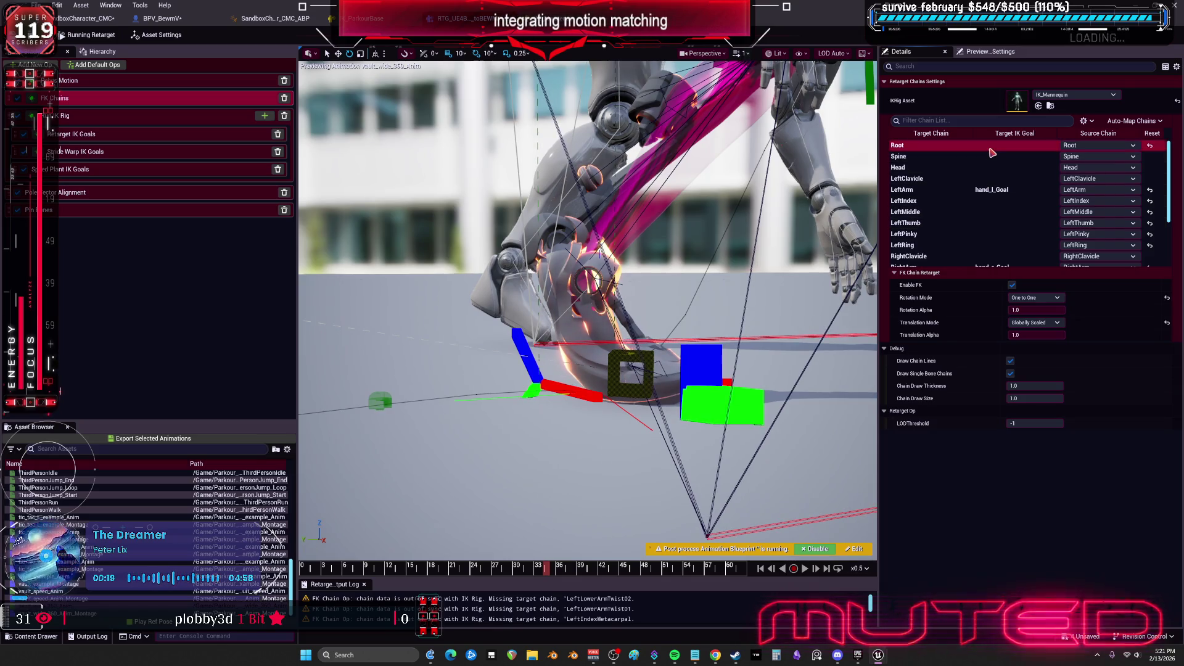
left_click(992, 159)
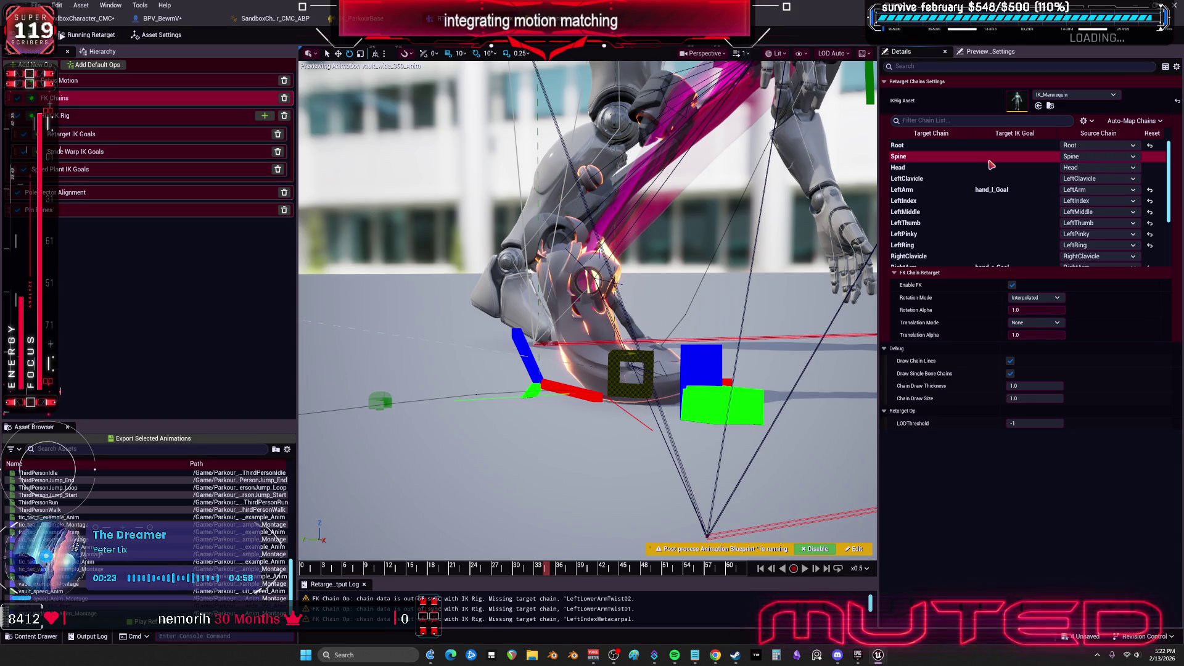
scroll(990, 176, "down", 5)
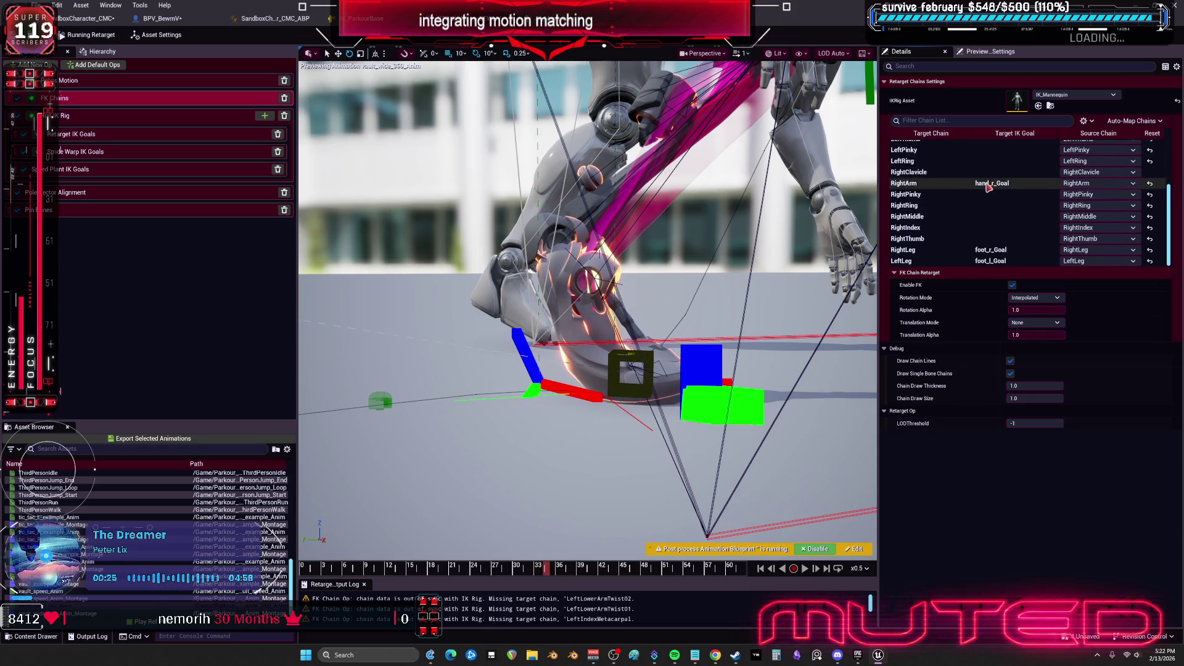
scroll(989, 186, "up", 5)
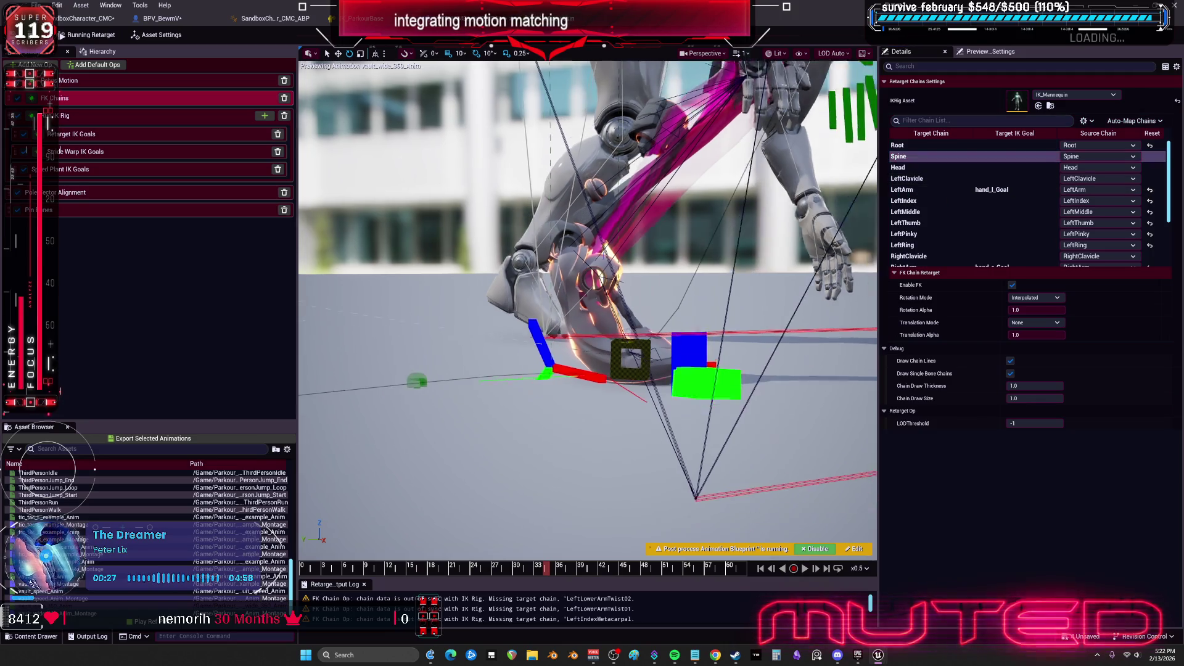
left_click(93, 84)
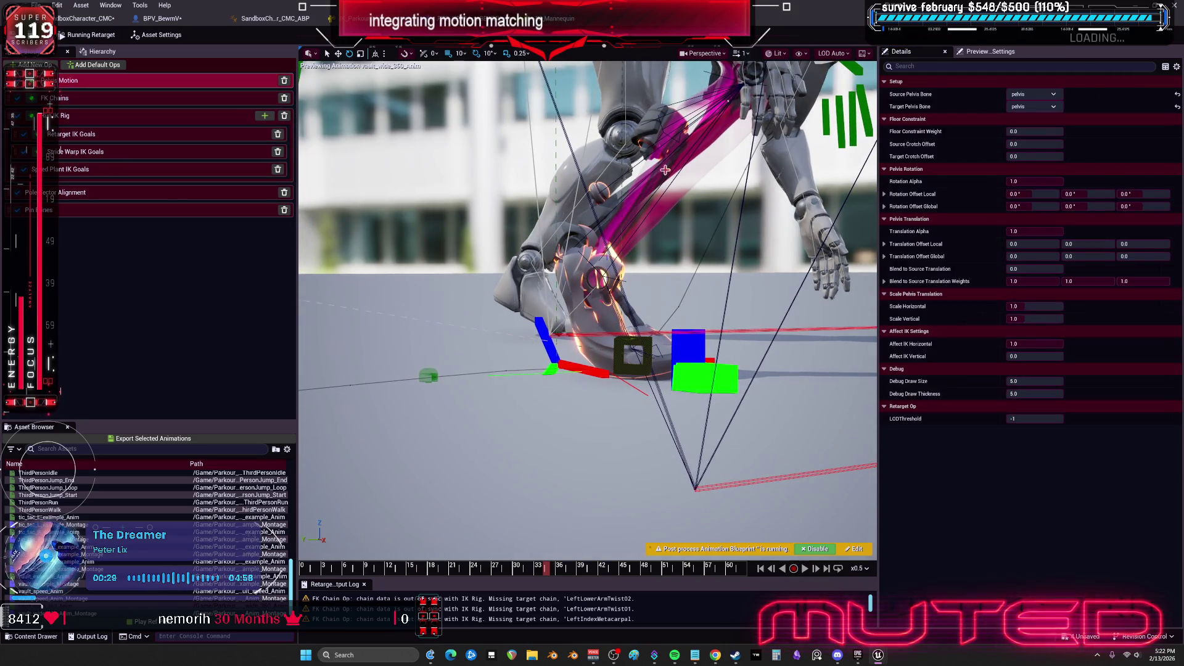
Edit the floor constraint weight and raise the source crotch offset while previewing ThirdPersonRun
left_click(1043, 132)
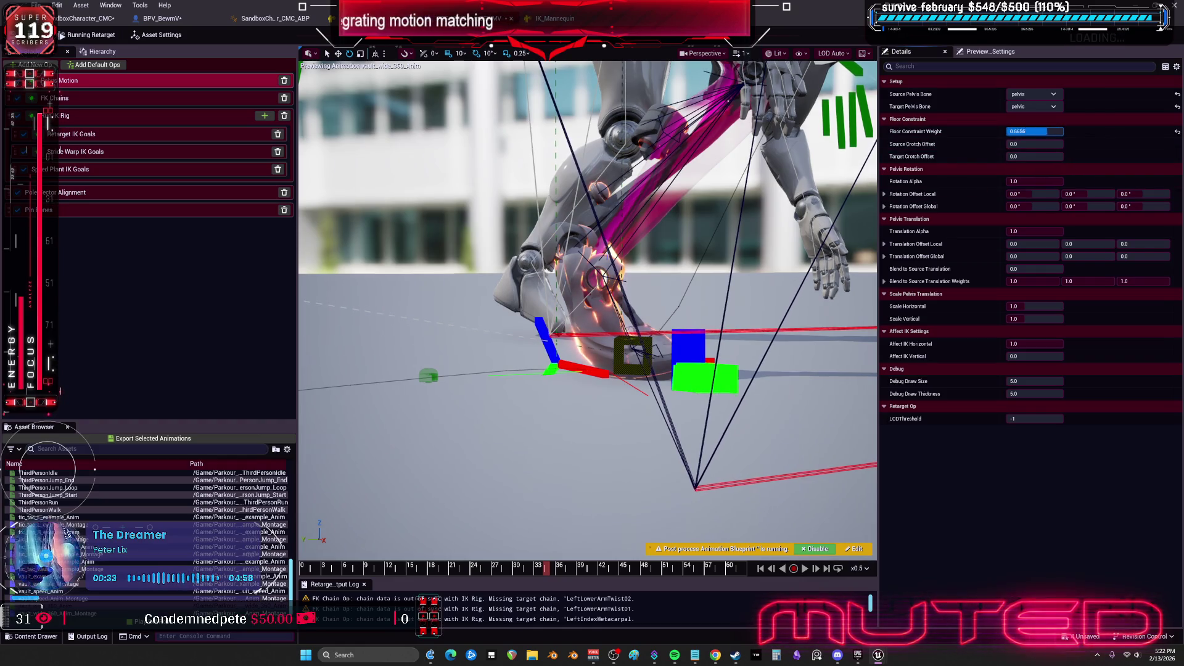
key("Return")
left_click_drag(1024, 144, 1179, 150)
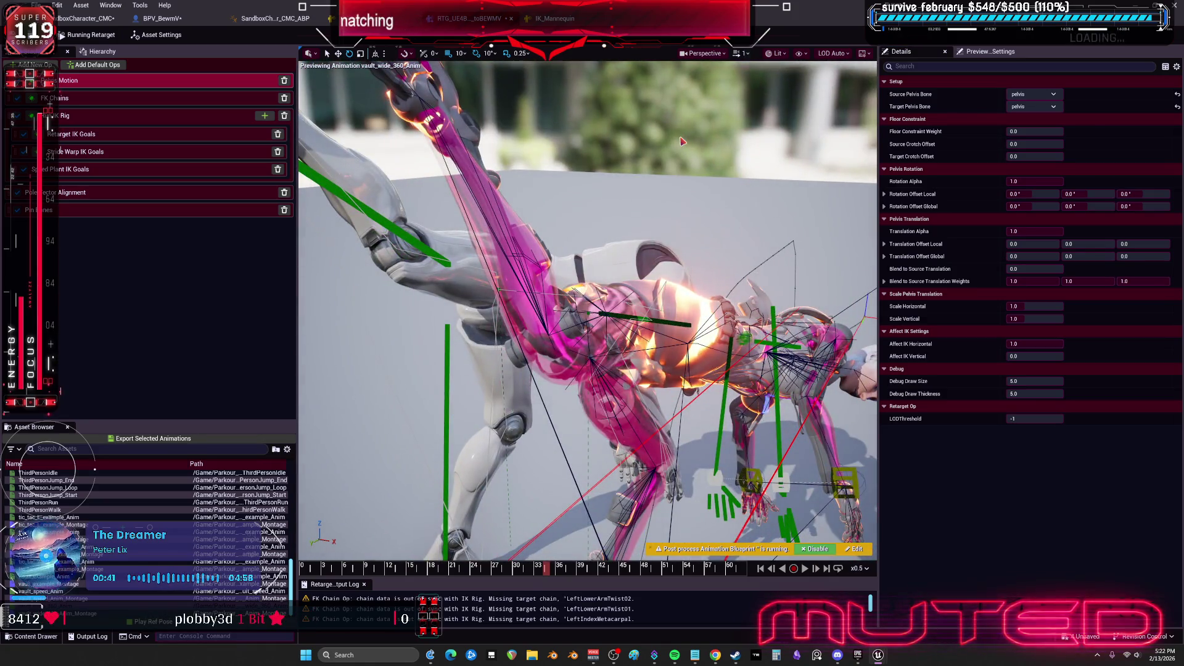
left_click(77, 503)
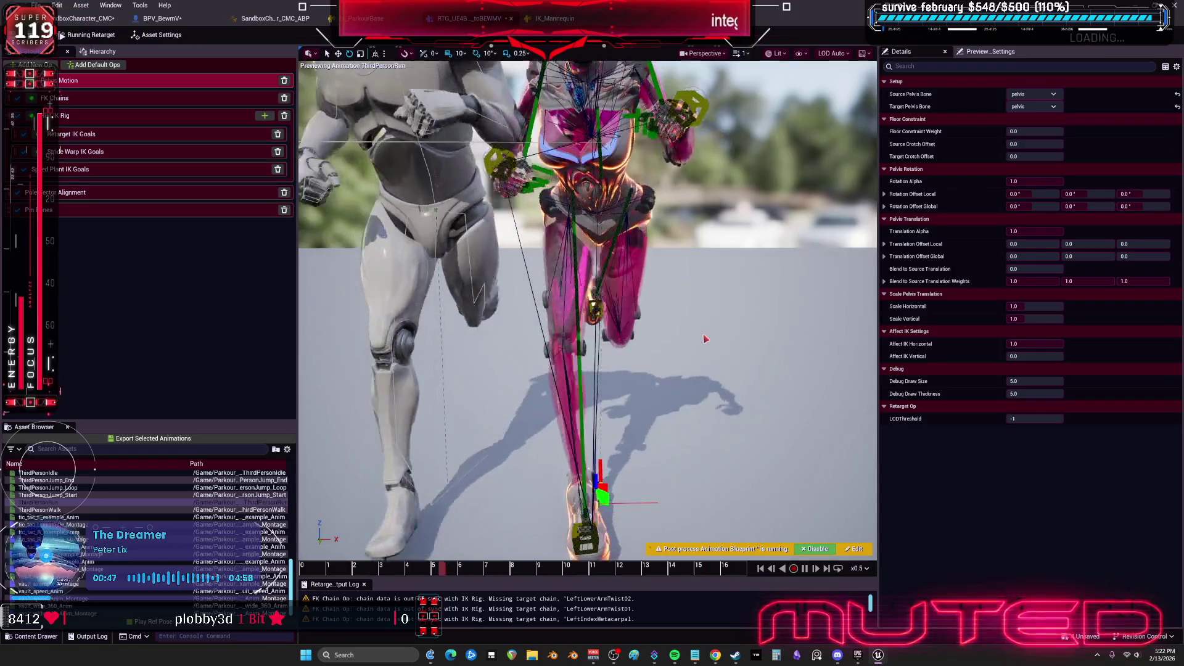
Adjust horizontal pelvis scale, lower translation alpha, set rotation alpha to 0, reset target crotch offset
left_click(1041, 306)
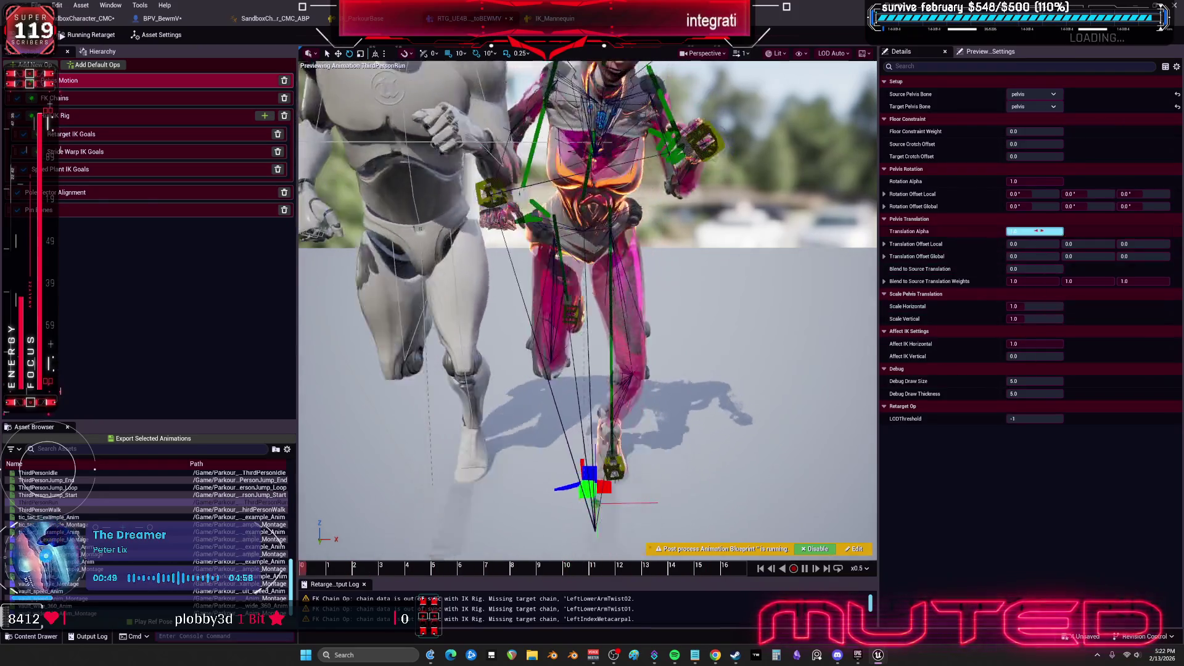
mouse_move(1036, 231)
left_mouse_down()
mouse_move(1015, 231)
mouse_move(1037, 231)
left_mouse_up()
mouse_move(1031, 178)
left_mouse_down()
mouse_move(1012, 177)
mouse_move(1051, 181)
mouse_move(1033, 178)
left_mouse_up()
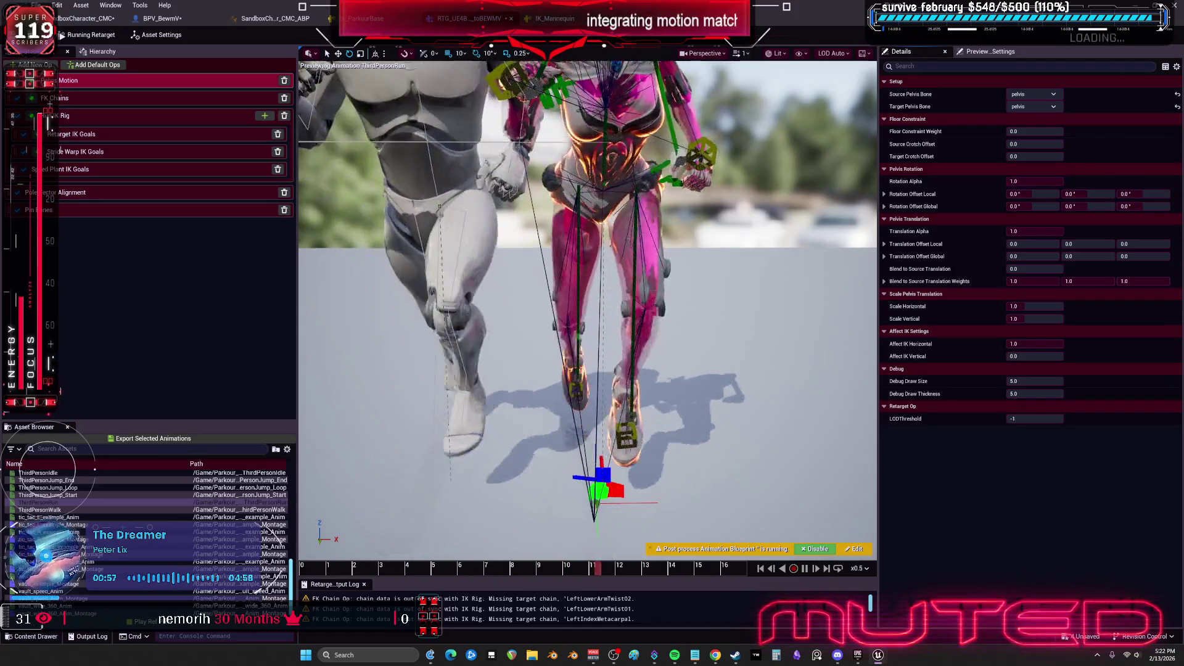
mouse_move(551, 223)
left_mouse_down()
mouse_move(531, 223)
mouse_move(568, 223)
mouse_move(551, 223)
left_mouse_up()
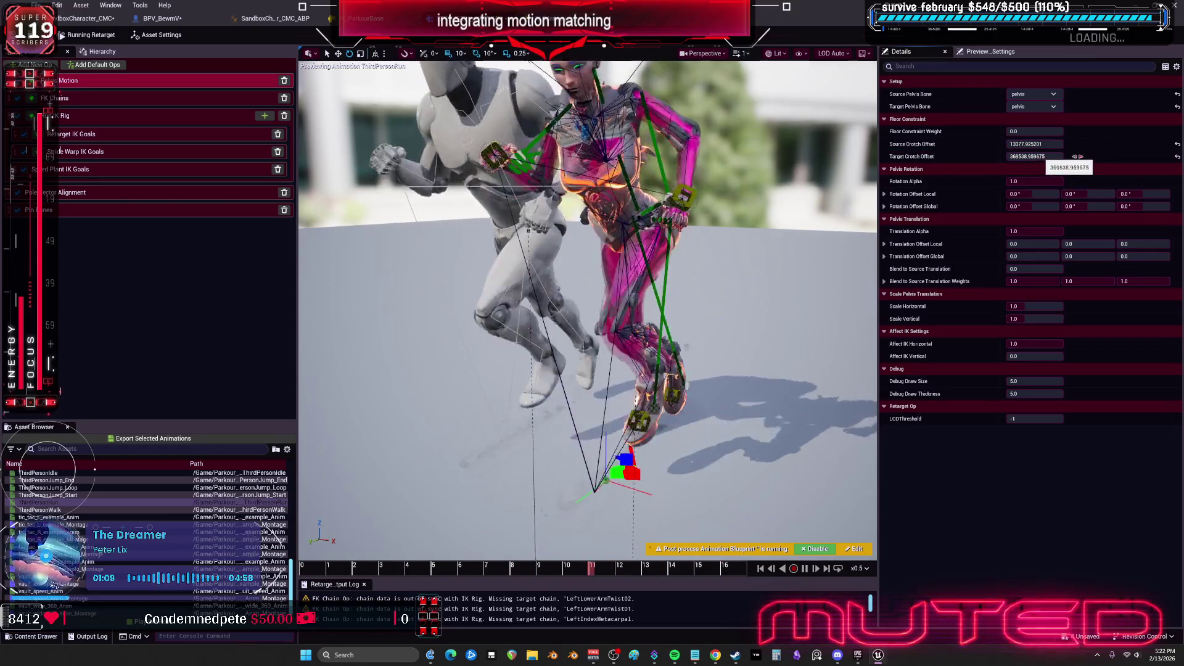
left_click(1178, 157)
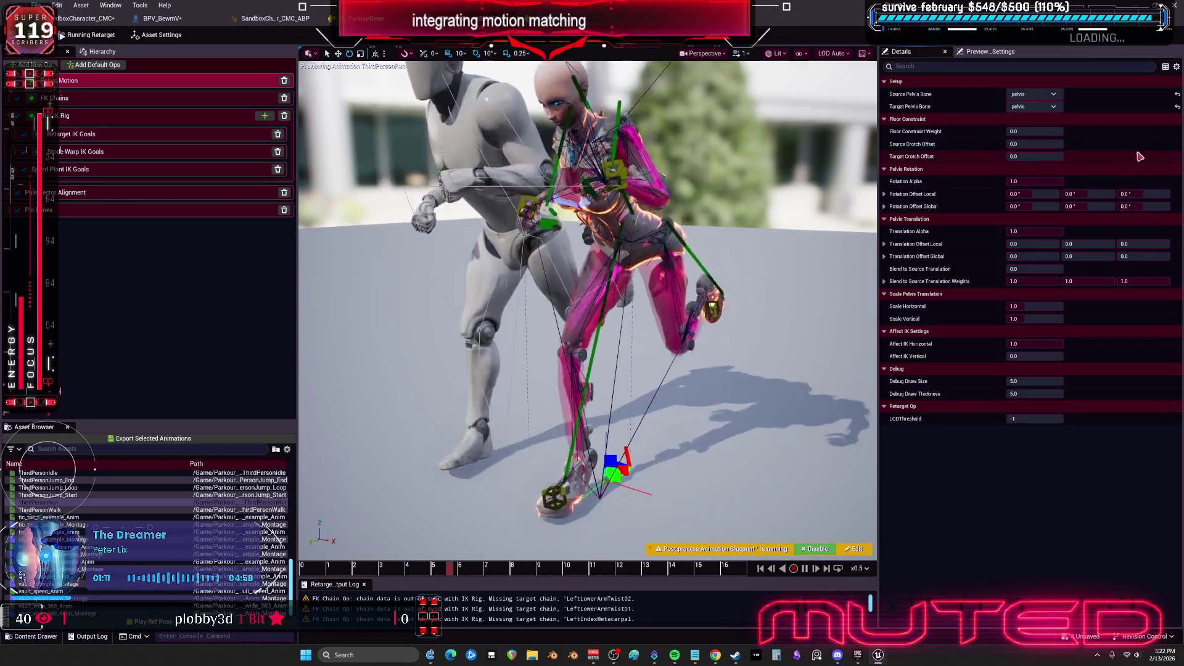
Browse the source and target pelvis bone lists and set Target Pelvis Bone back to pelvis
left_click(1035, 94)
left_click(1042, 131)
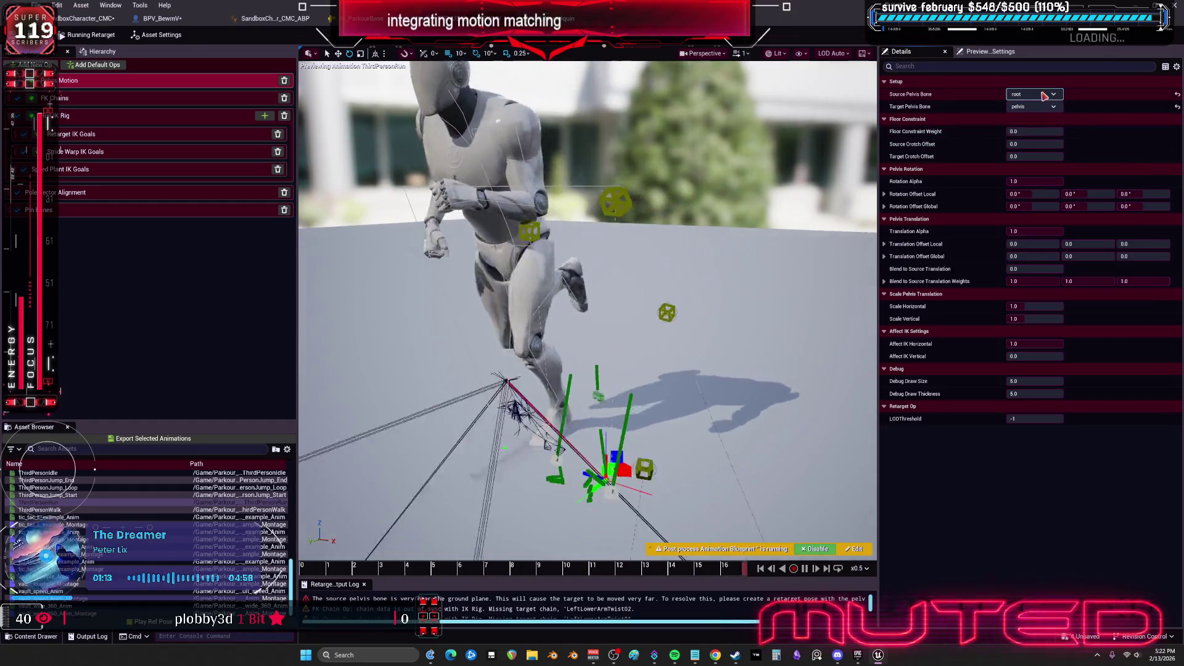
left_click(1034, 94)
left_click(1042, 141)
left_click(1045, 107)
left_click(1044, 136)
left_click(1046, 108)
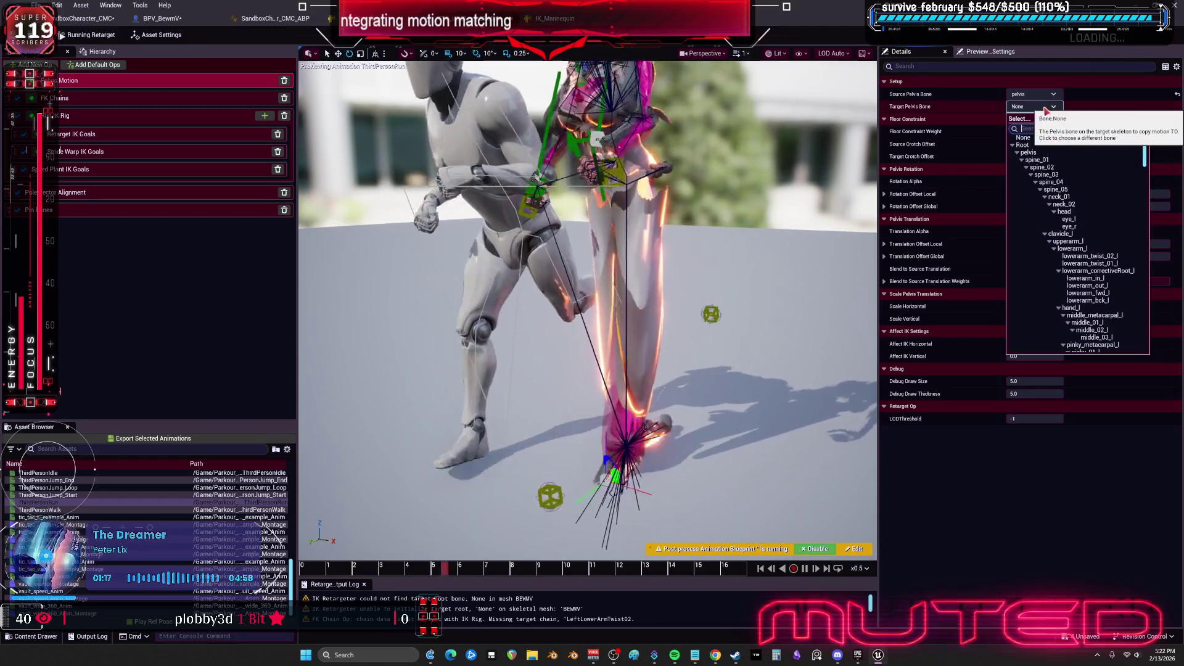
left_click(1028, 153)
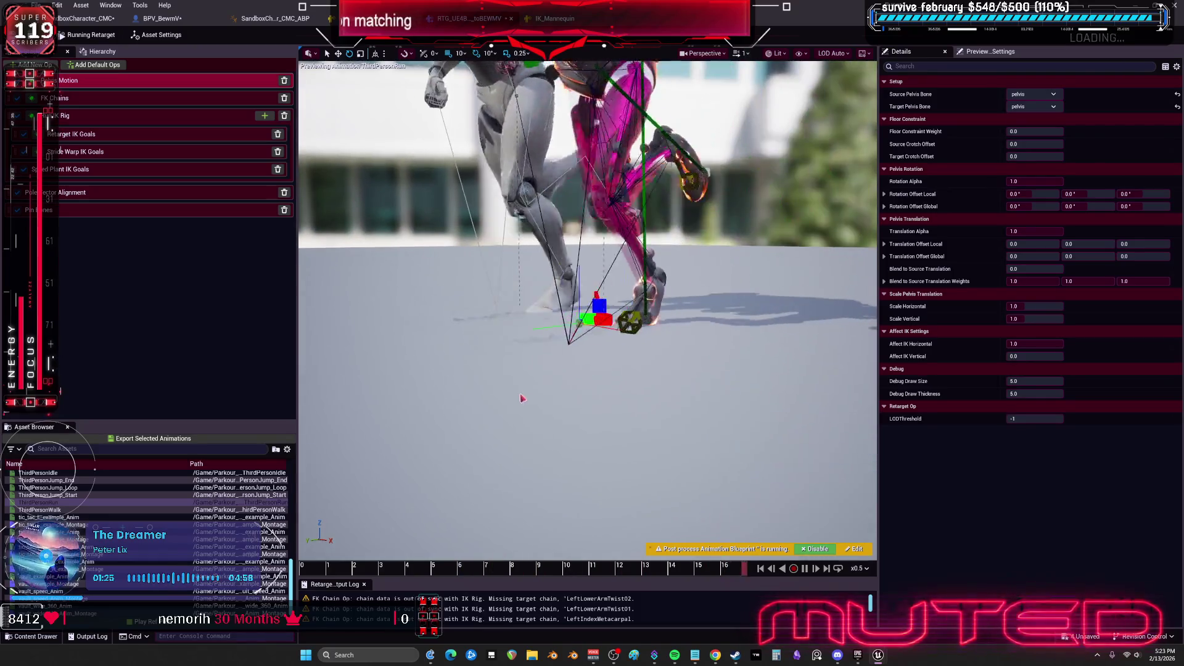
Scroll up the op stack and show the Retarget IK Goals settings
scroll(578, 354, "up", 5)
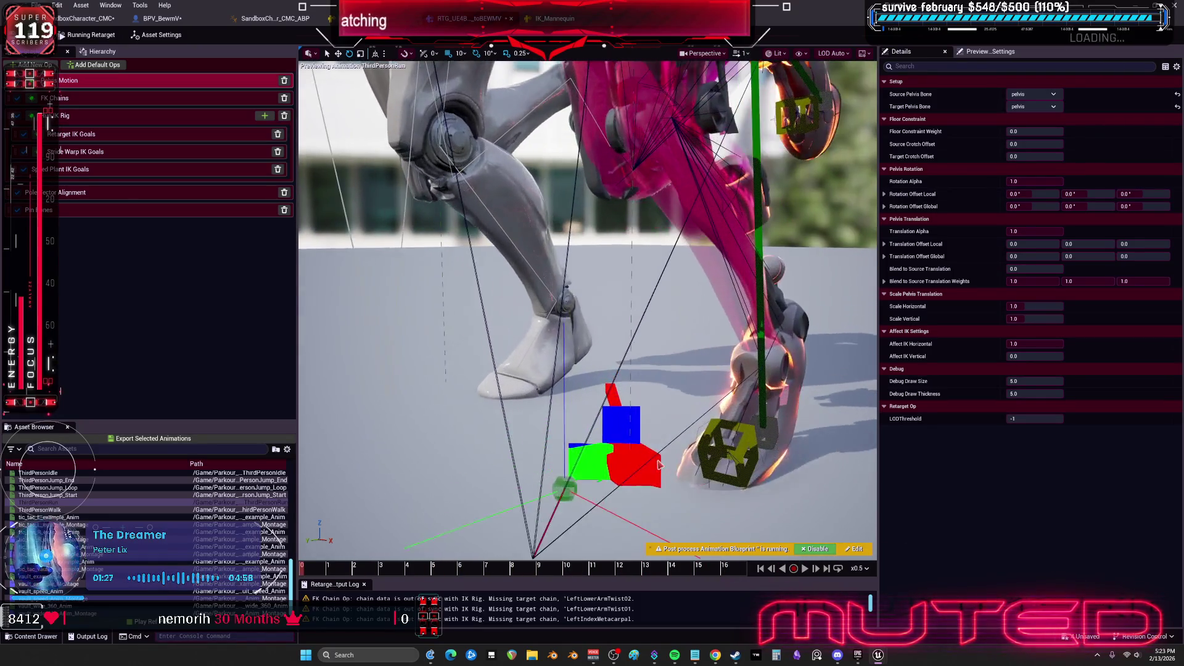
scroll(578, 353, "up", 5)
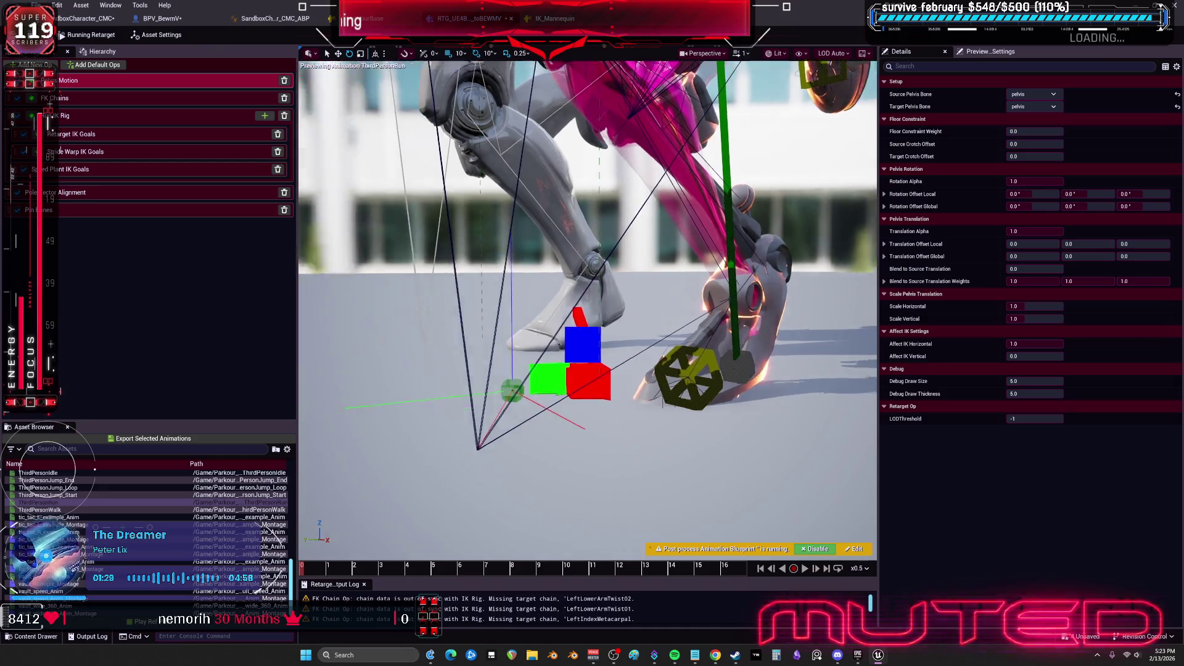
scroll(561, 259, "up", 3)
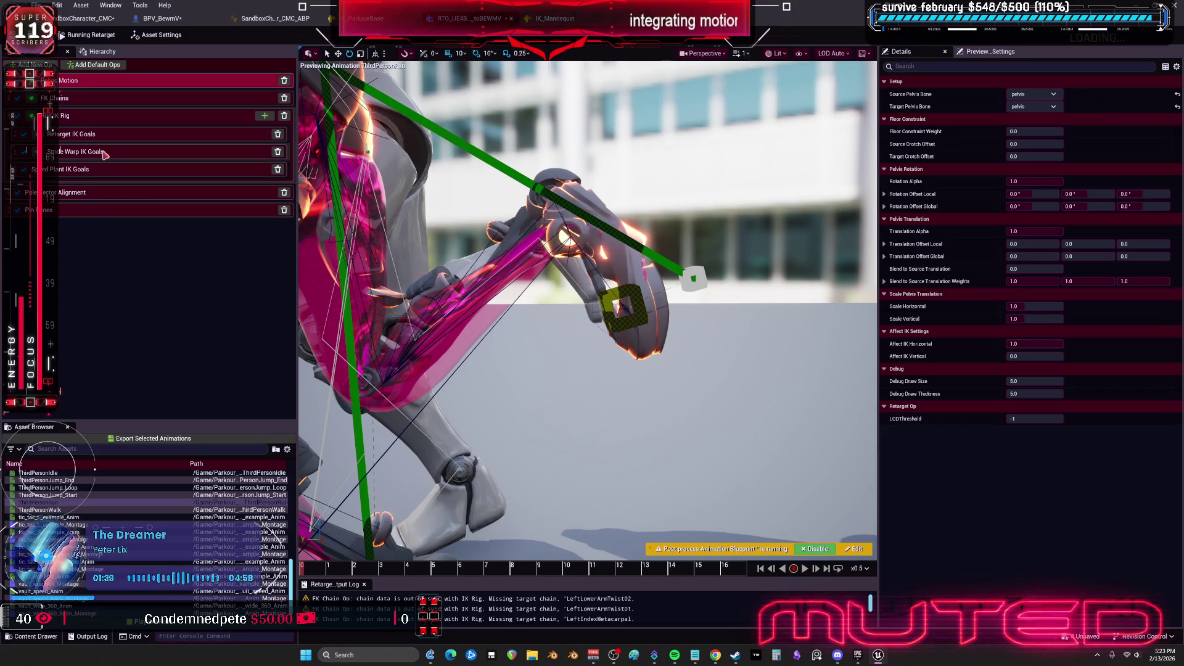
left_click(25, 135)
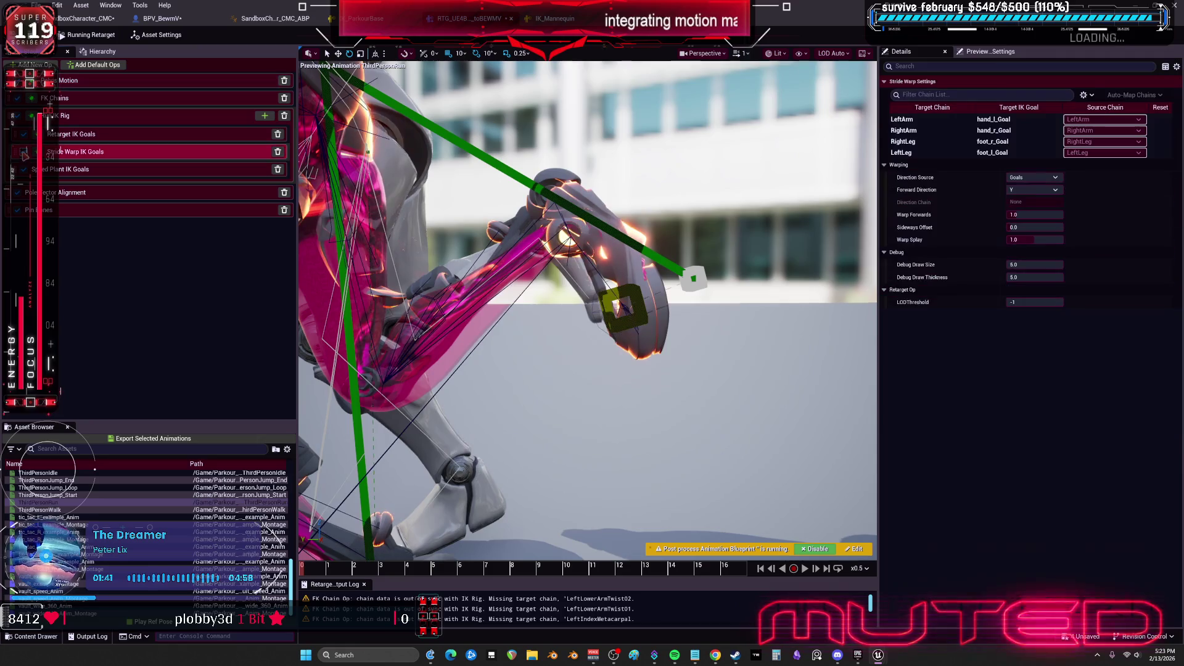
Review the Run IK Rig op settings, then show the FK Chains settings
left_click(22, 117)
left_click_drag(20, 121, 27, 122)
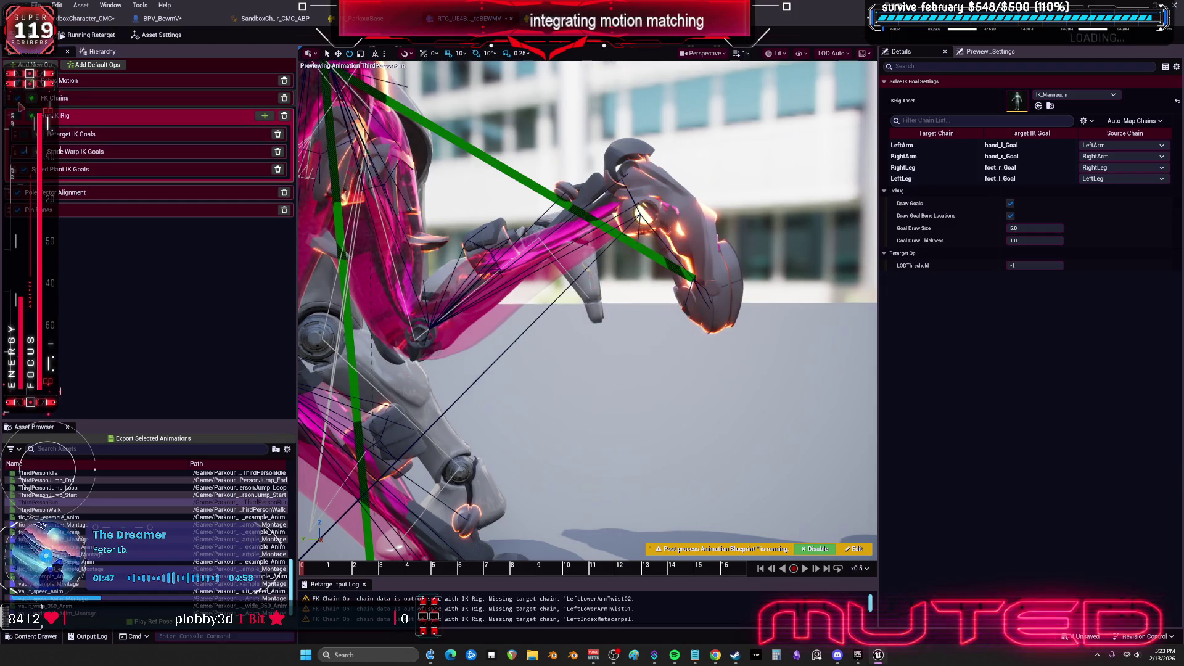
left_click(27, 98)
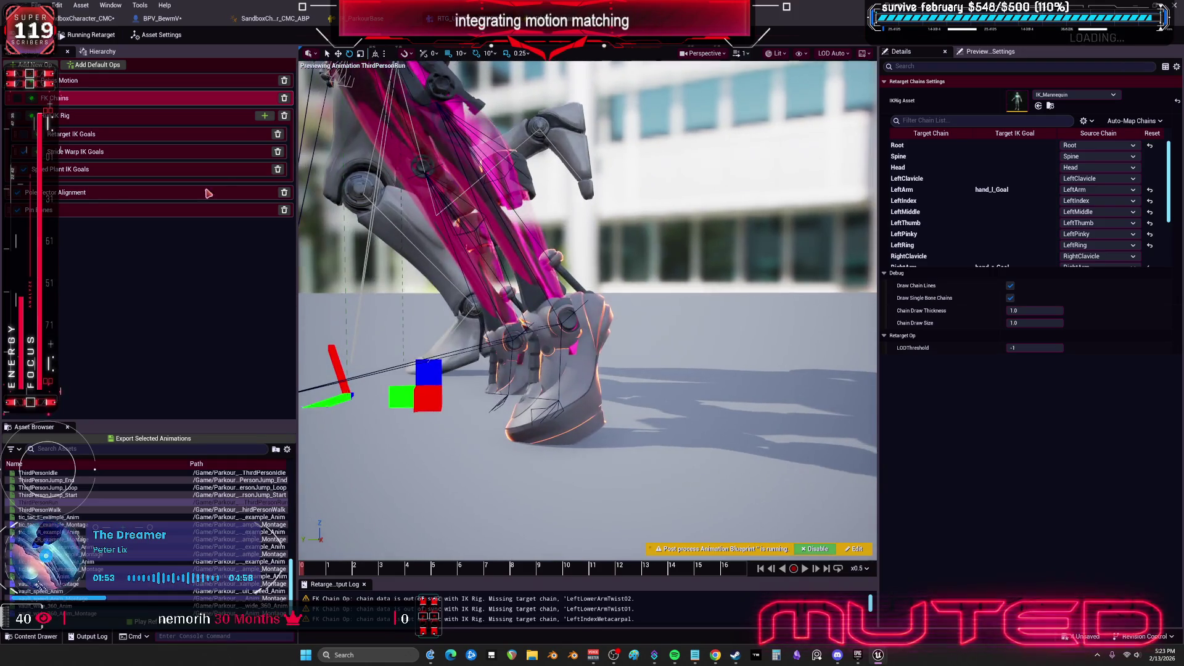
Set RightLeg and LeftLeg translation mode to None, then save with Ctrl+S
scroll(958, 204, "down", 3)
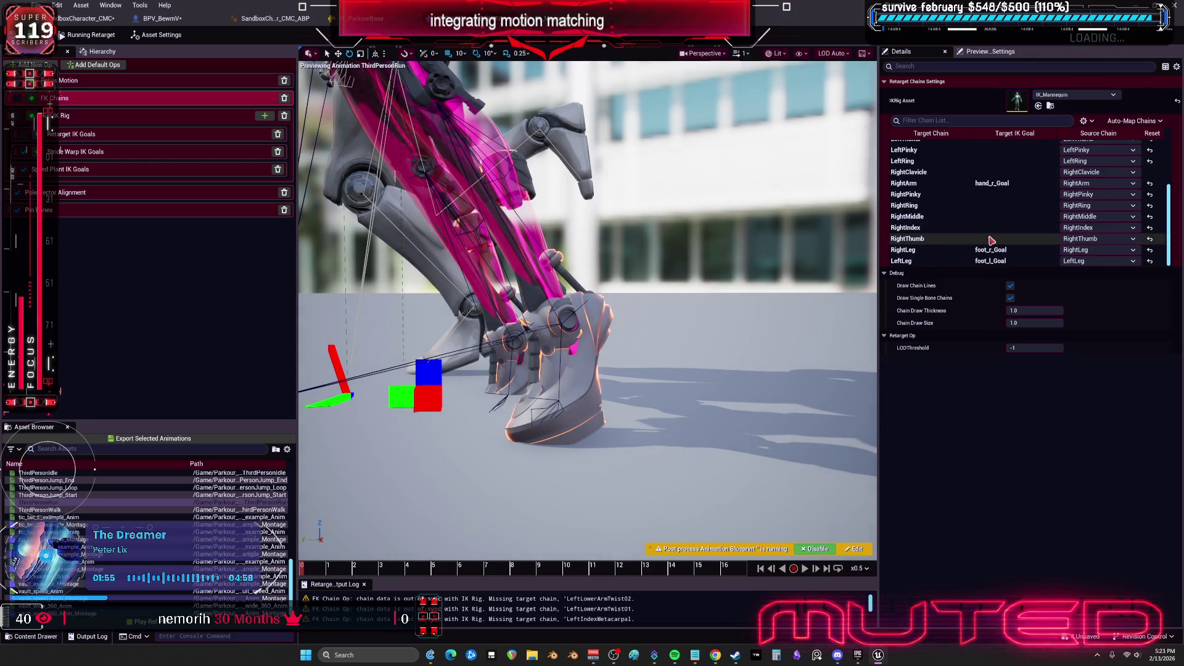
left_click(990, 249)
left_click(1055, 326)
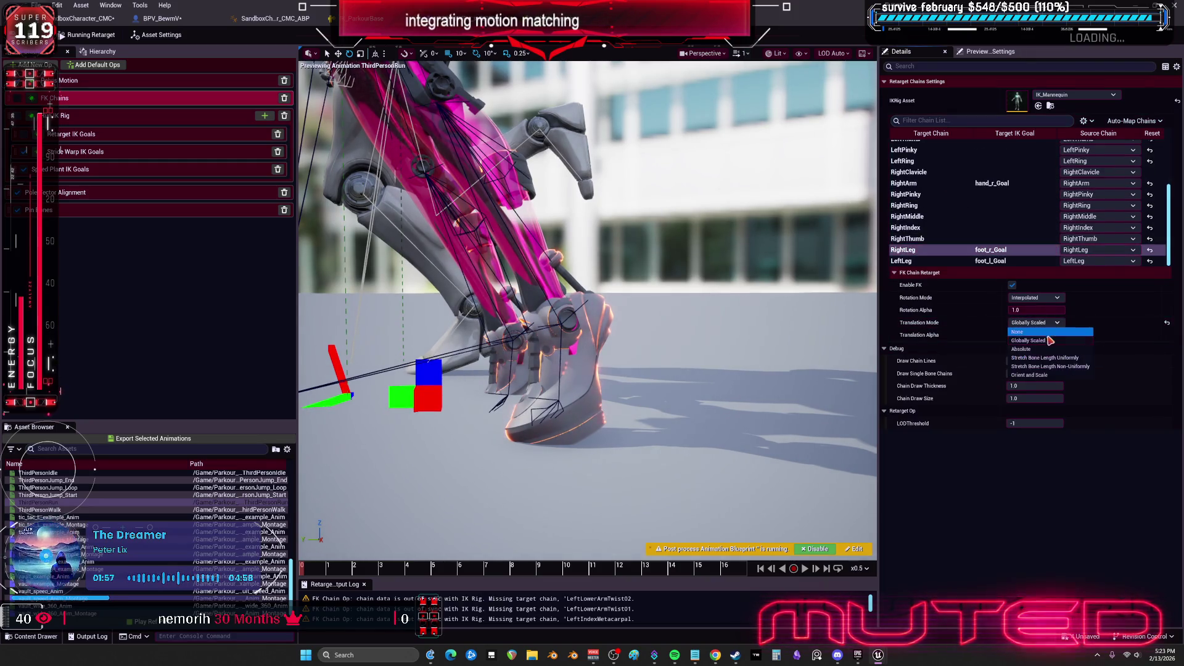
left_click(1041, 333)
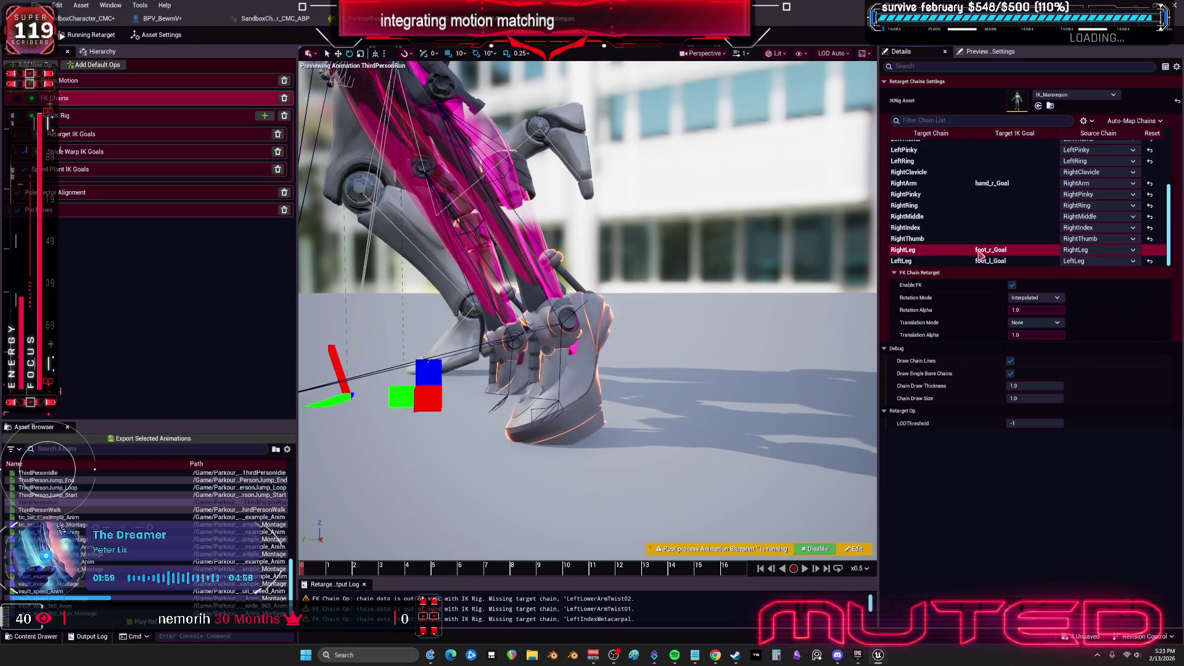
left_click(960, 261)
left_click(1036, 323)
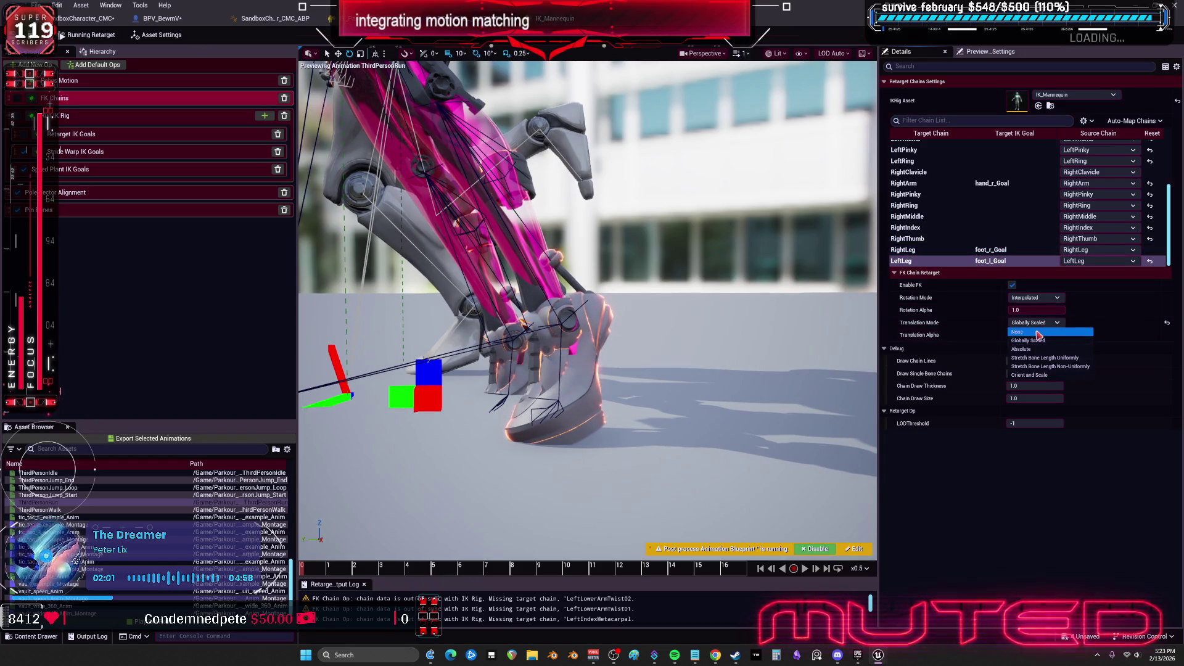
left_click(1039, 333)
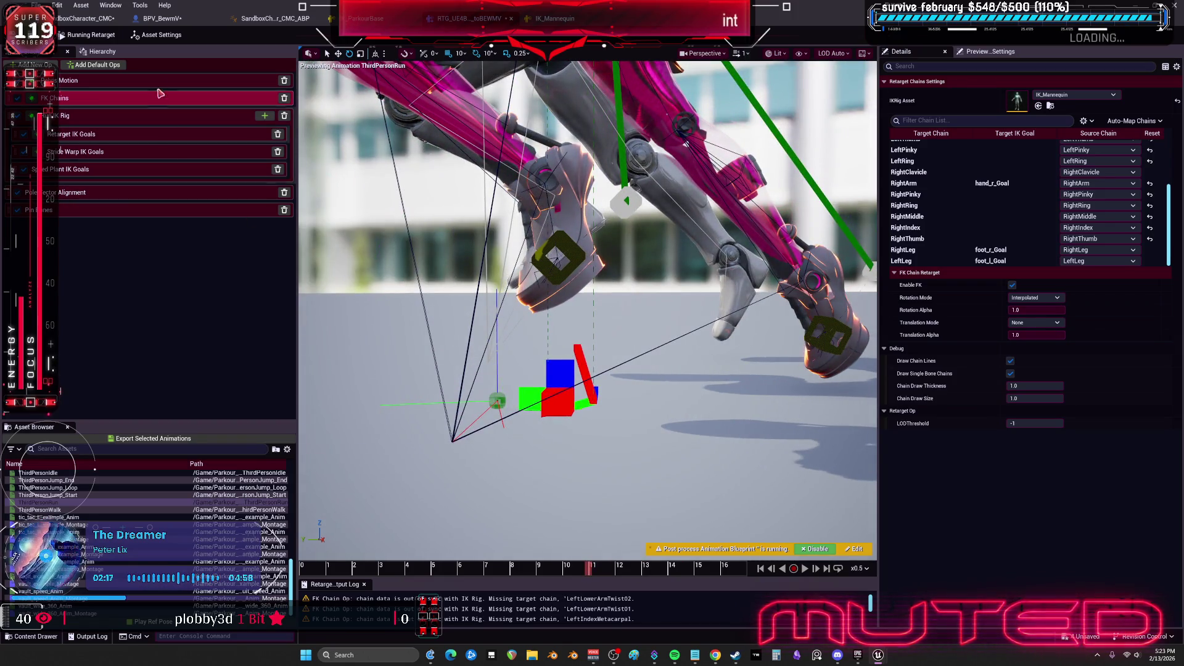
key("ctrl+s")
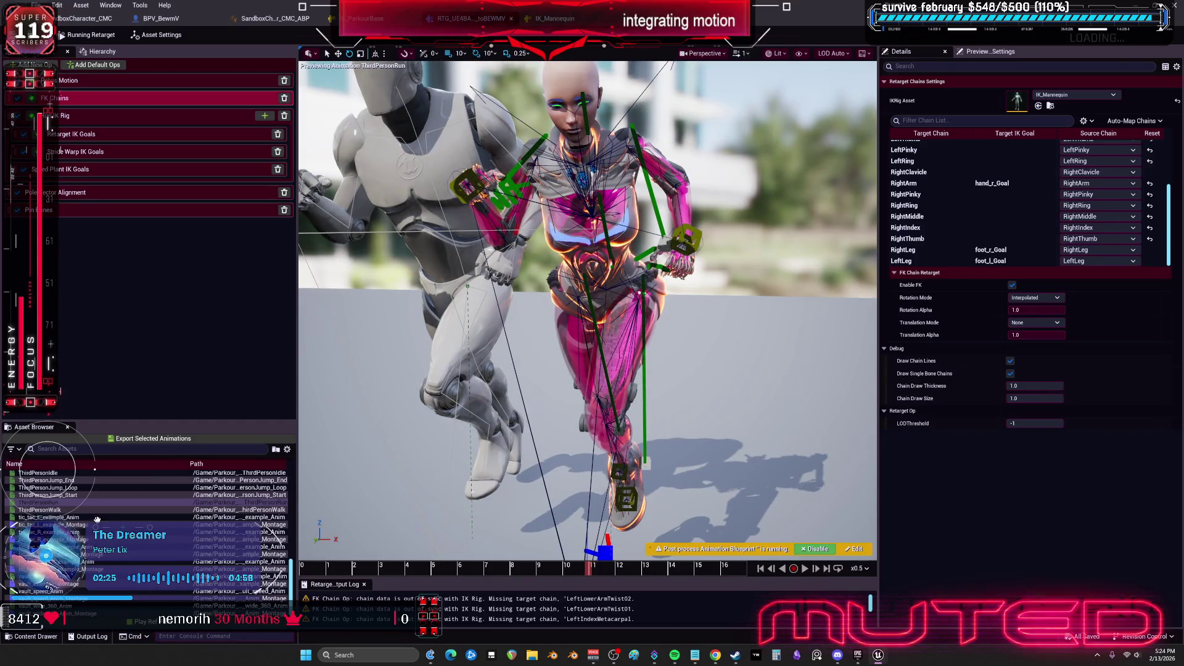
Preview ThirdPersonWalk, then accuracy_example_Anim paused and stepped forward to about frame 6
left_click(97, 510)
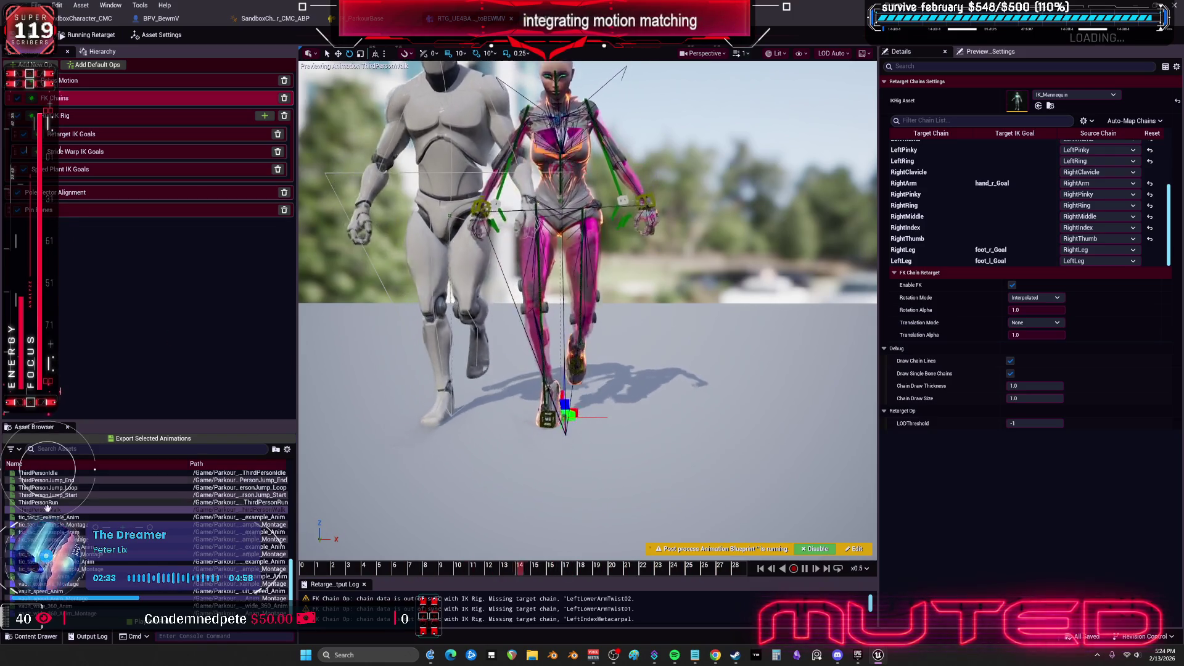
scroll(74, 475, "up", 10)
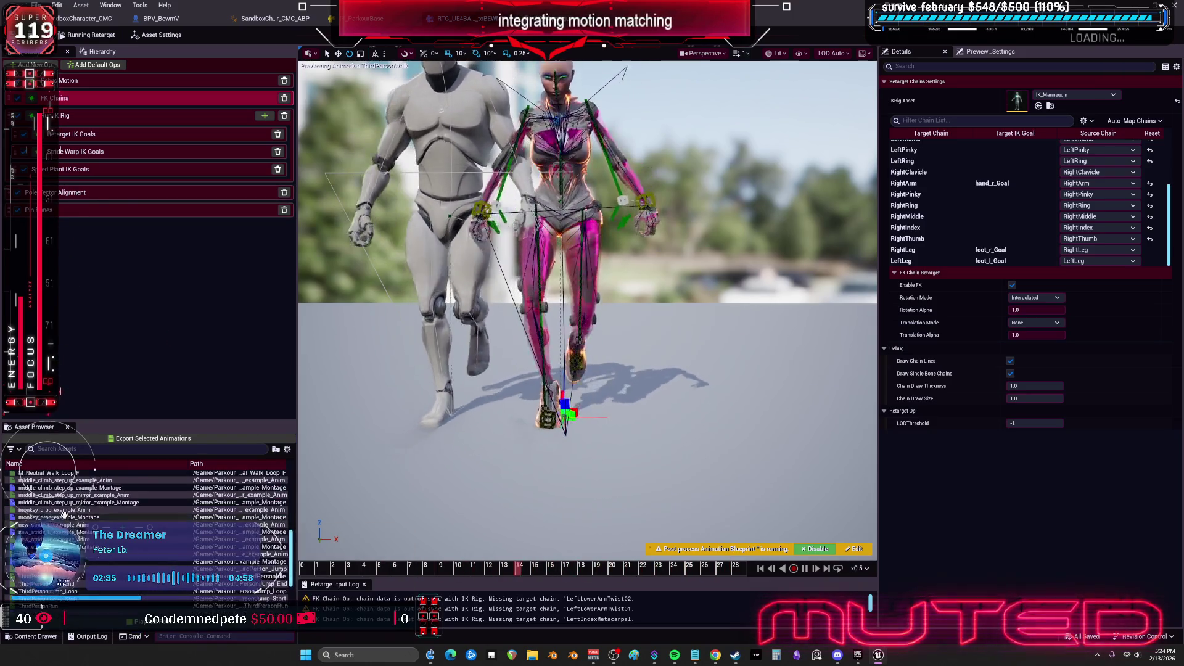
left_click(75, 475)
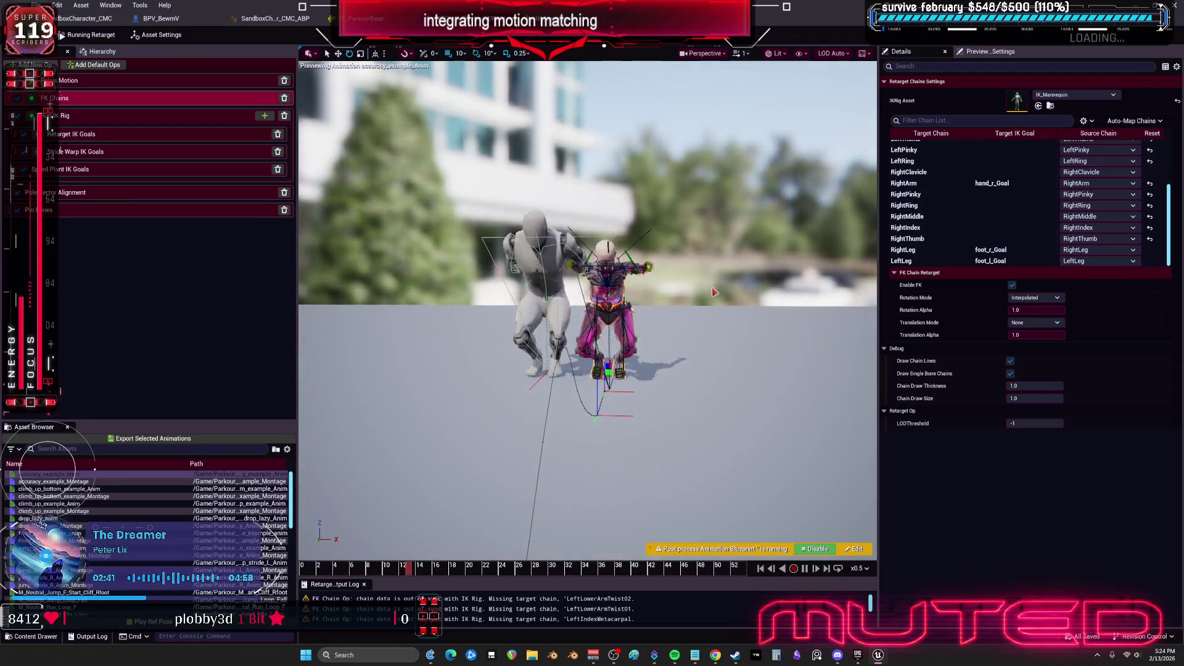
left_click(319, 570)
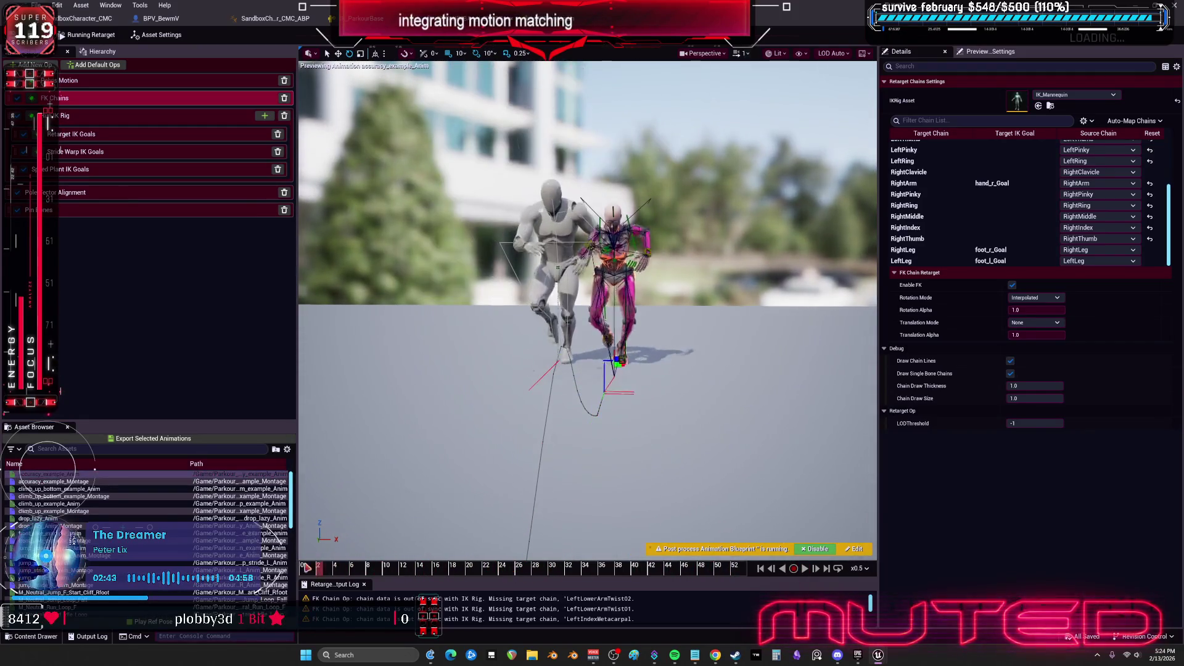
mouse_move(338, 570)
left_mouse_down()
mouse_move(371, 547)
mouse_move(346, 579)
mouse_move(457, 578)
mouse_move(338, 577)
mouse_move(352, 572)
left_mouse_up()
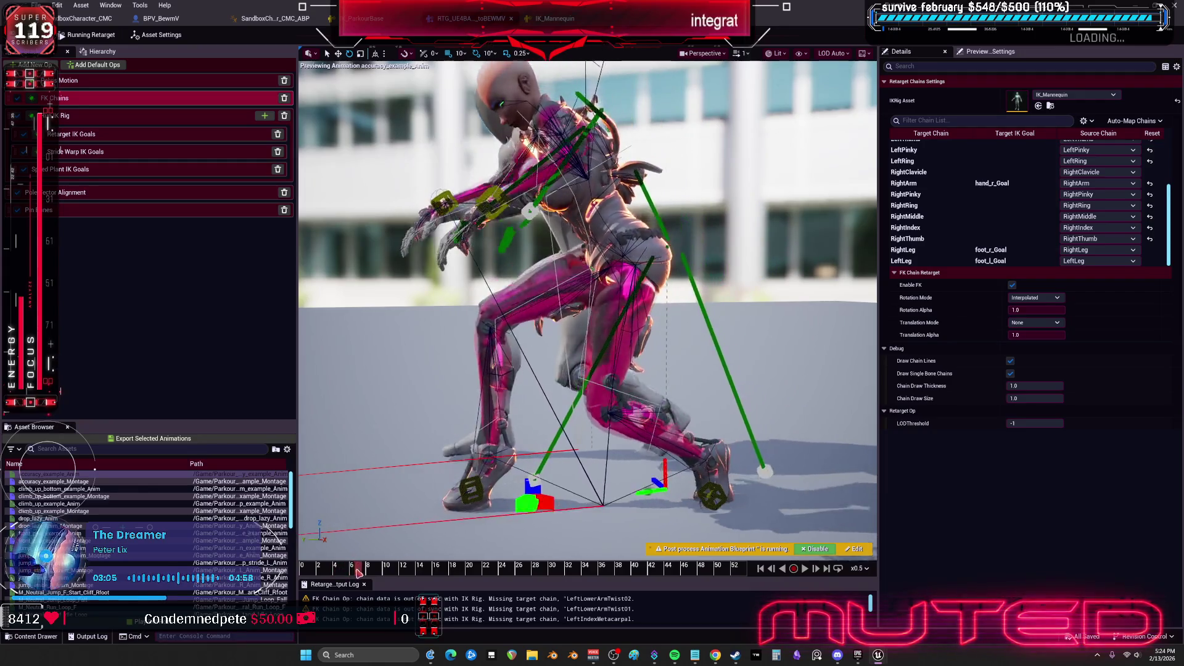
Step to about frame 6 and toggle the Speed Plant and Stride Warp IK Goals ops
left_click_drag(338, 573, 349, 573)
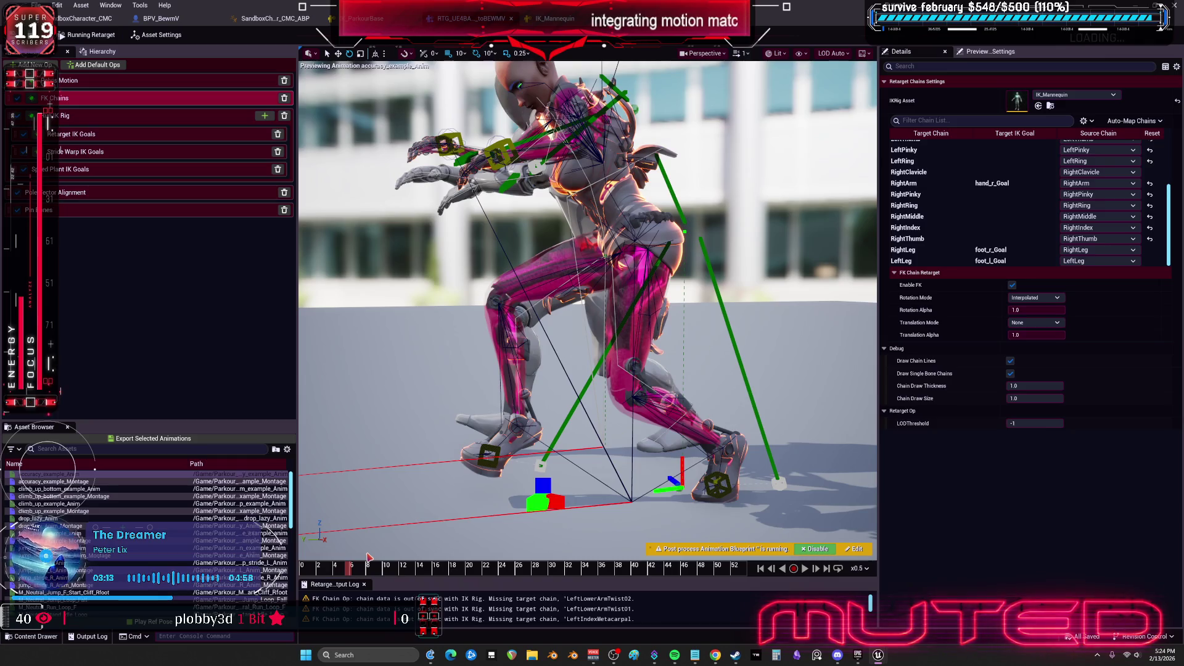
left_click(24, 169)
left_click(23, 152)
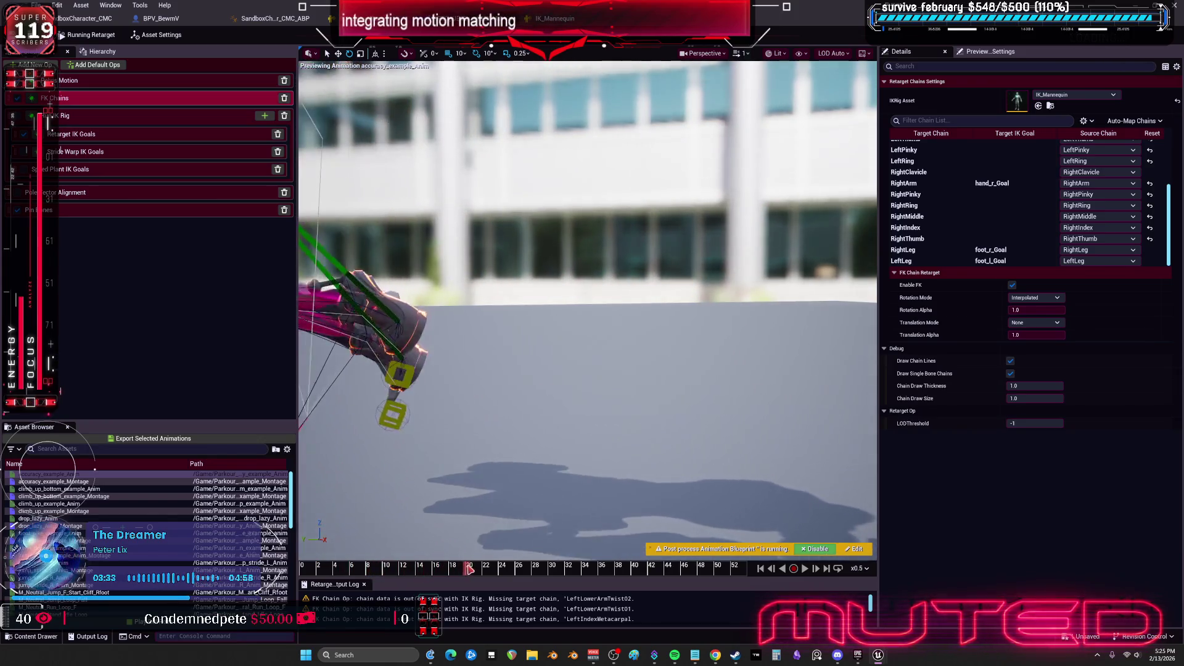
Scrub through the crouching part of the animation, then select the Run IK Rig op
left_click_drag(519, 569, 643, 581)
key("f")
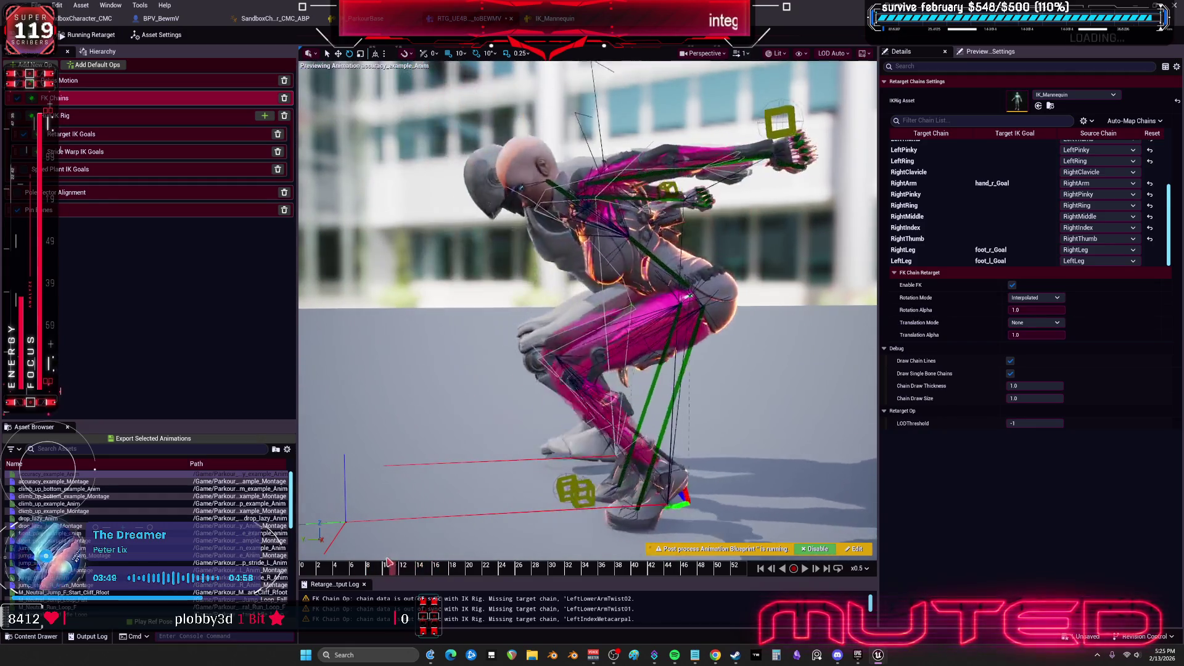
left_click(341, 569)
mouse_move(343, 573)
left_mouse_down()
mouse_move(531, 568)
mouse_move(290, 566)
mouse_move(380, 559)
left_mouse_up()
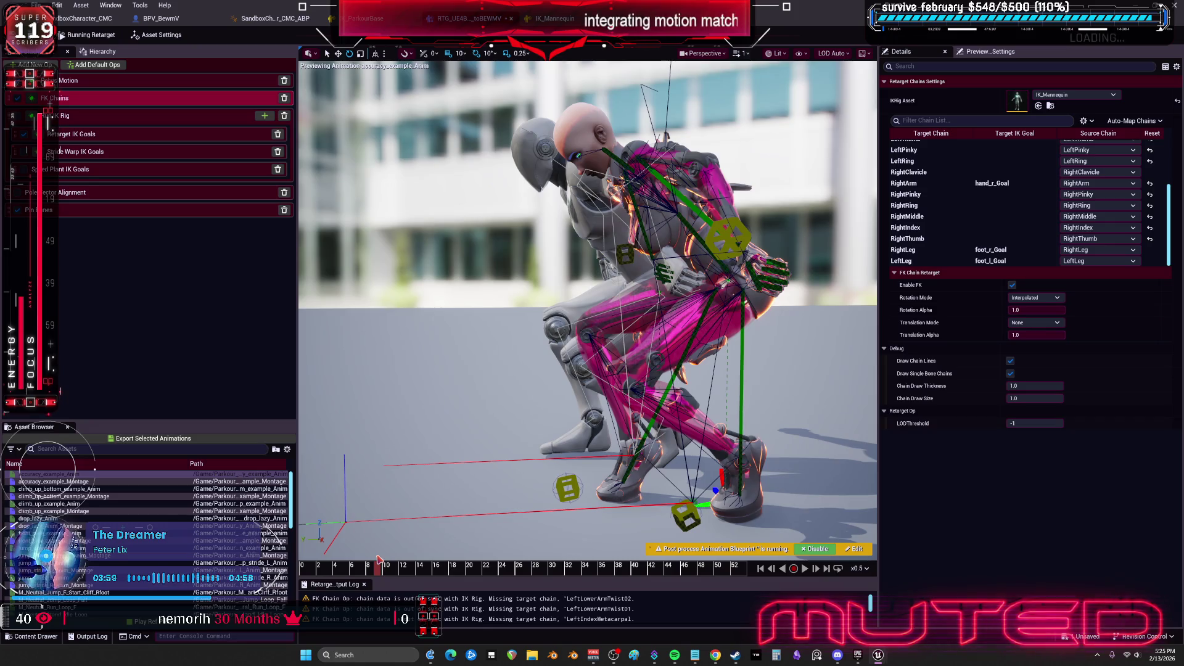
mouse_move(379, 559)
left_mouse_down()
mouse_move(487, 533)
mouse_move(381, 563)
left_mouse_up()
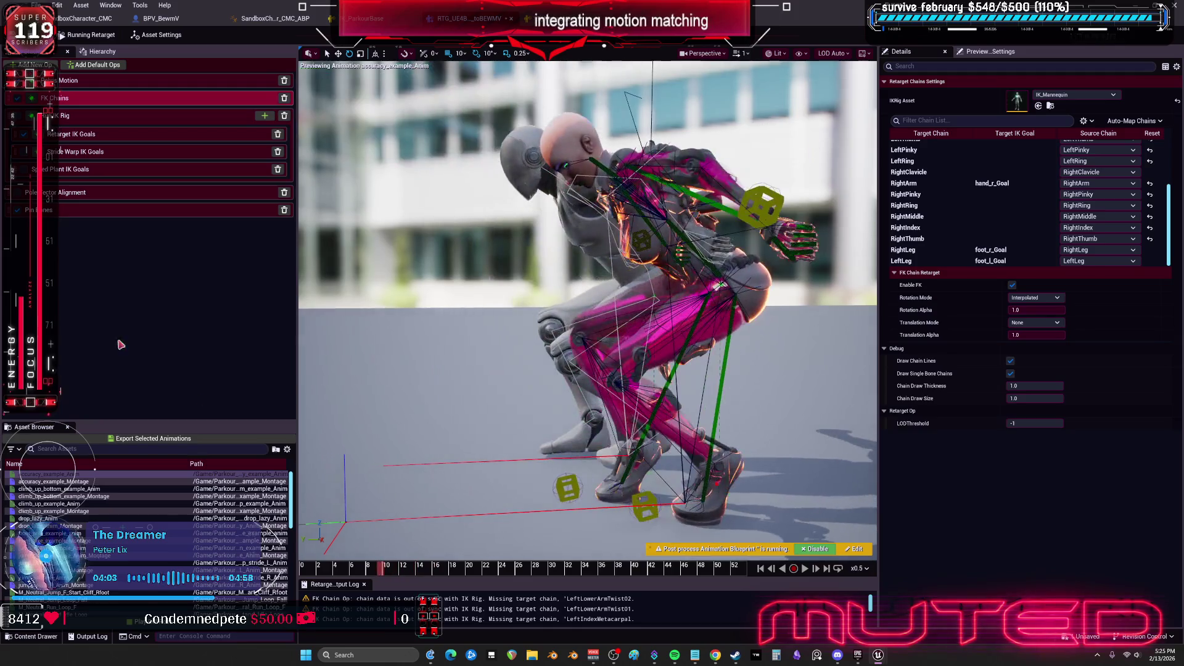
left_click(68, 116)
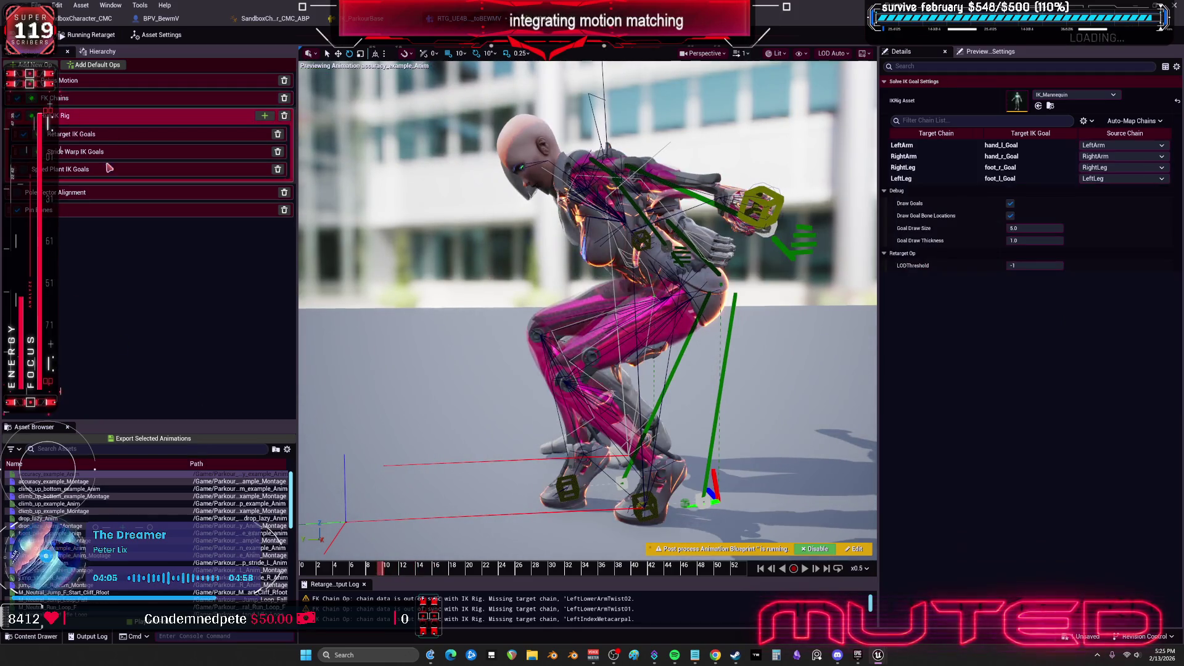
Compare the leaning pose across nearby frames, then show the Stride Warp IK Goals settings
left_click_drag(369, 564, 418, 544)
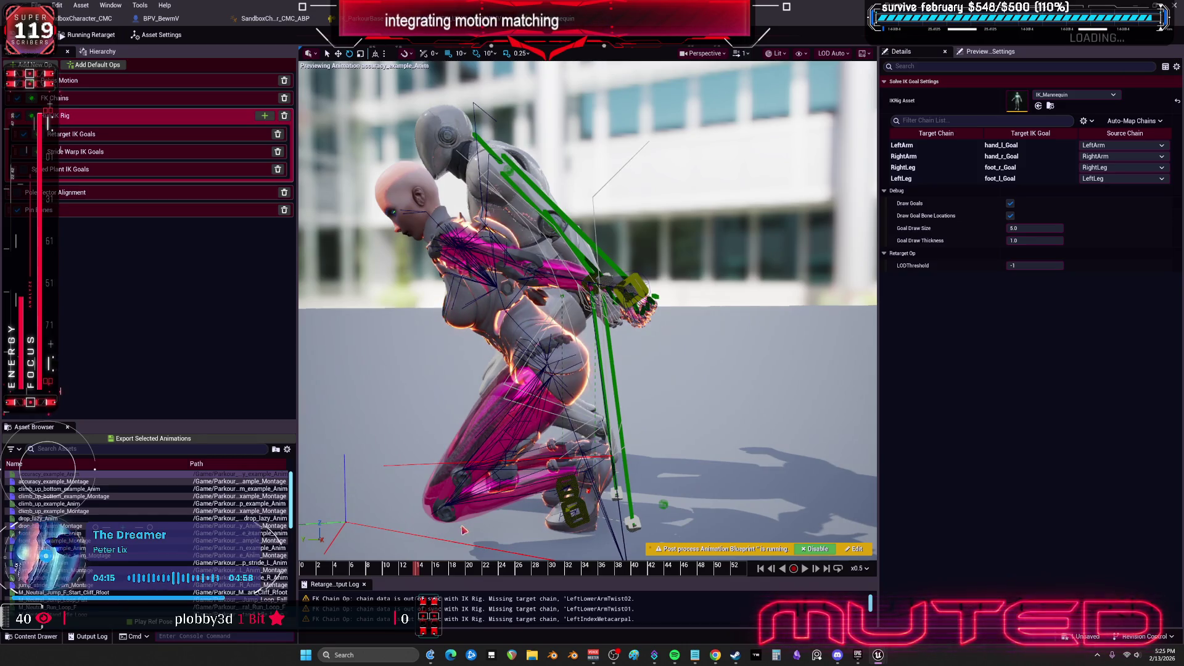
mouse_move(421, 568)
left_mouse_down()
mouse_move(482, 558)
mouse_move(373, 558)
mouse_move(433, 550)
mouse_move(411, 540)
mouse_move(423, 570)
mouse_move(449, 570)
mouse_move(347, 571)
left_mouse_up()
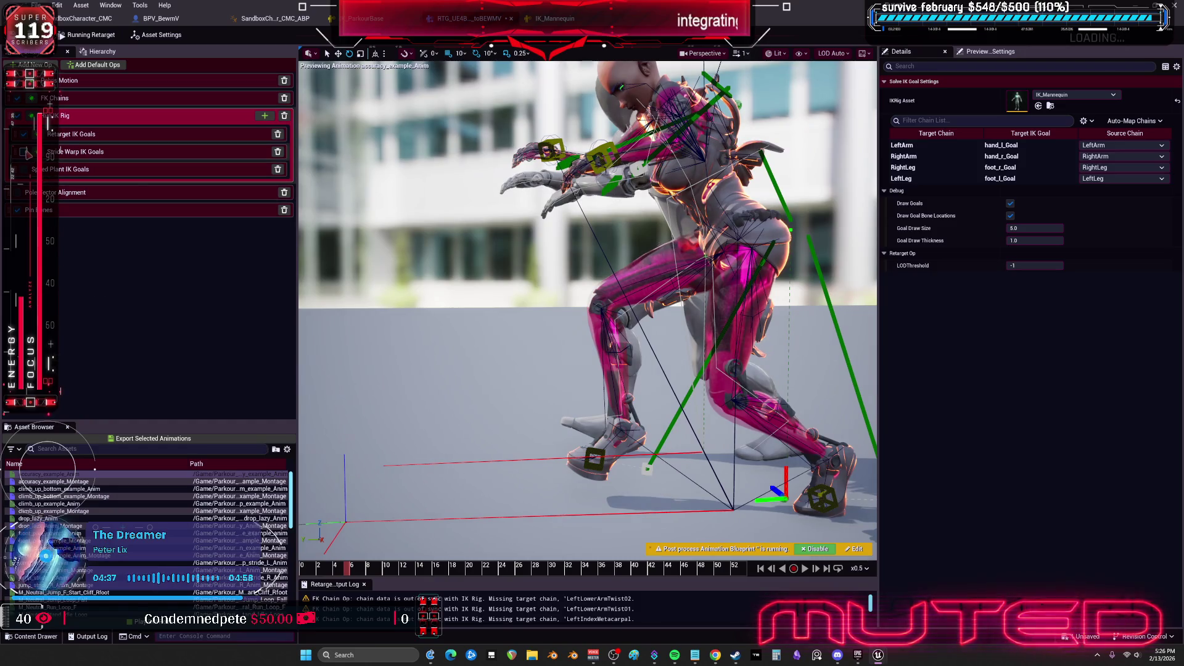
left_click(103, 157)
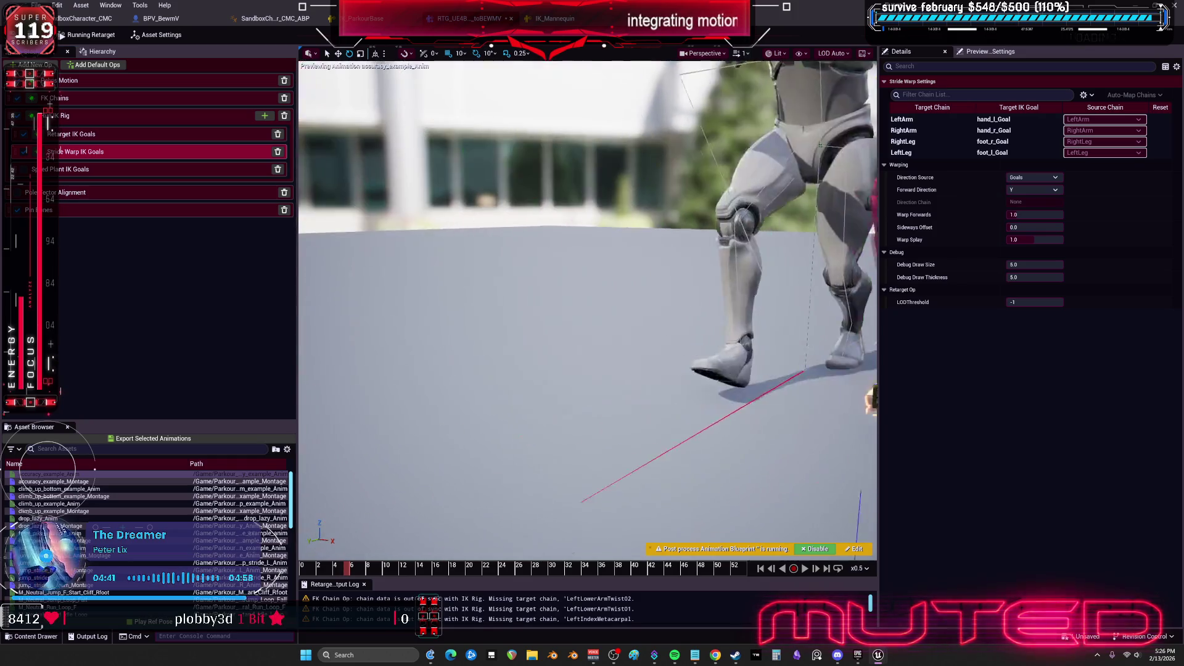
Inspect the RightArm and RightLeg stride warp chains, then show the Pole Vector Alignment settings
left_click(918, 130)
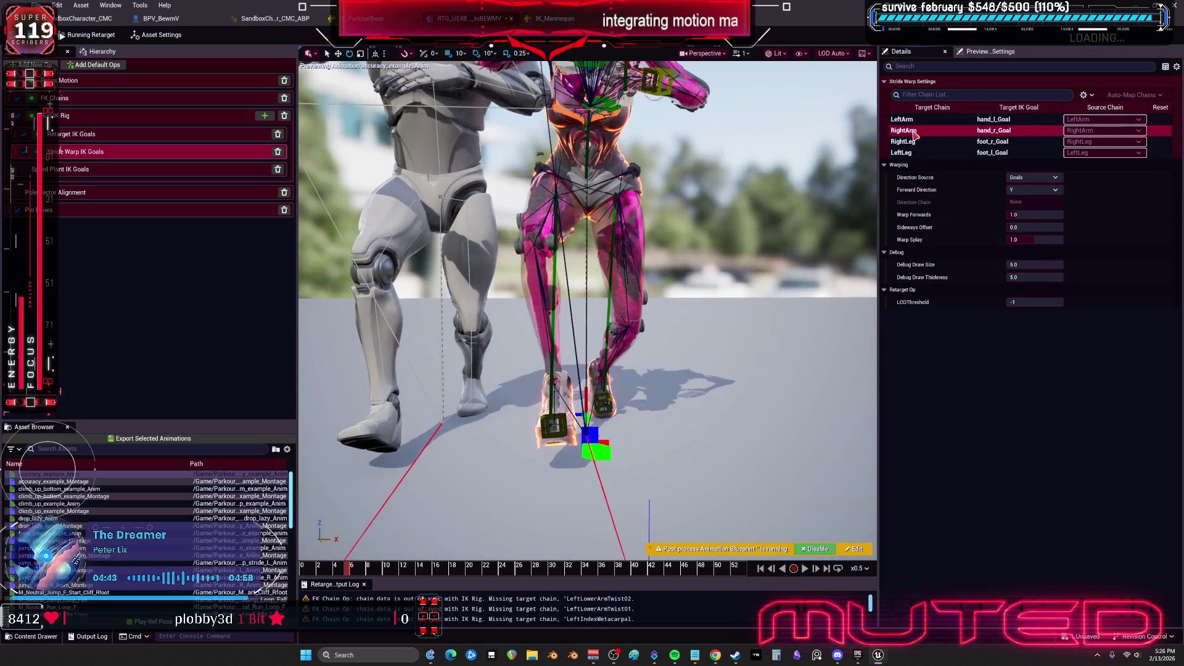
left_click(918, 143)
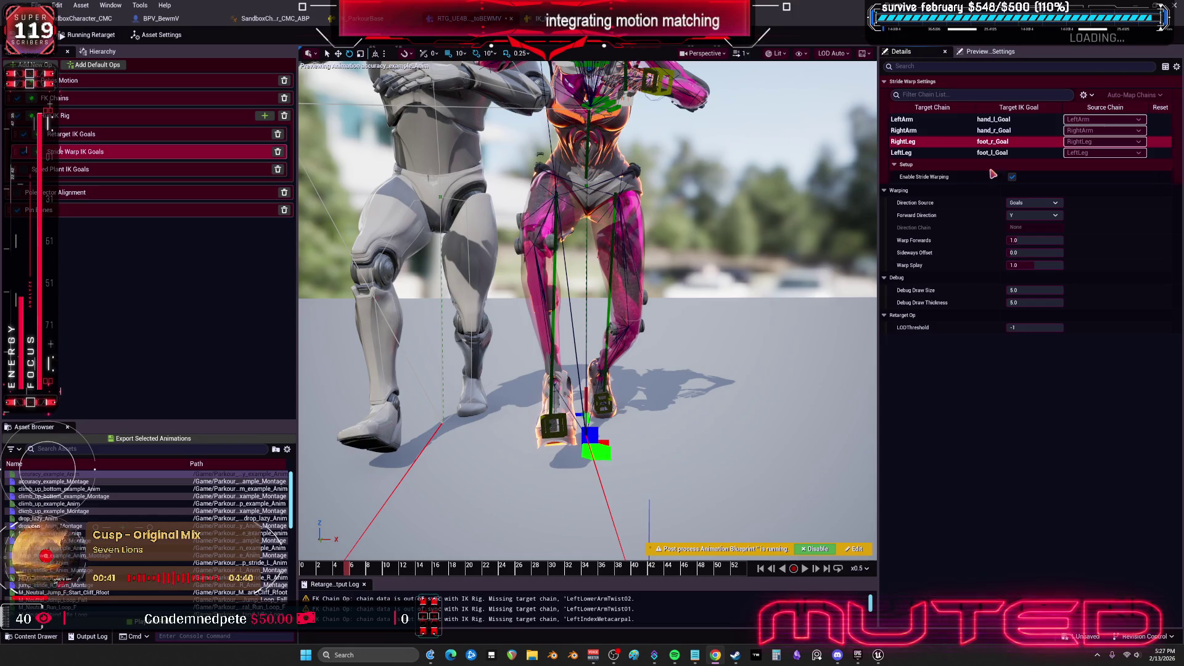
left_click(20, 202)
left_click(21, 194)
double_click(20, 197)
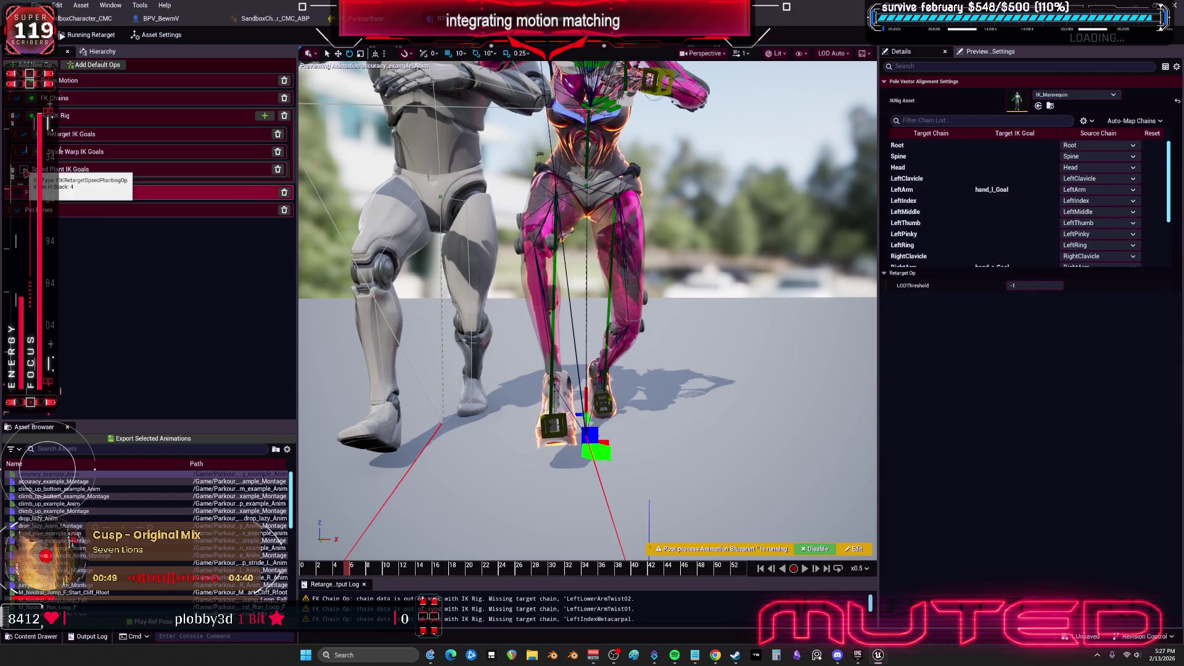
Review the Speed Plant IK Goals chains for all four limbs, then return to Stride Warp
left_click(55, 176)
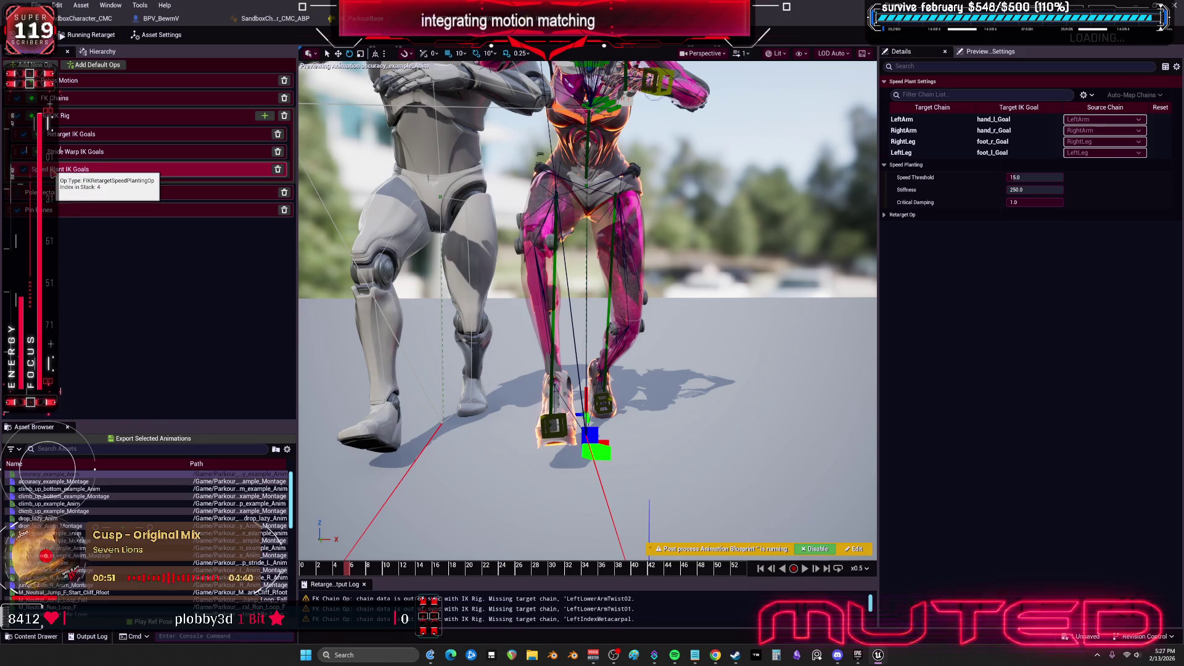
left_click(916, 152)
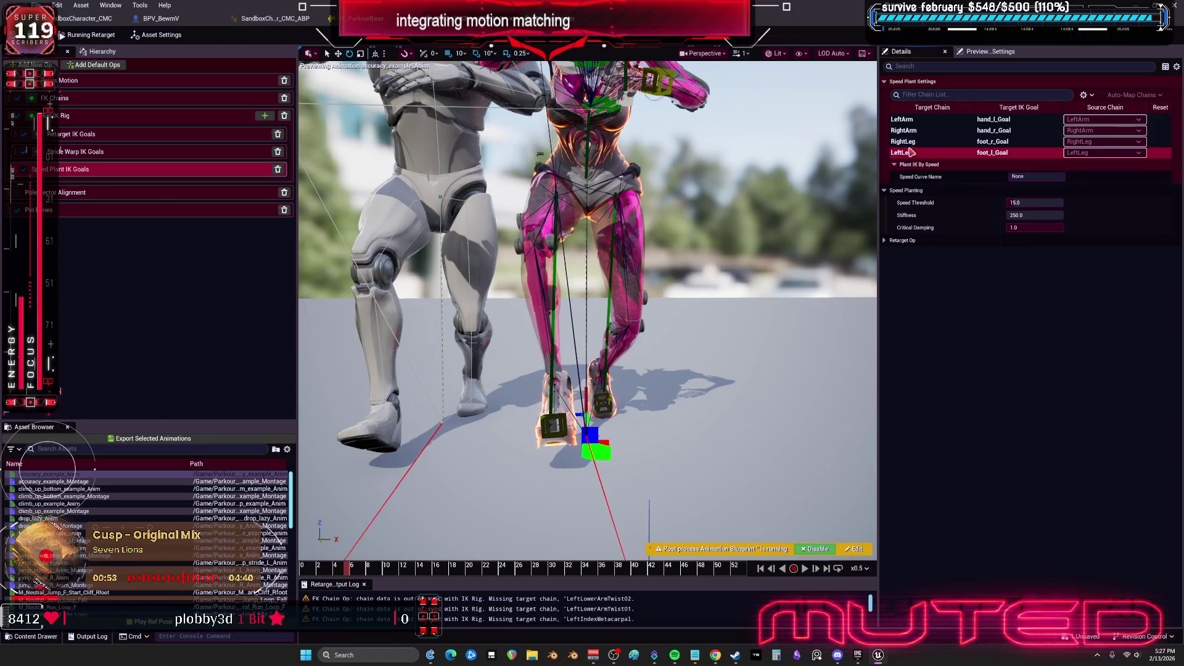
left_click(914, 142)
left_click(922, 120)
left_click(927, 130)
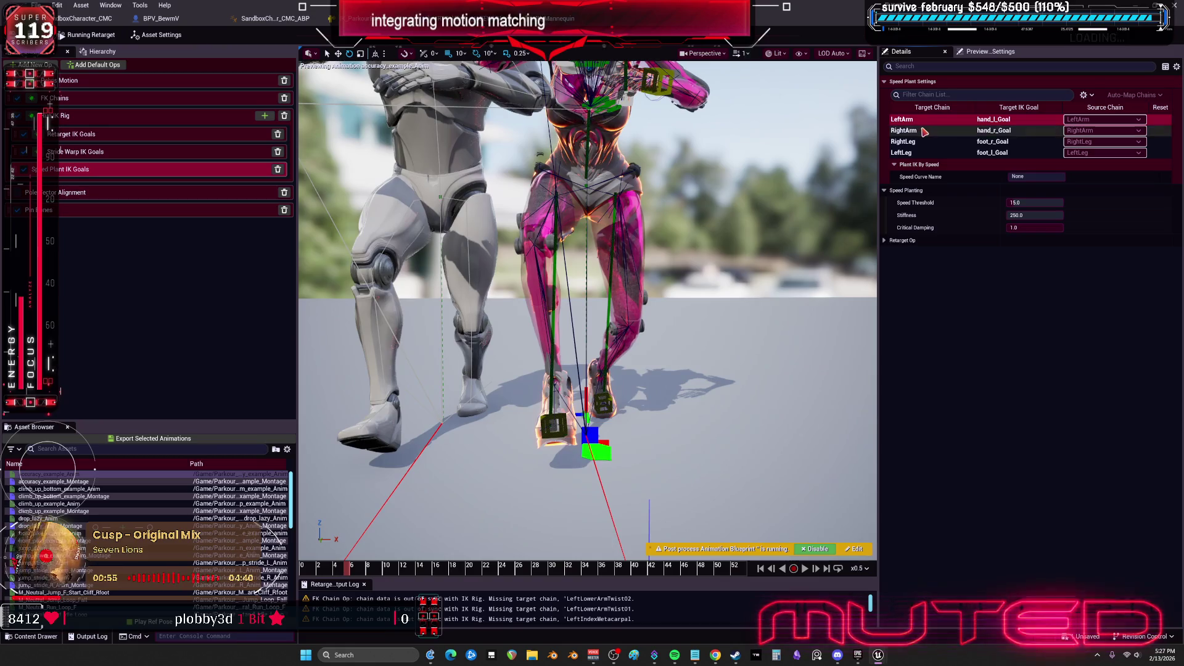
left_click(86, 153)
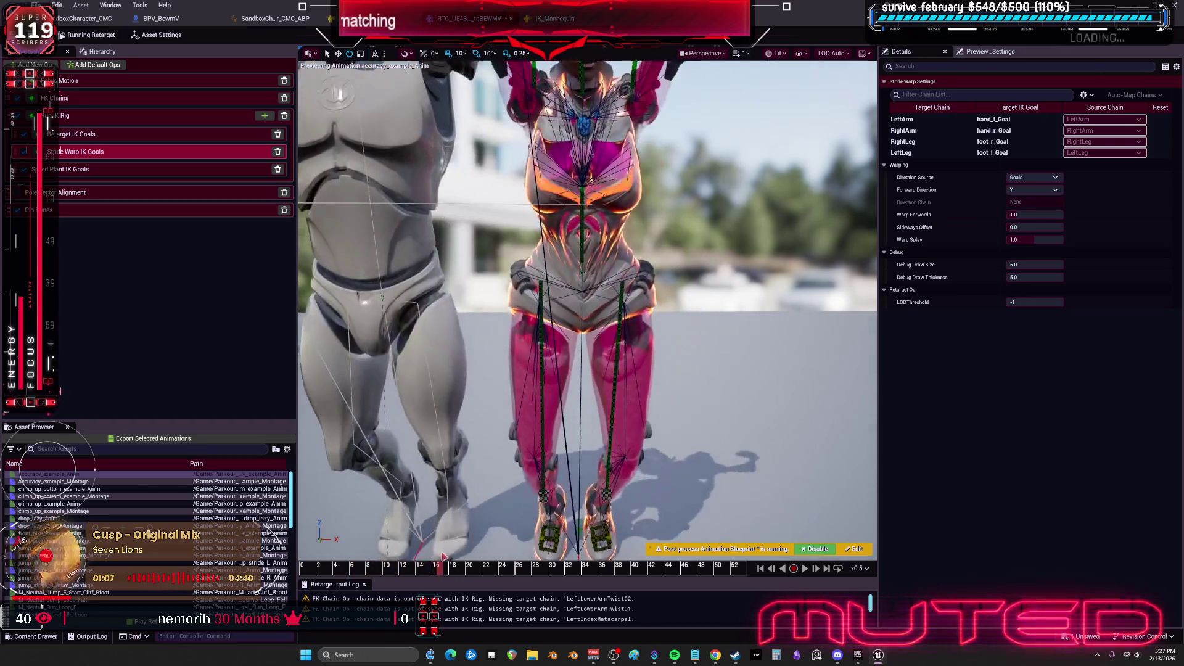
Preview M_Neutral_Run_Loop_F and the standing idle loop, then show the retargeter's asset settings
left_click_drag(411, 549, 318, 534)
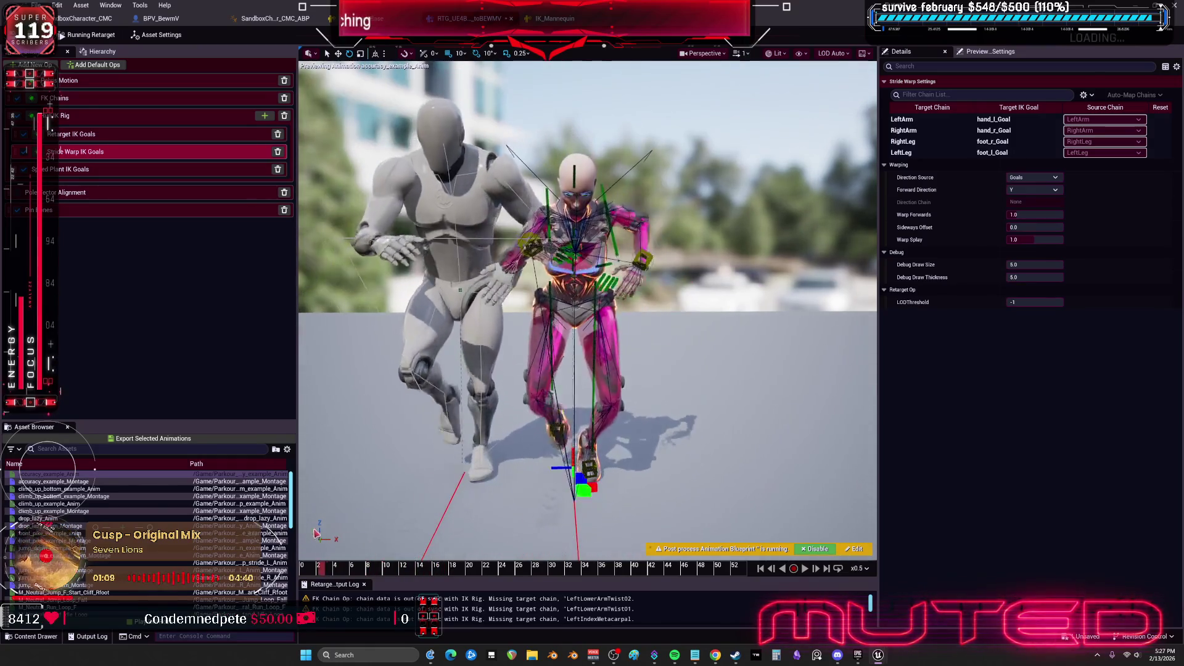
mouse_move(276, 534)
scroll(149, 524, "down", 3)
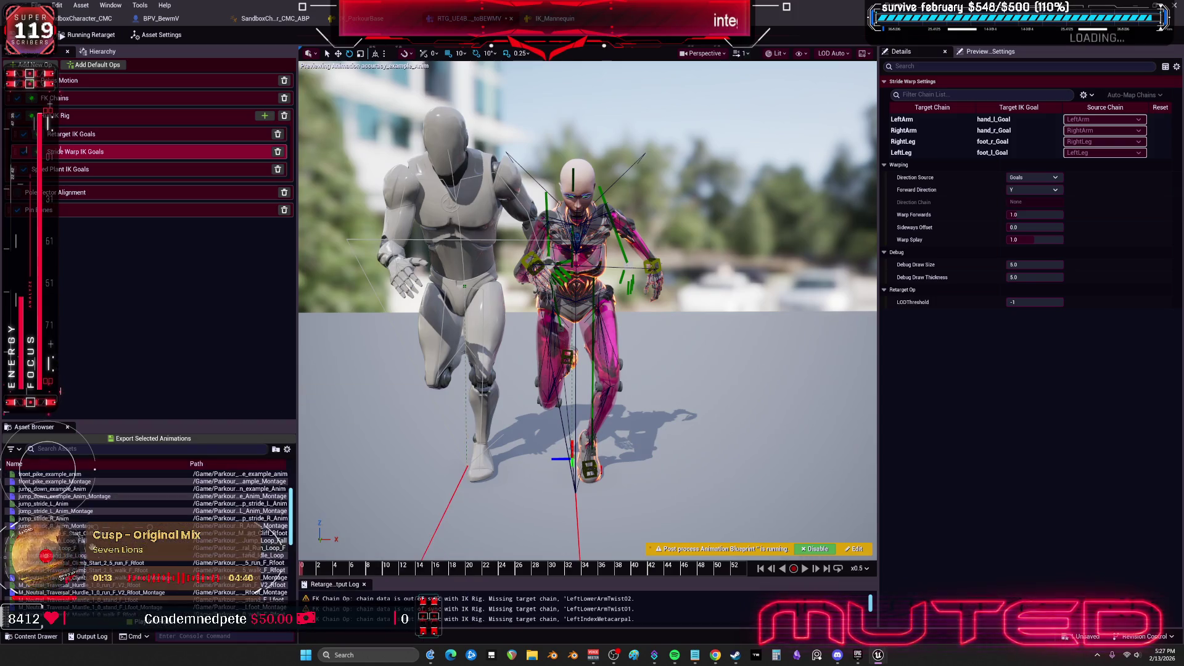
left_click(55, 548)
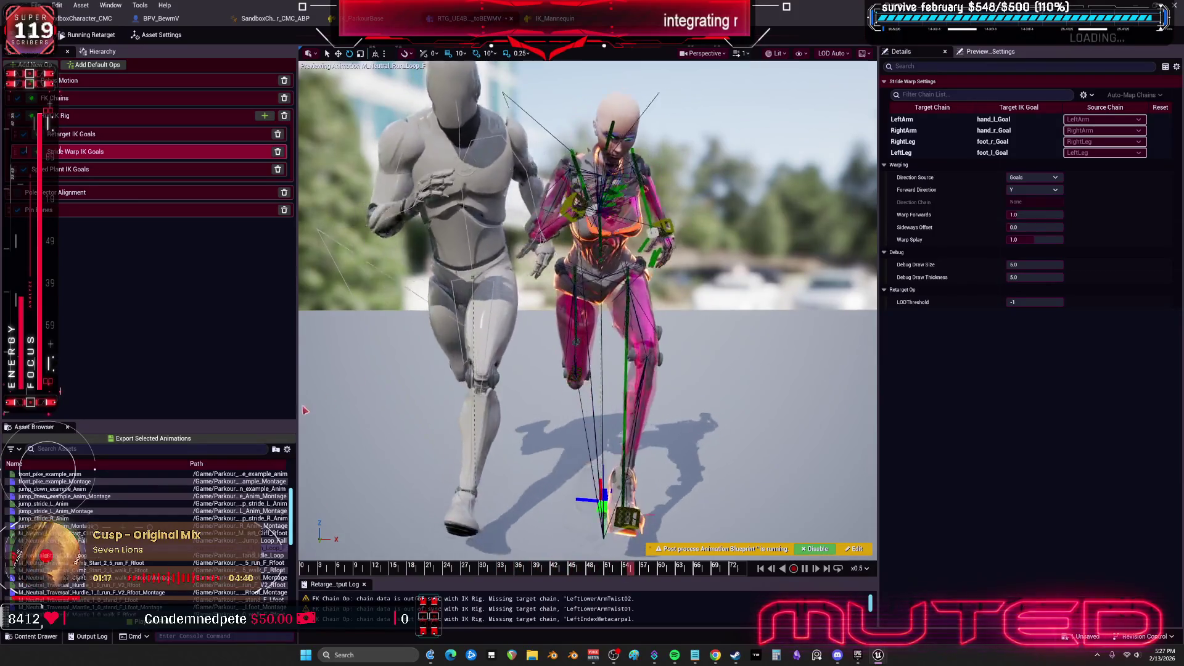
key("Down")
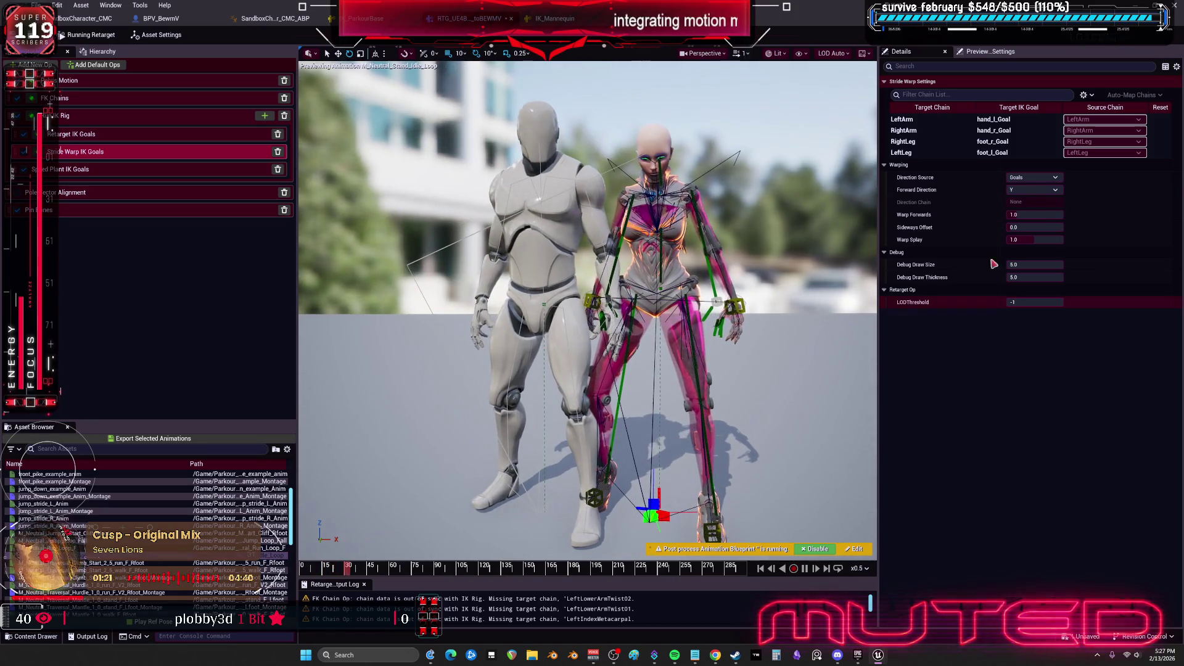
left_click(157, 35)
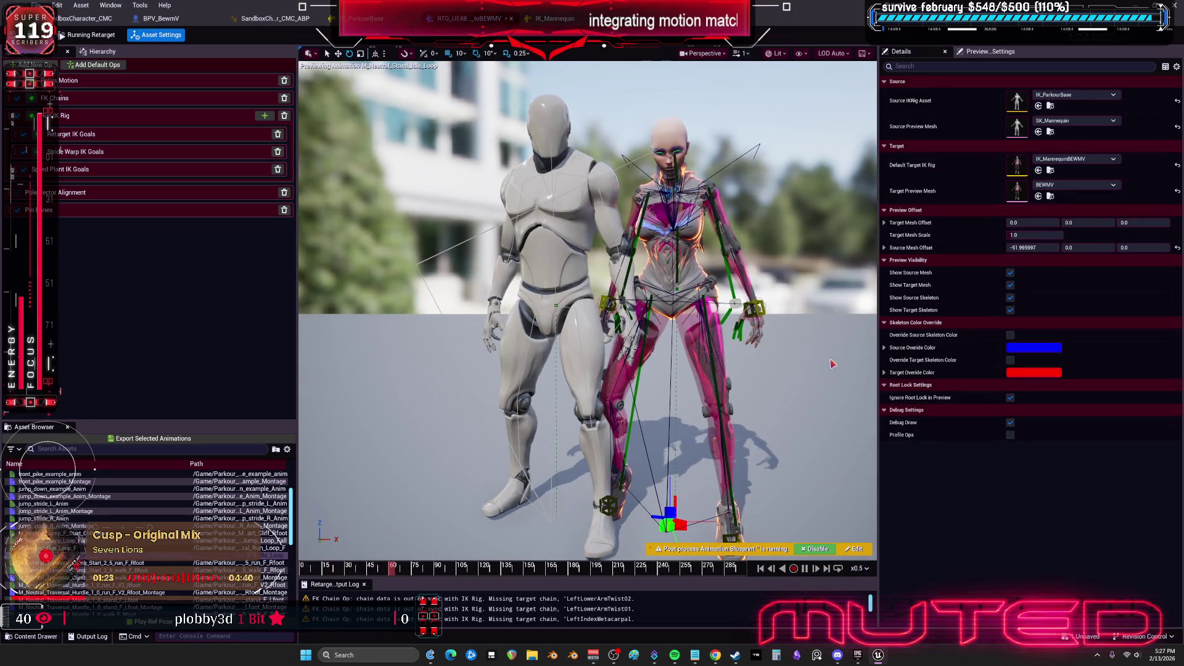
Shift Source Mesh Offset X further negative, preview M_Neutral_Walk_Loop_F, and show Retarget IK Goals settings
left_click_drag(1034, 247, 987, 248)
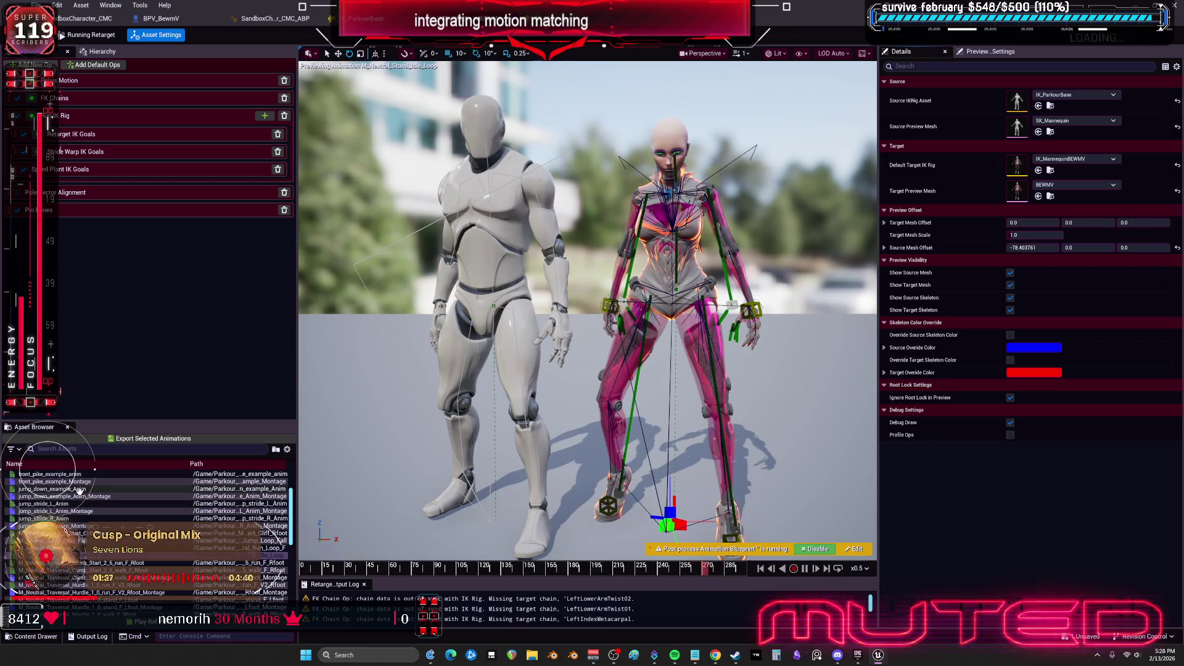
scroll(81, 541, "down", 5)
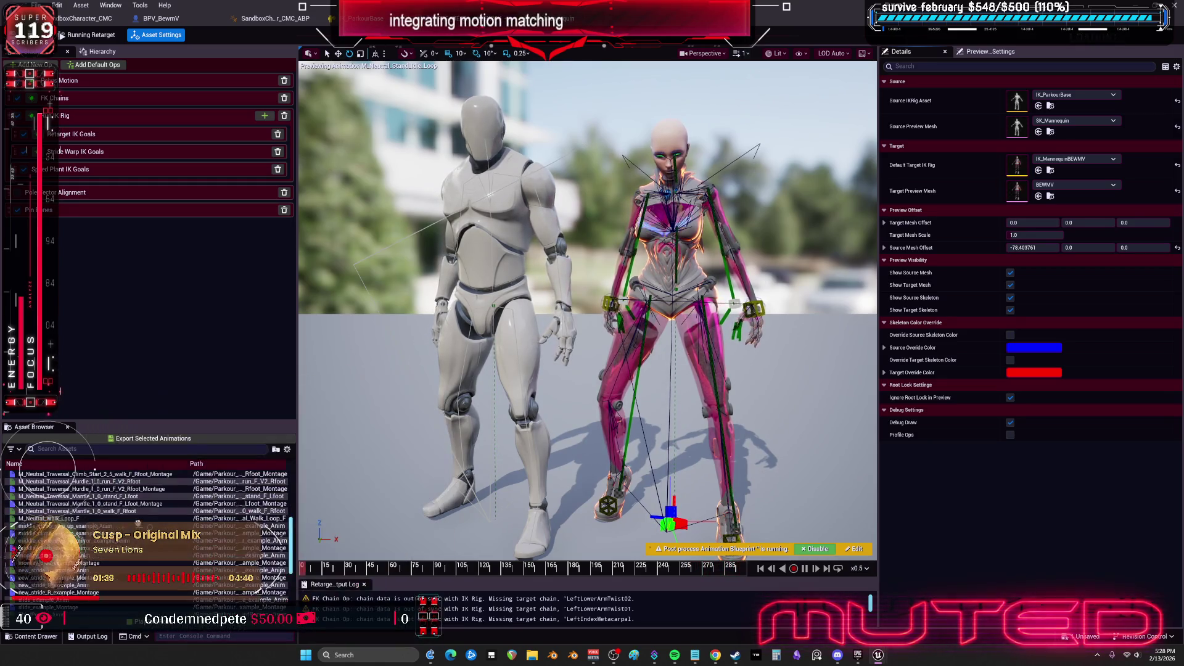
left_click(61, 518)
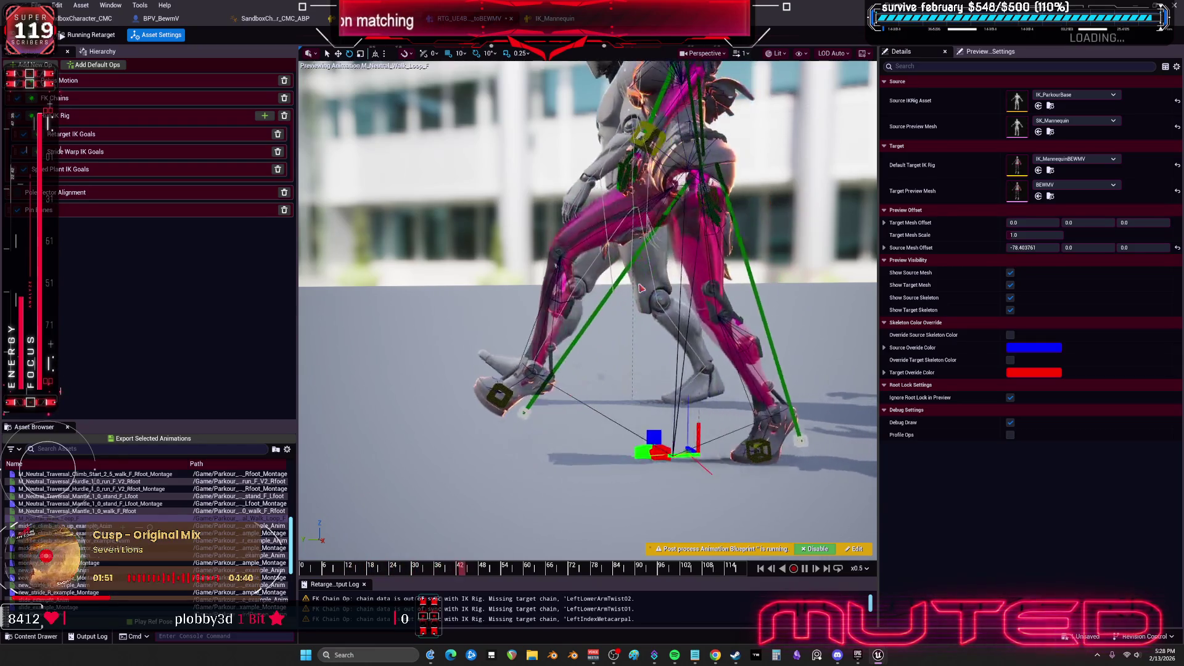
left_click(24, 139)
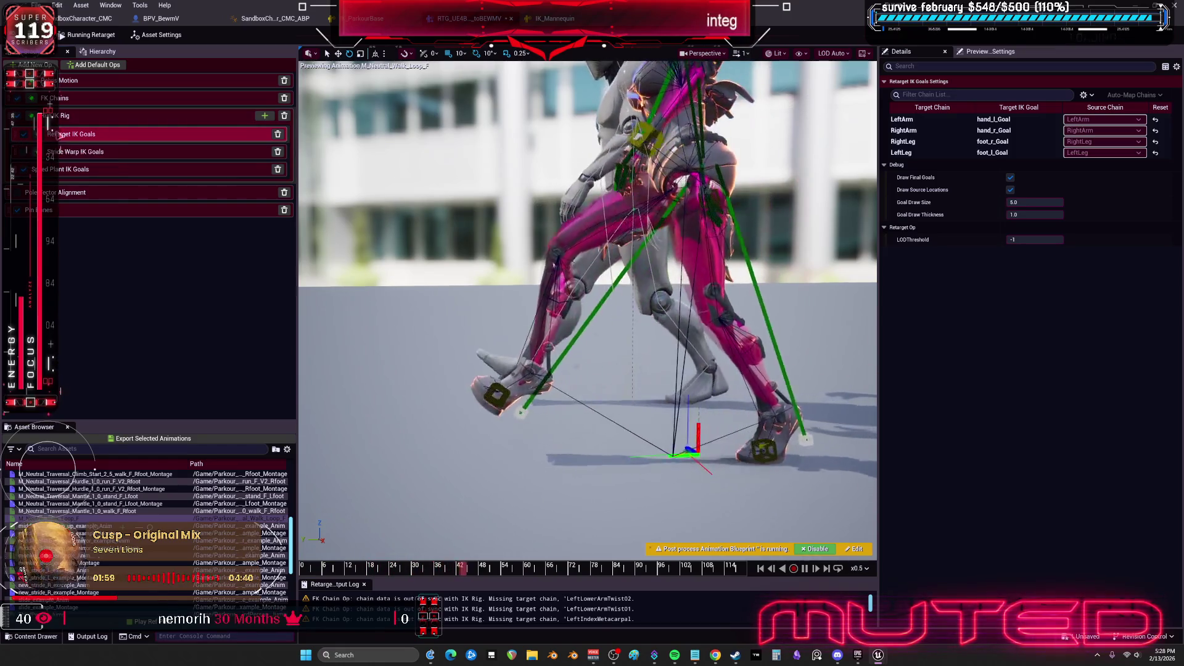
Set the LeftLeg goal's Extension to 1.0, raise blend to source rotation, and disable pelvis offset
left_click(917, 151)
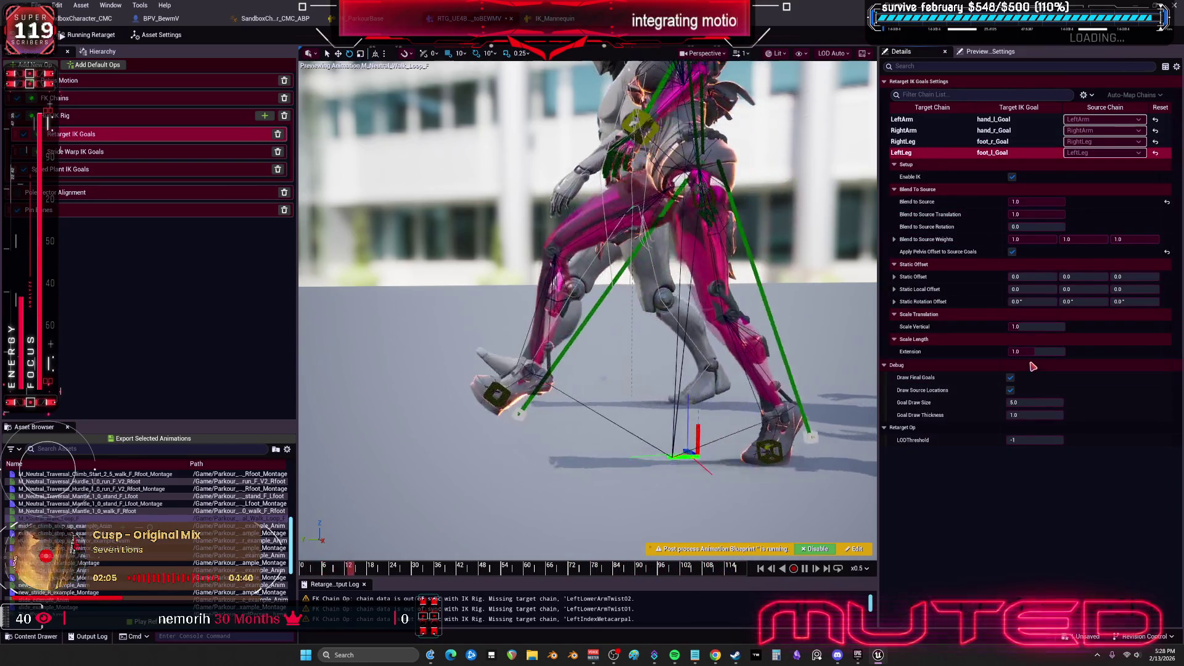
mouse_move(1032, 352)
left_mouse_down()
mouse_move(1022, 351)
mouse_move(1037, 353)
left_mouse_up()
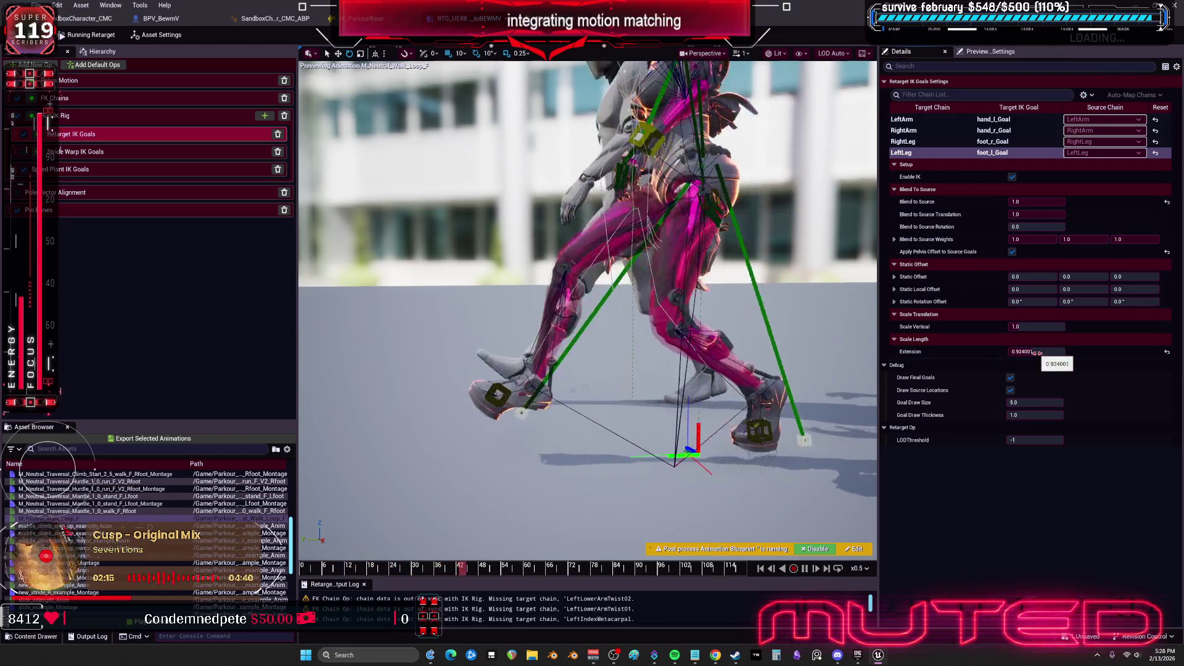
left_click_drag(1039, 352, 1037, 351)
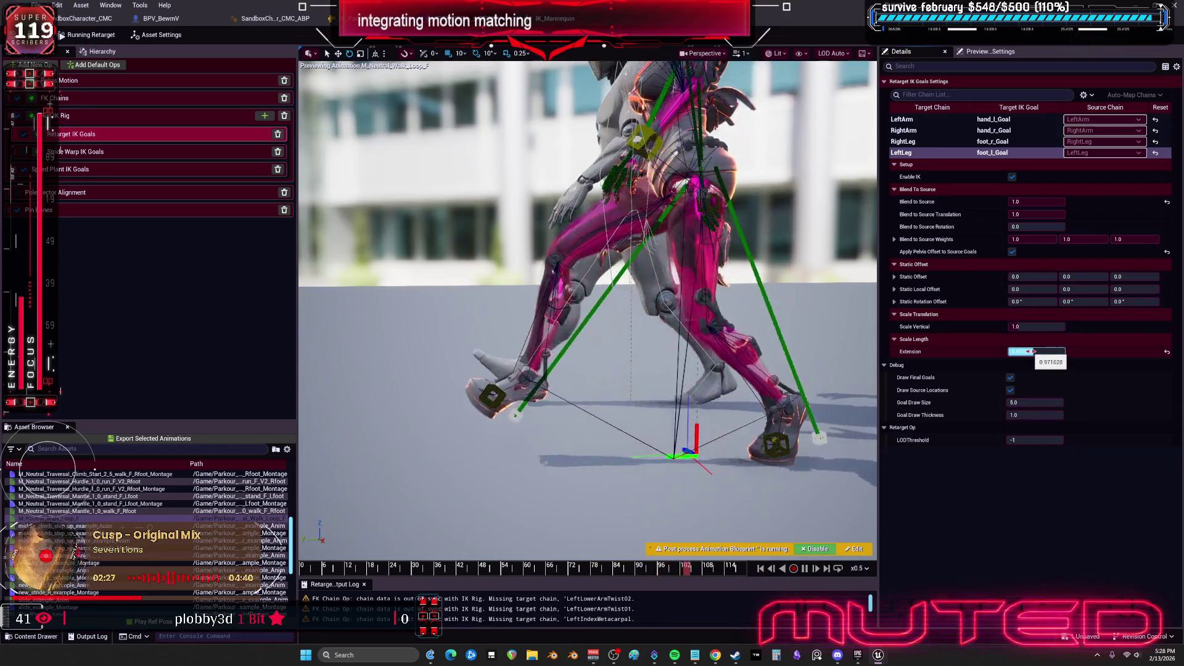
left_click(1034, 351)
type("1")
key("Tab")
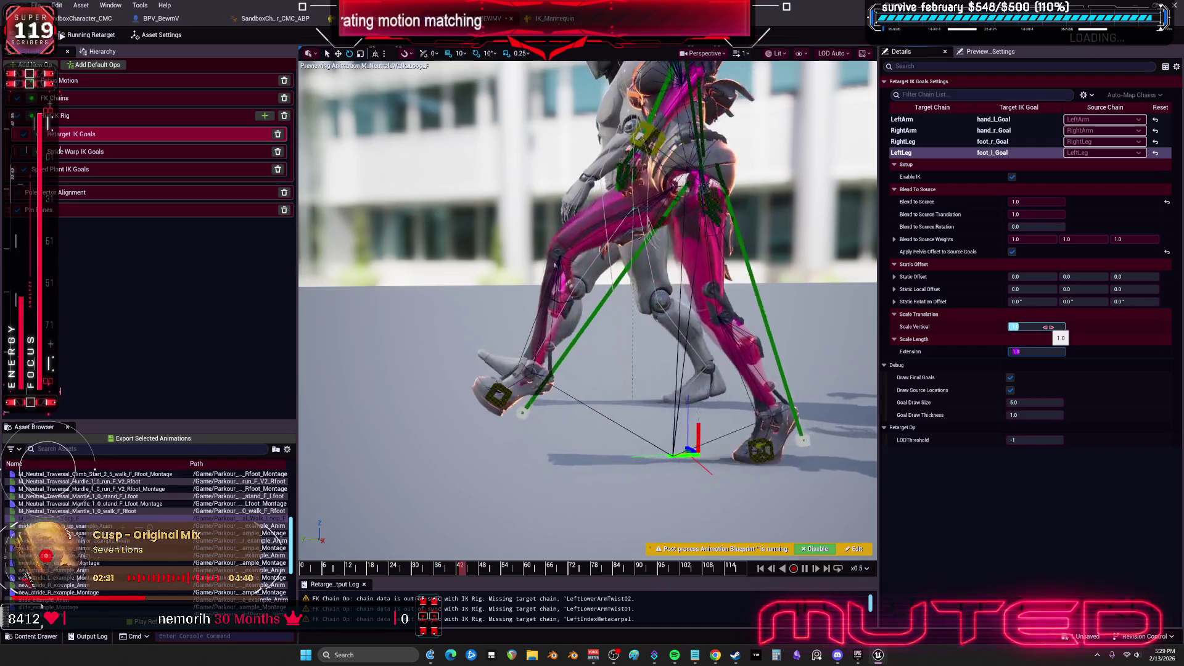
mouse_move(1058, 228)
left_mouse_down()
mouse_move(1074, 228)
mouse_move(1045, 227)
left_mouse_up()
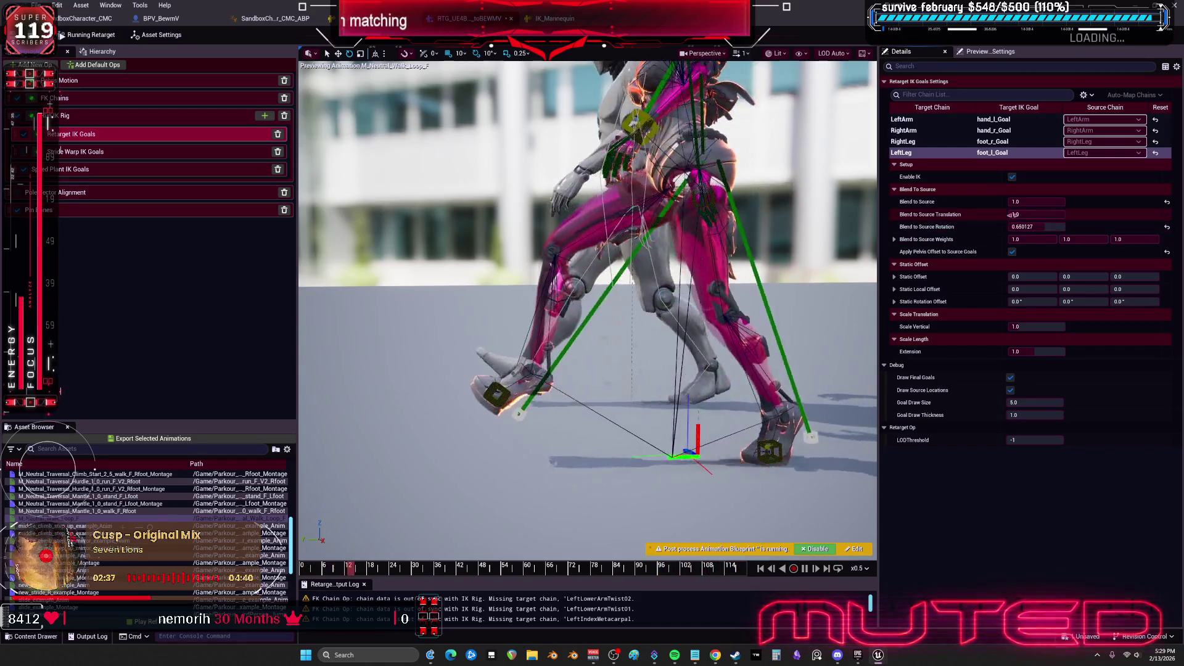
left_click(1037, 214)
key("Return")
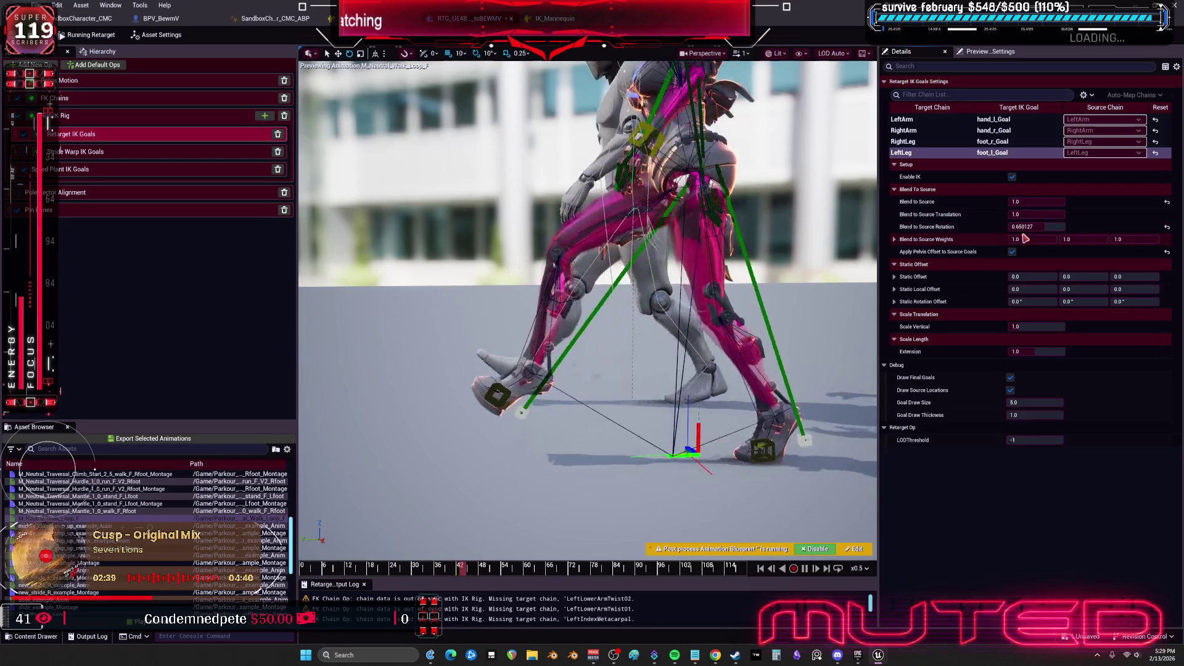
left_click(1013, 252)
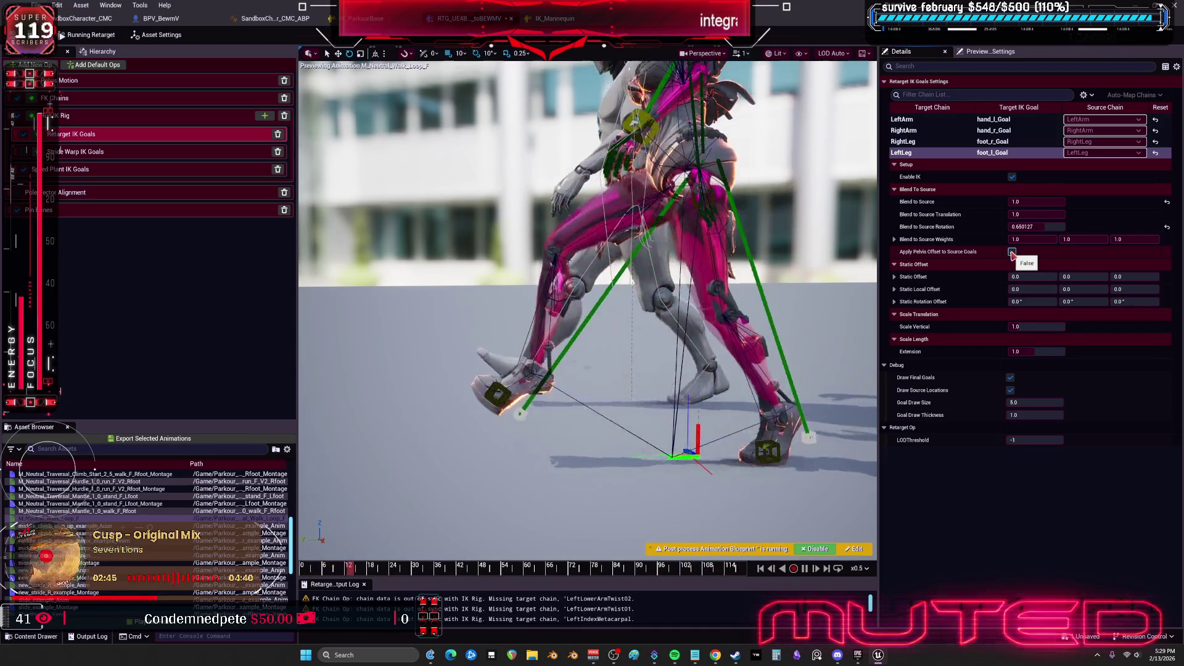
Check the RightLeg goal in the IK Rig op, then show the Stride Warp IK Goals settings
left_click(69, 117)
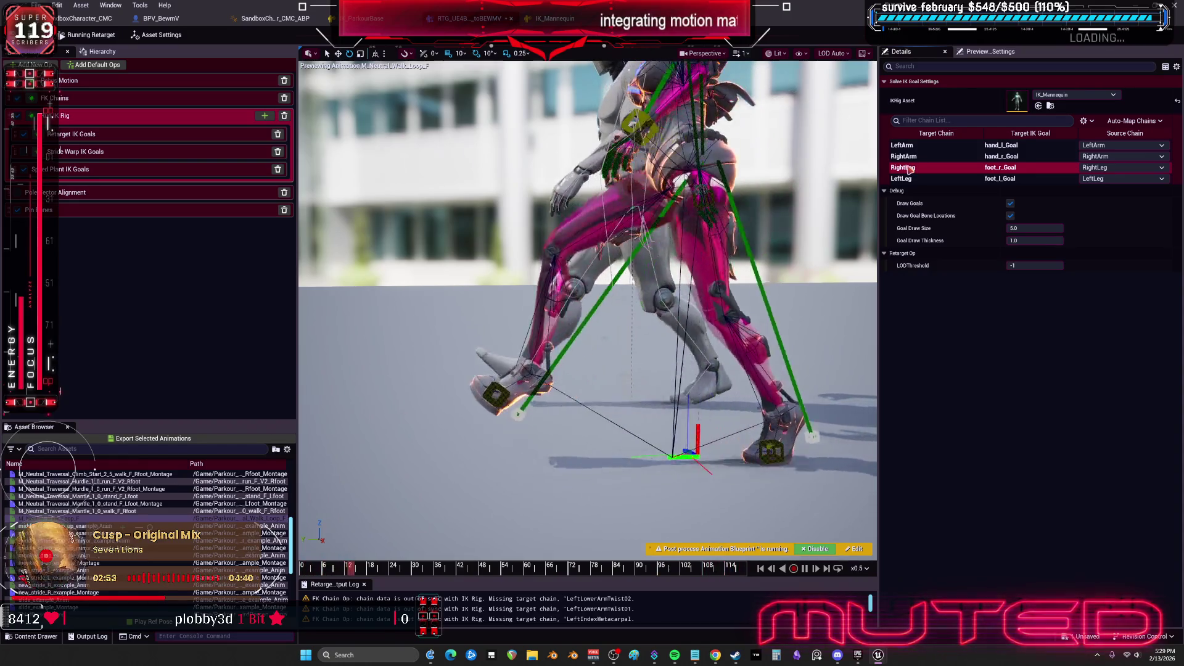
left_click(909, 168)
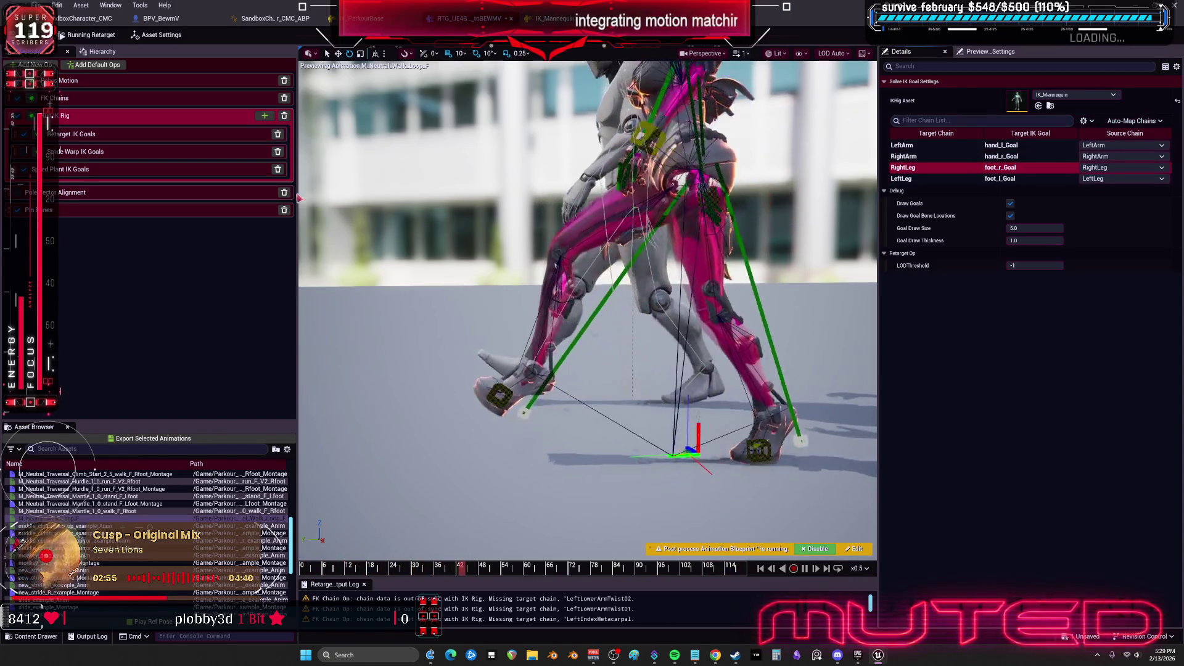
left_click(90, 155)
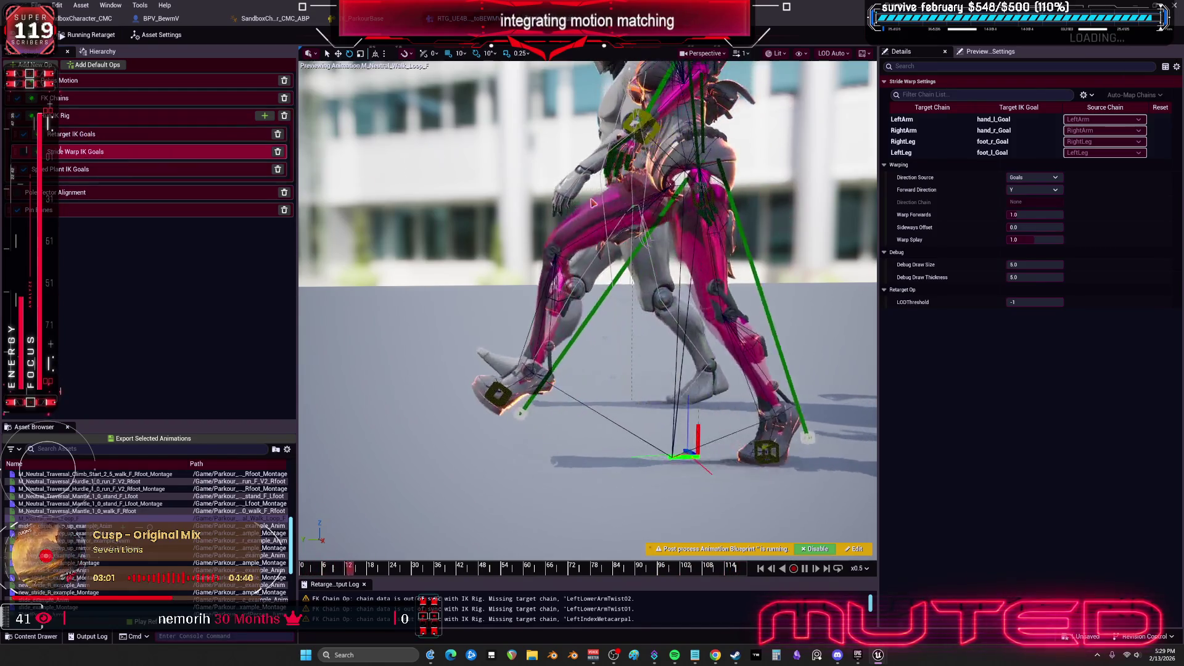
Tune the leg goals' stride warp, ending with Warp Splay 2.0 and Sideways Offset -1.199998
left_click(1029, 227)
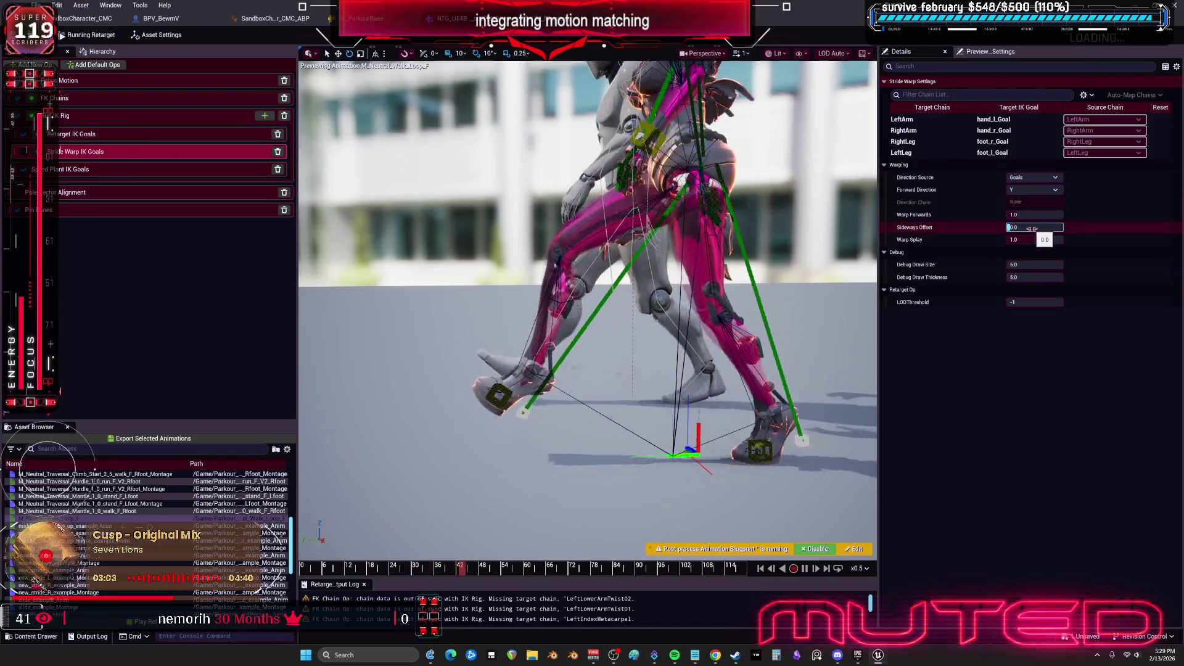
left_click(1038, 215)
left_click_drag(1038, 218, 1055, 215)
left_click(926, 158)
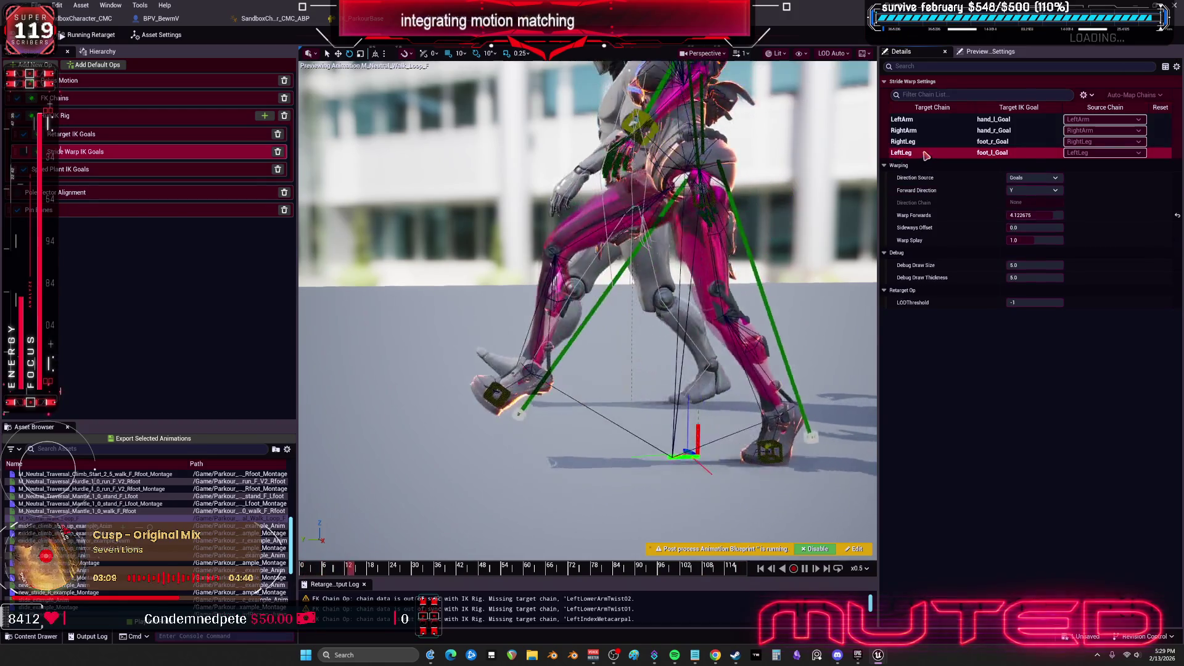
left_click(926, 141)
left_click(1036, 240)
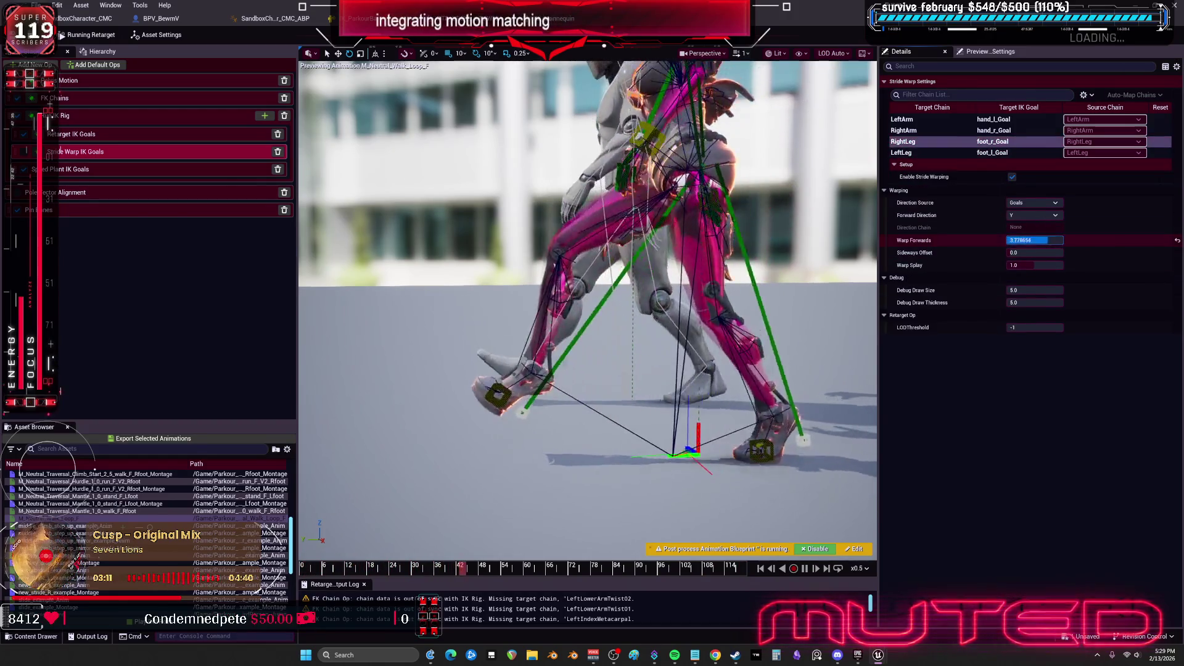
key("Return")
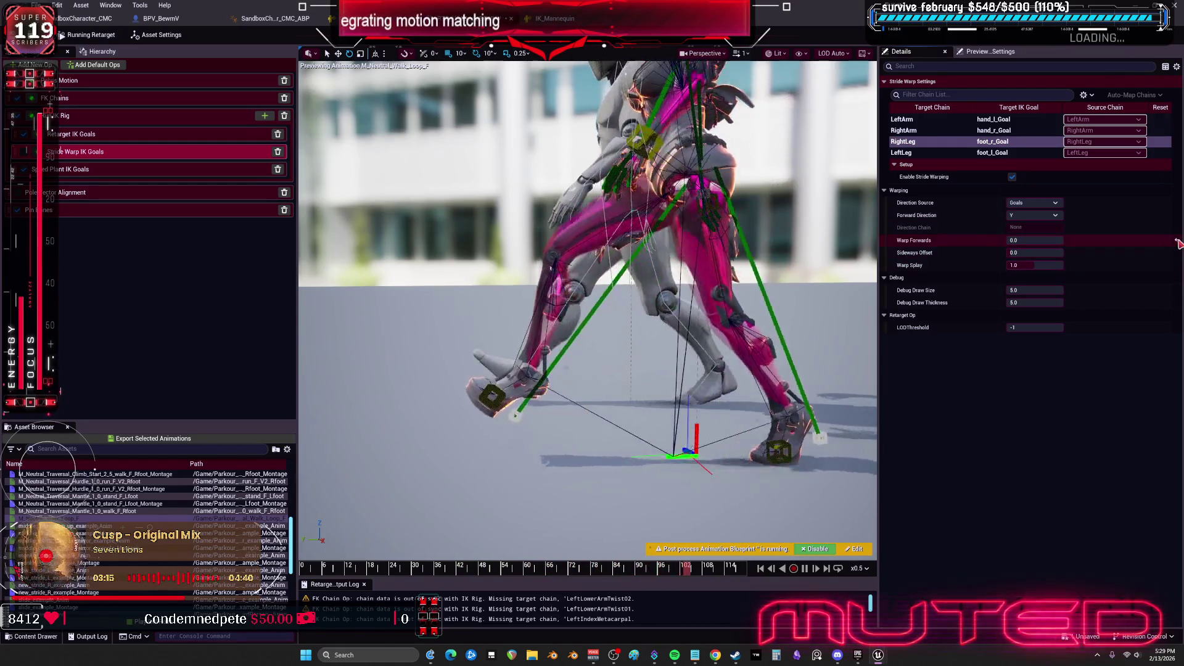
left_click_drag(1037, 252, 1064, 253)
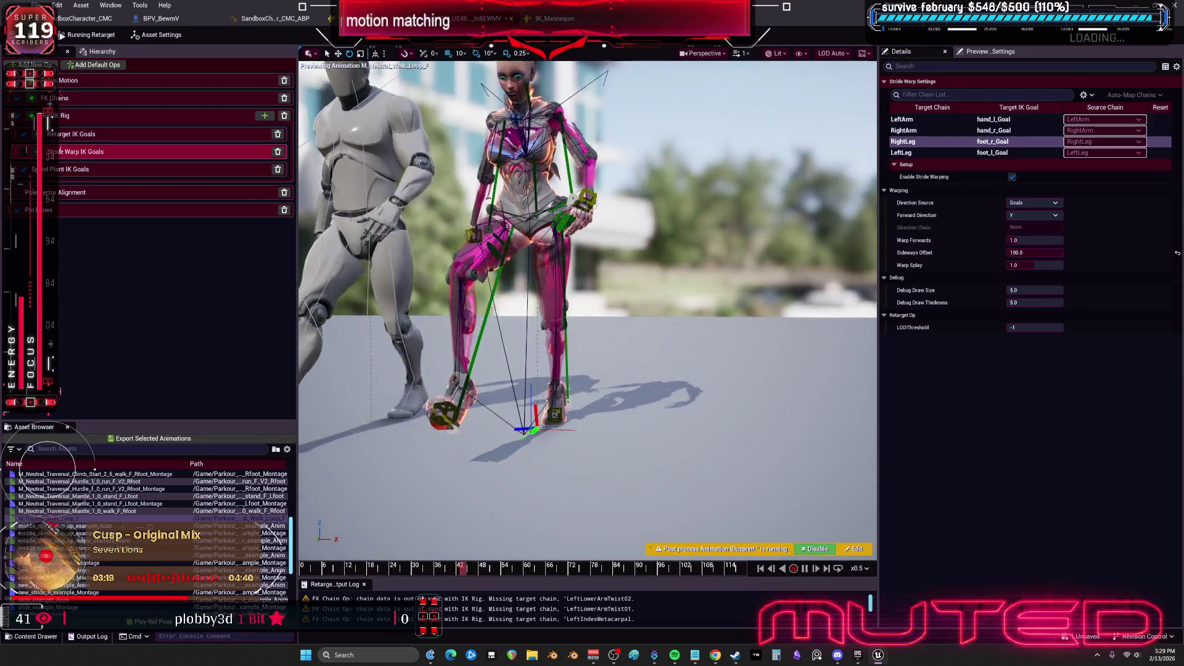
left_click_drag(1037, 266, 1056, 266)
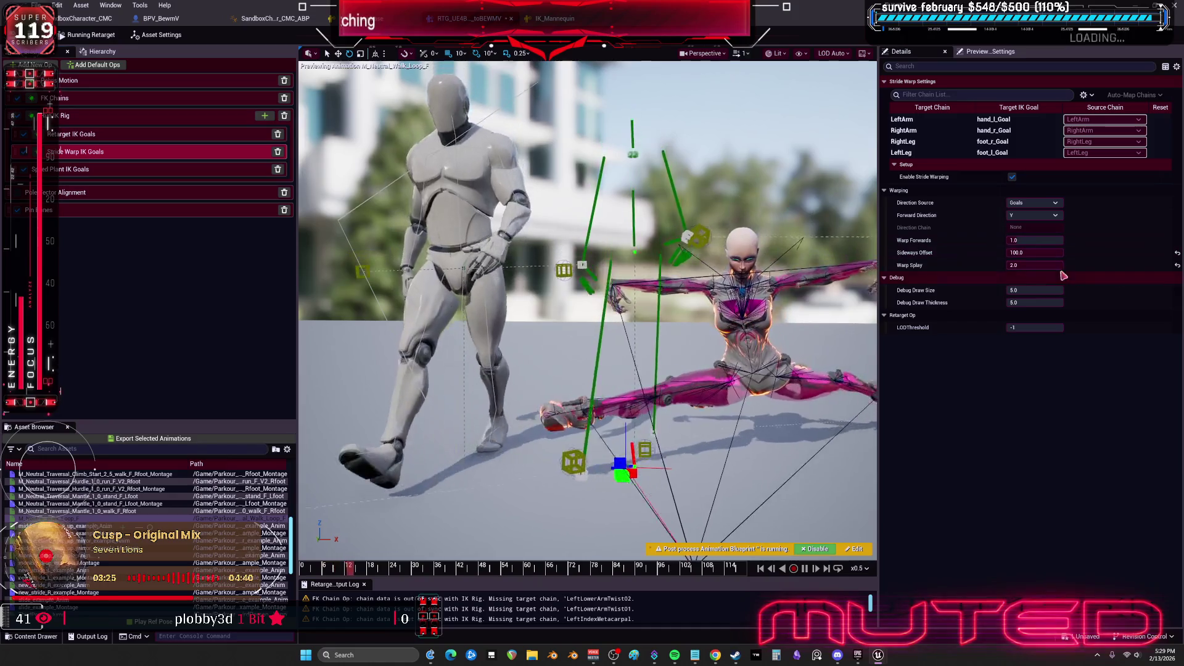
mouse_move(1036, 252)
left_mouse_down()
mouse_move(1024, 253)
mouse_move(1048, 253)
left_mouse_up()
left_click(1043, 241)
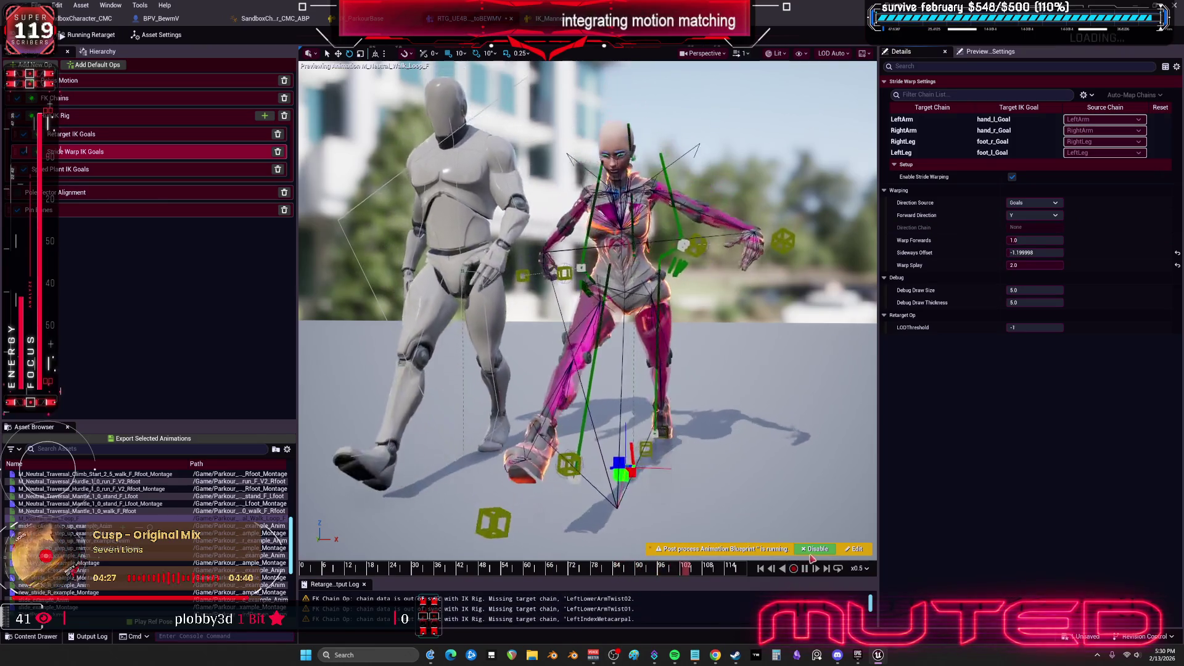
left_click(814, 548)
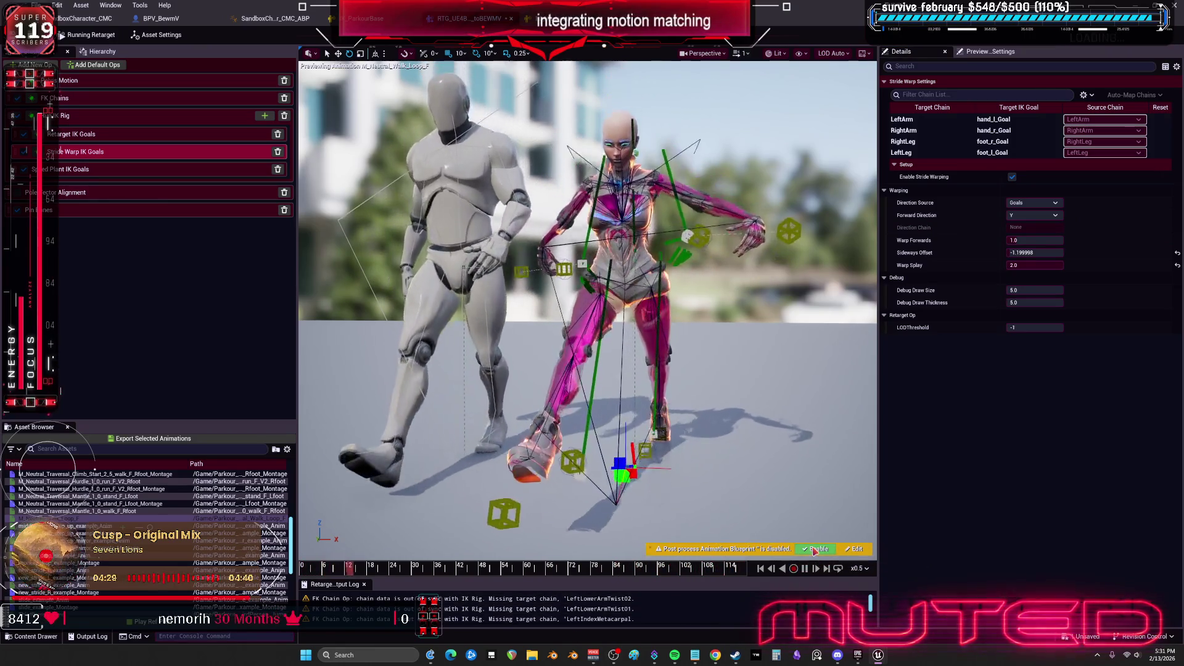
left_click(816, 548)
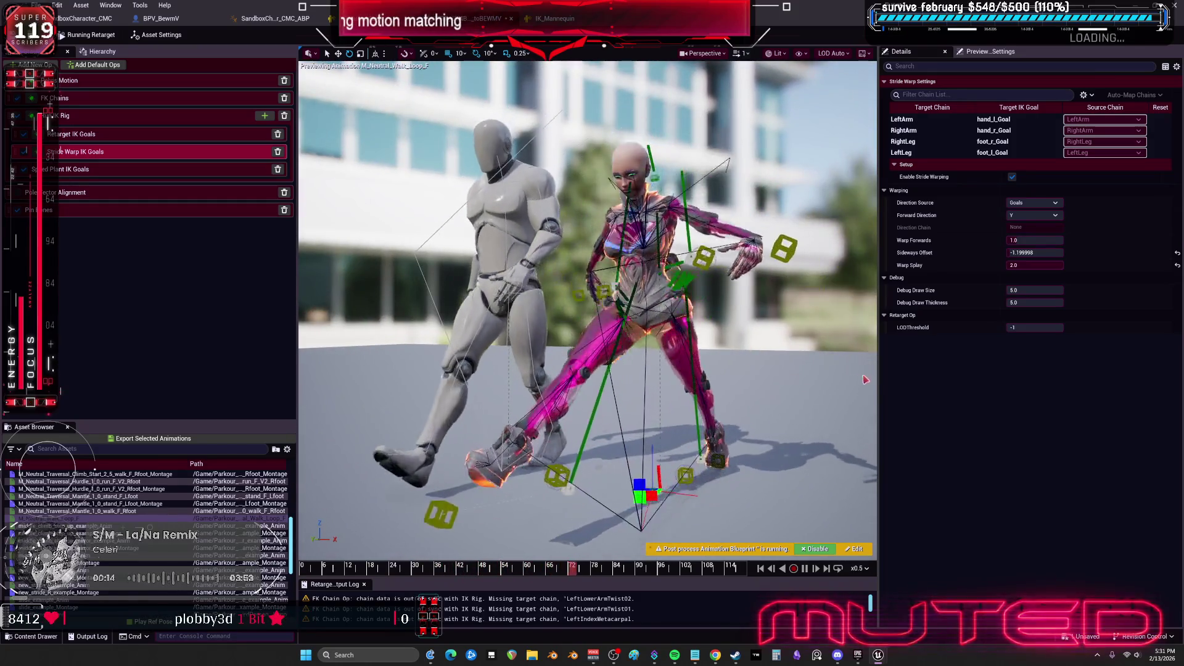
Widen the preview viewport over the Details panel to watch the walk loop, then select FK Chains
left_click_drag(881, 381, 1179, 381)
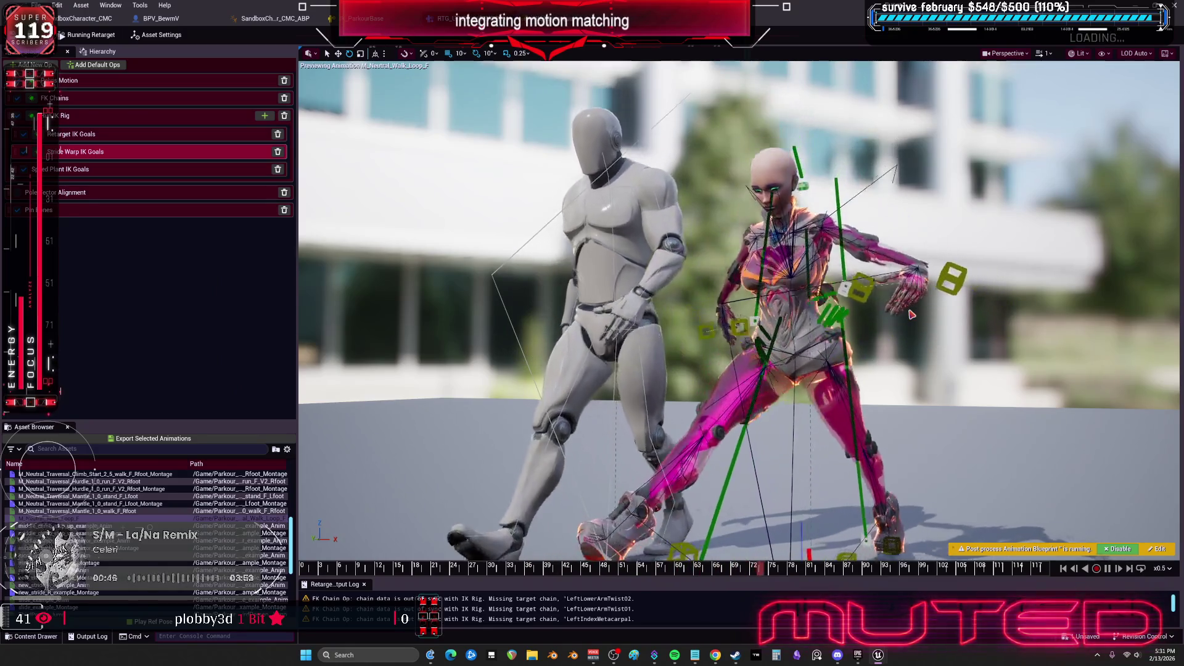
left_click(142, 98)
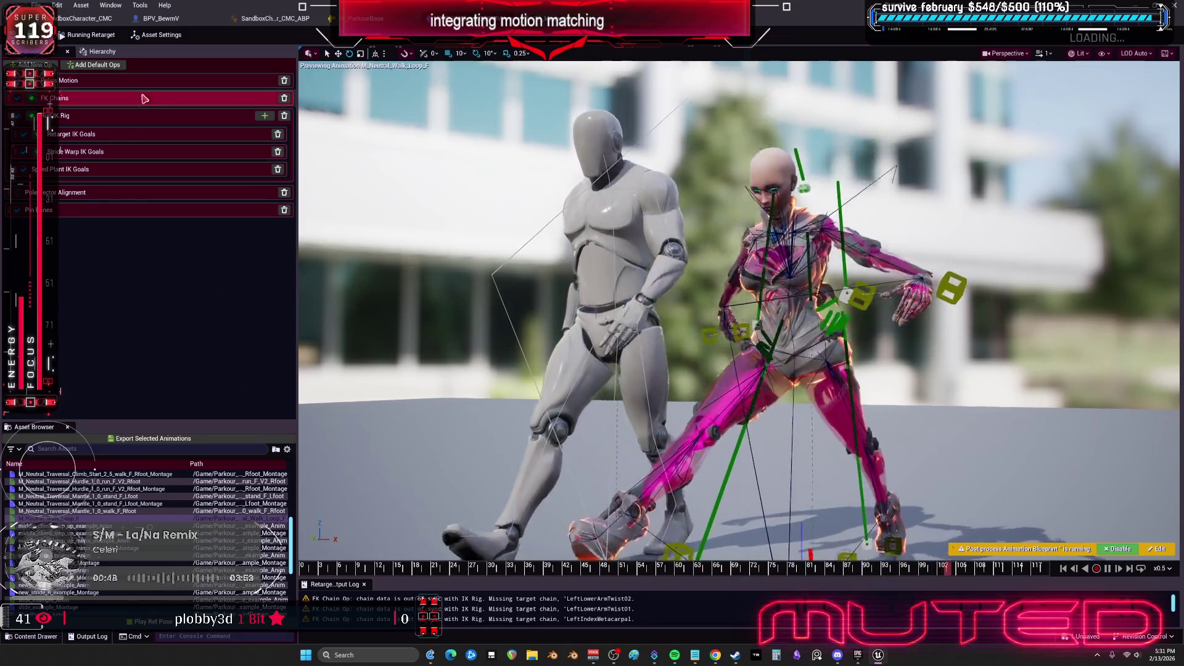
Open the RTG_UE4BASE_Manny_to_BEWMV retargeter from the Mannequin/Character/Mesh folder
left_click(157, 35)
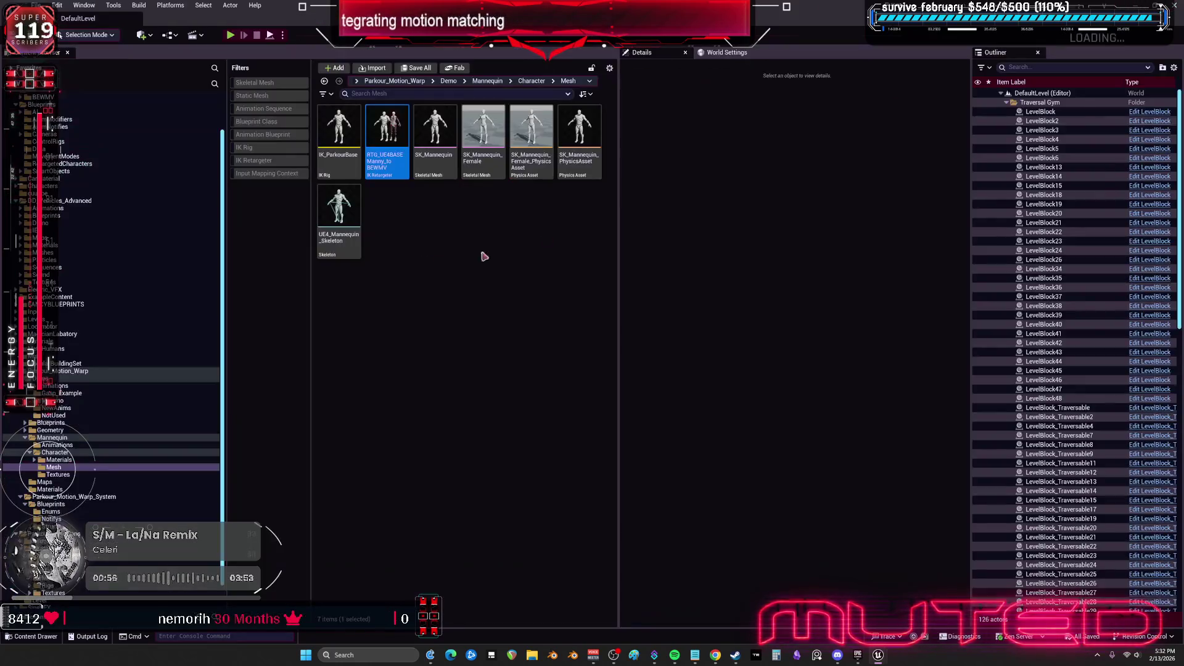
double_click(397, 130)
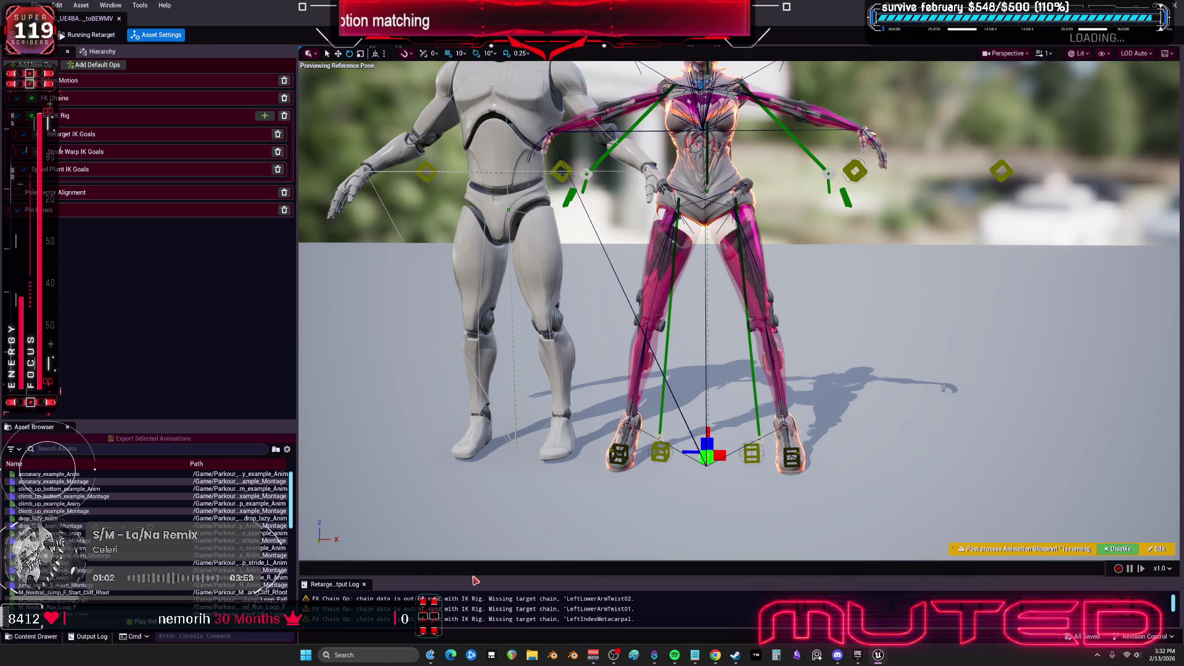
Delete the Root Motion, FK Chains and remaining ops, then add the default op set
left_click_drag(471, 578, 471, 319)
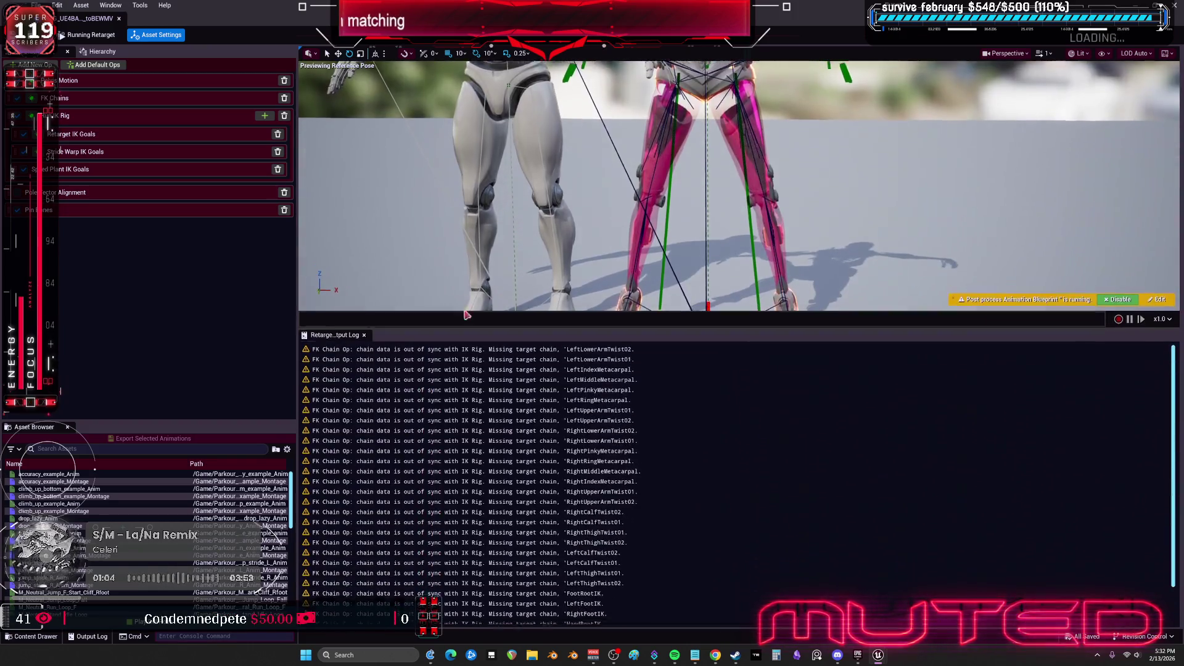
left_click(85, 100)
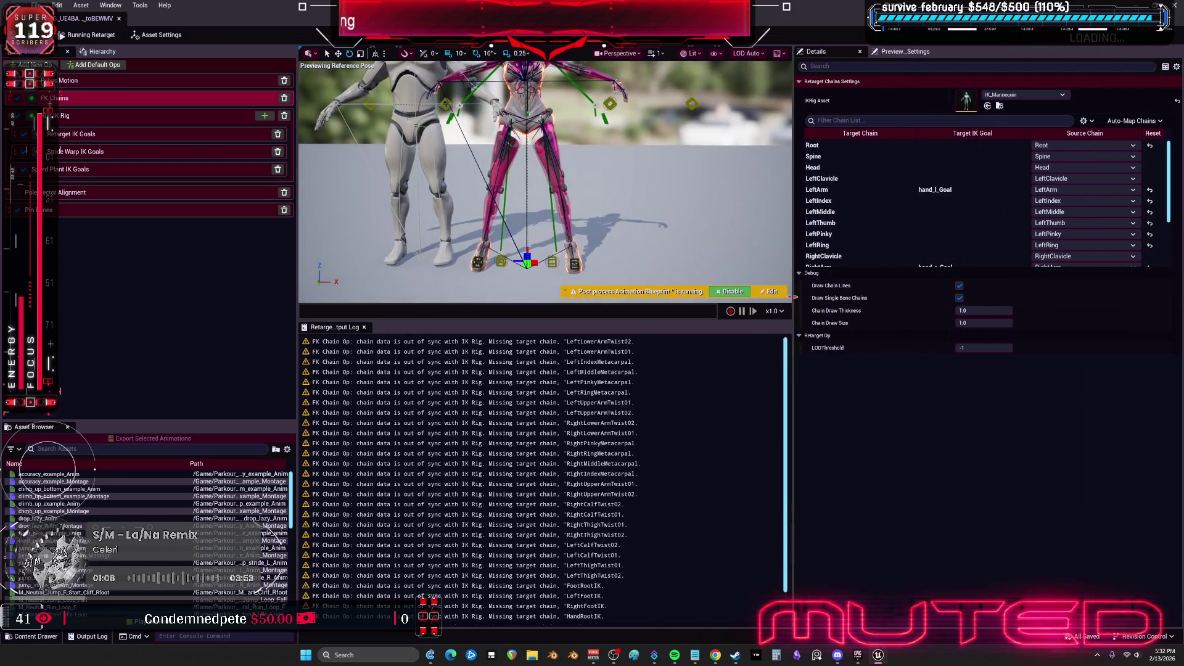
left_click(284, 80)
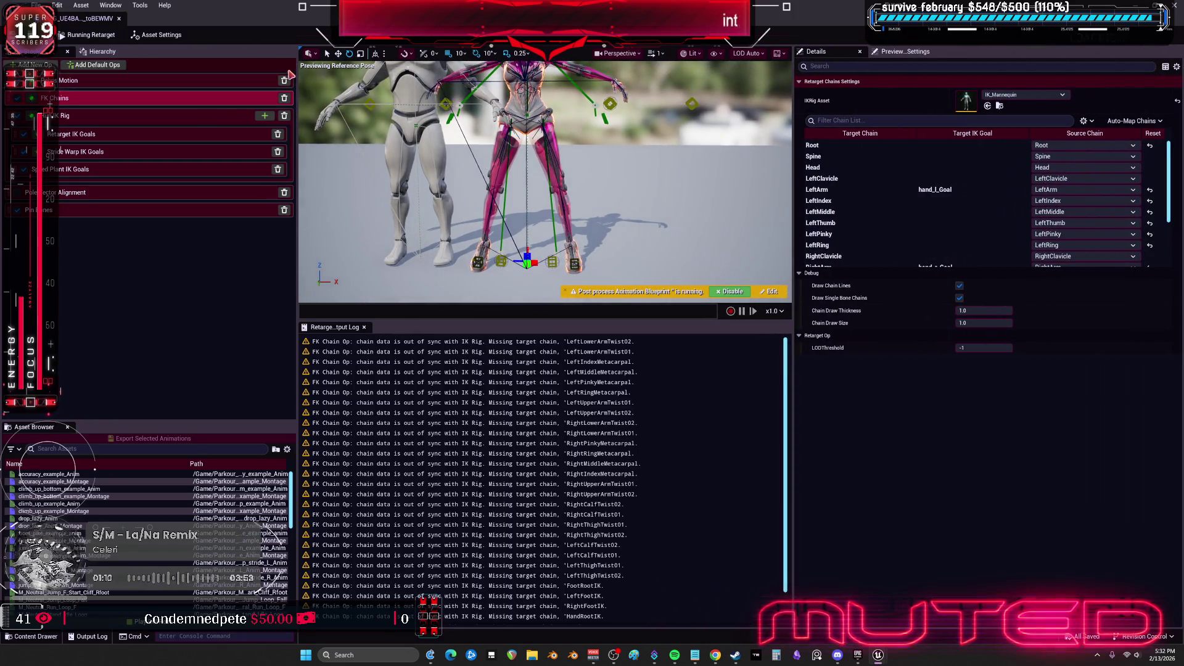
left_click(285, 80)
left_click(284, 81)
left_click(285, 81)
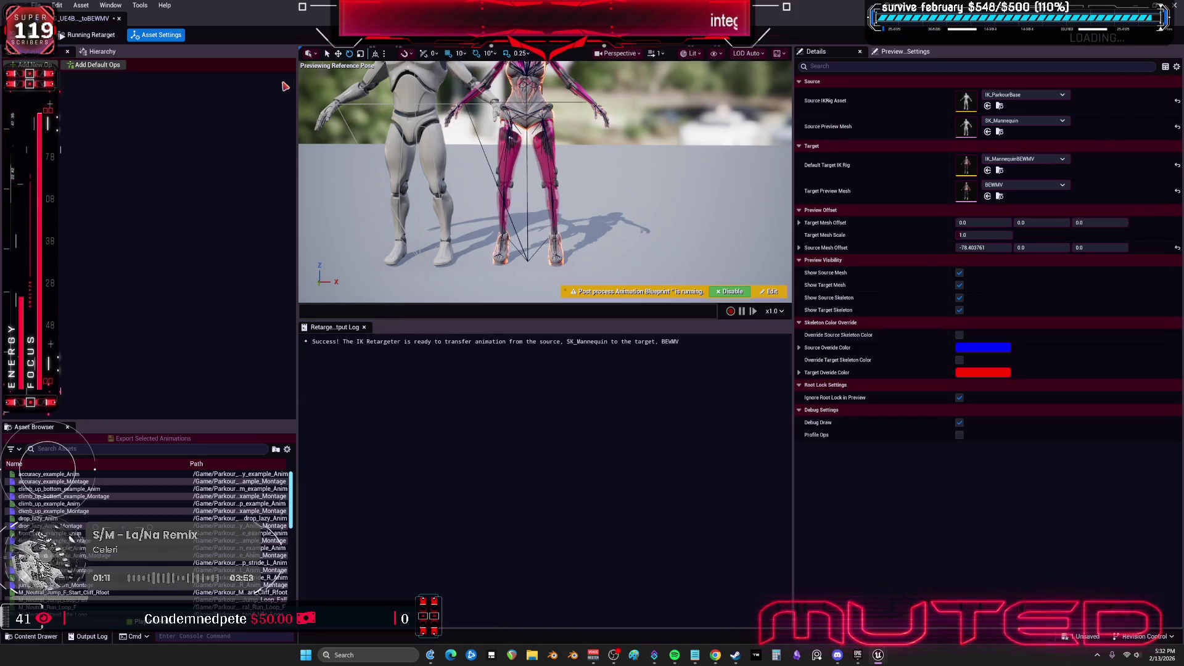
left_click(93, 66)
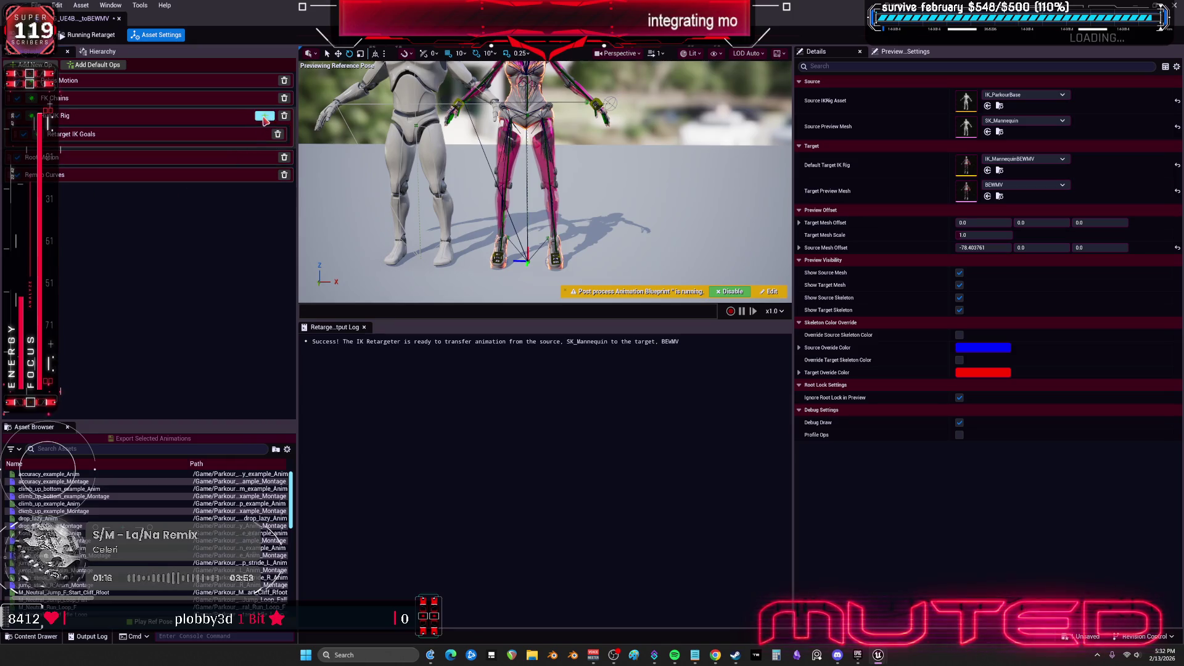
Preview accuracy_example_Anim paused at frame 9, in a taller viewport with the camera orbited
left_click(31, 64)
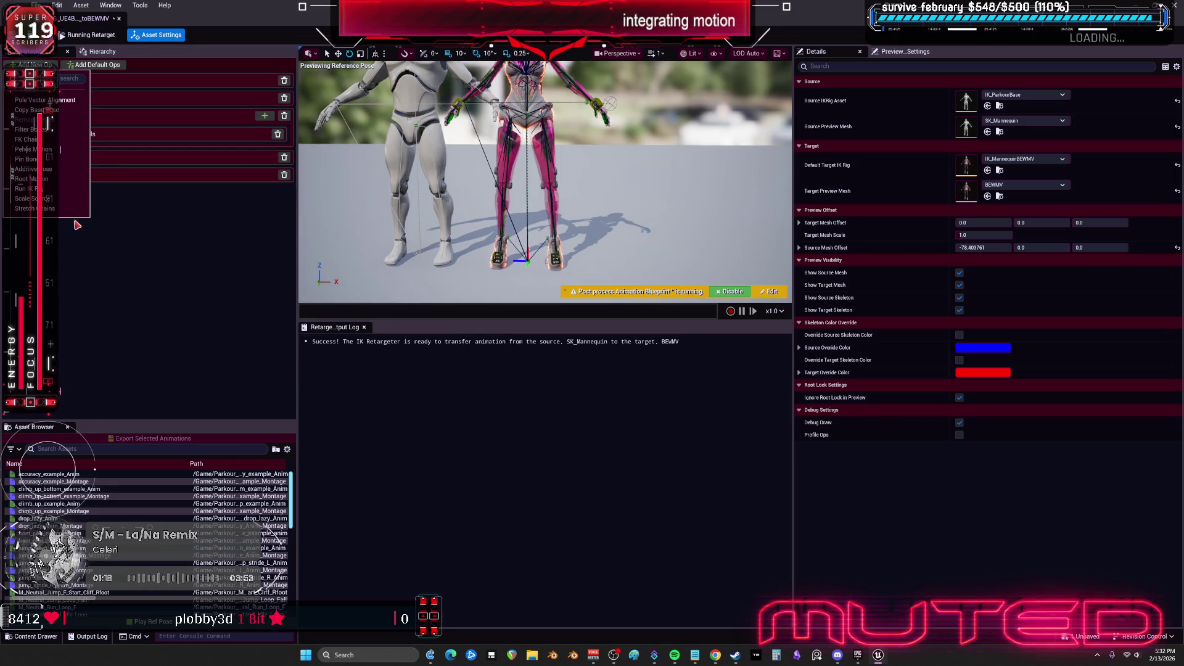
left_click(100, 266)
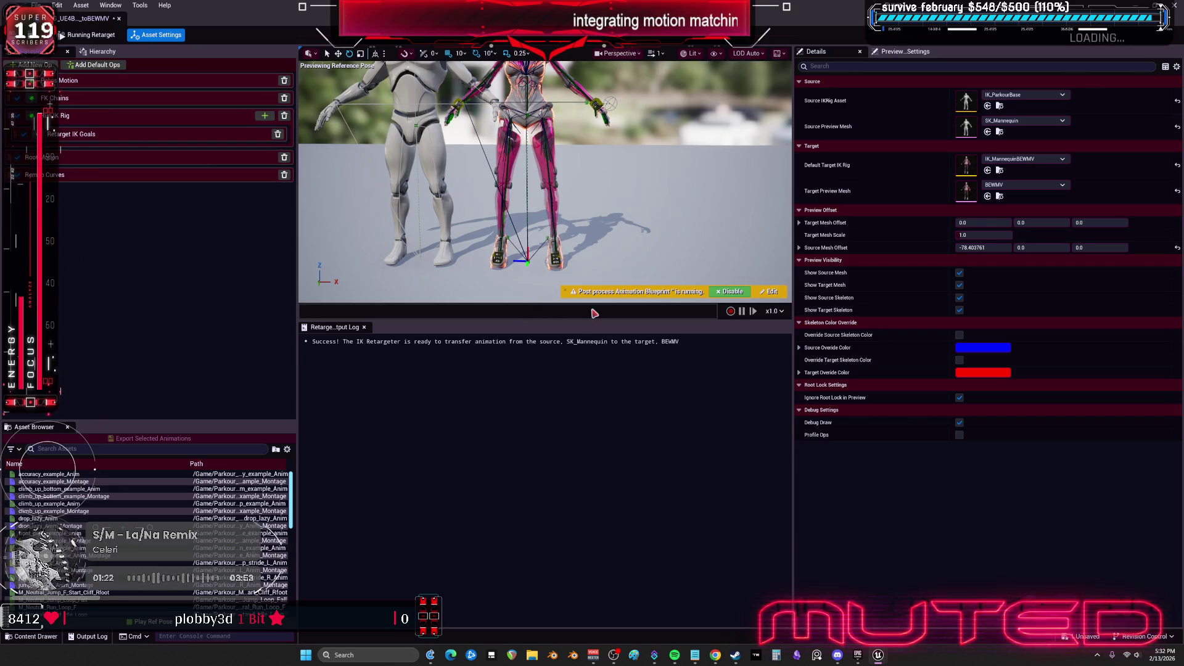
left_click(49, 474)
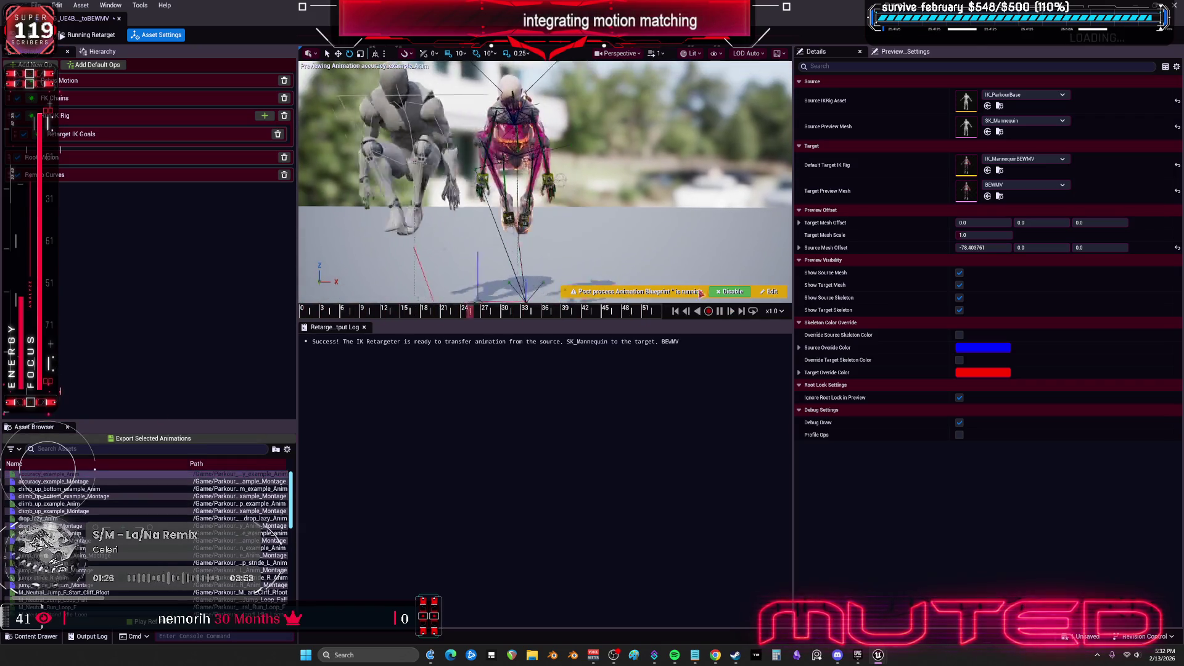
left_click(720, 311)
mouse_move(378, 319)
left_mouse_down()
mouse_move(346, 313)
mouse_move(373, 331)
left_mouse_up()
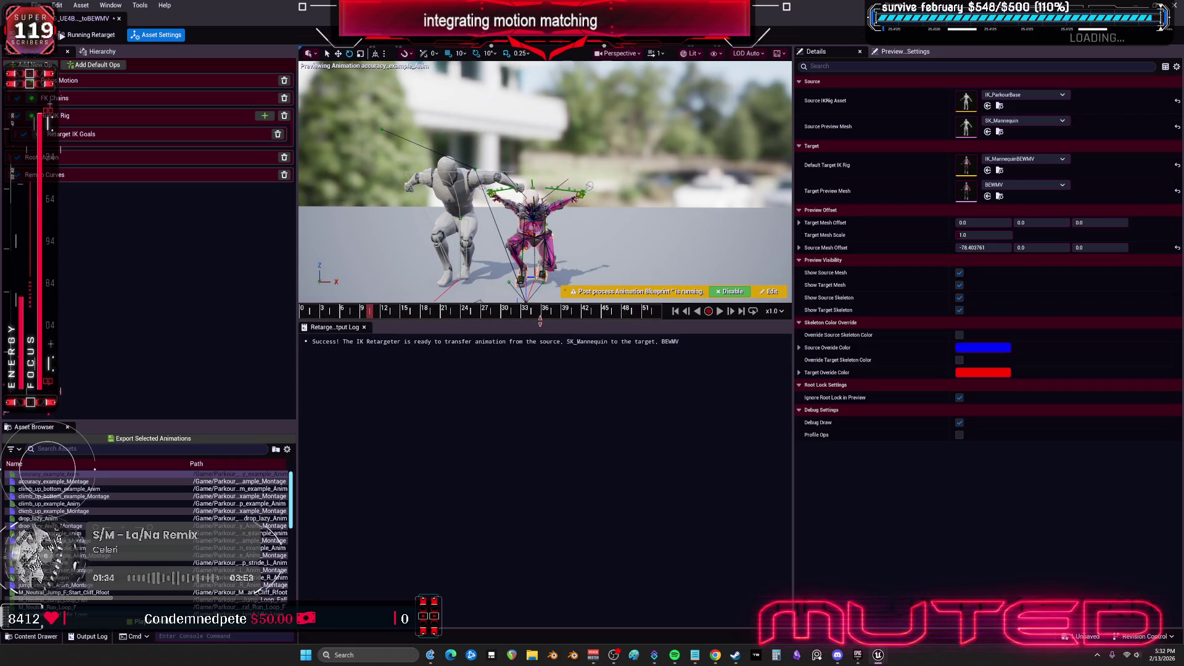
left_click_drag(540, 320, 539, 558)
scroll(546, 302, "up", 6)
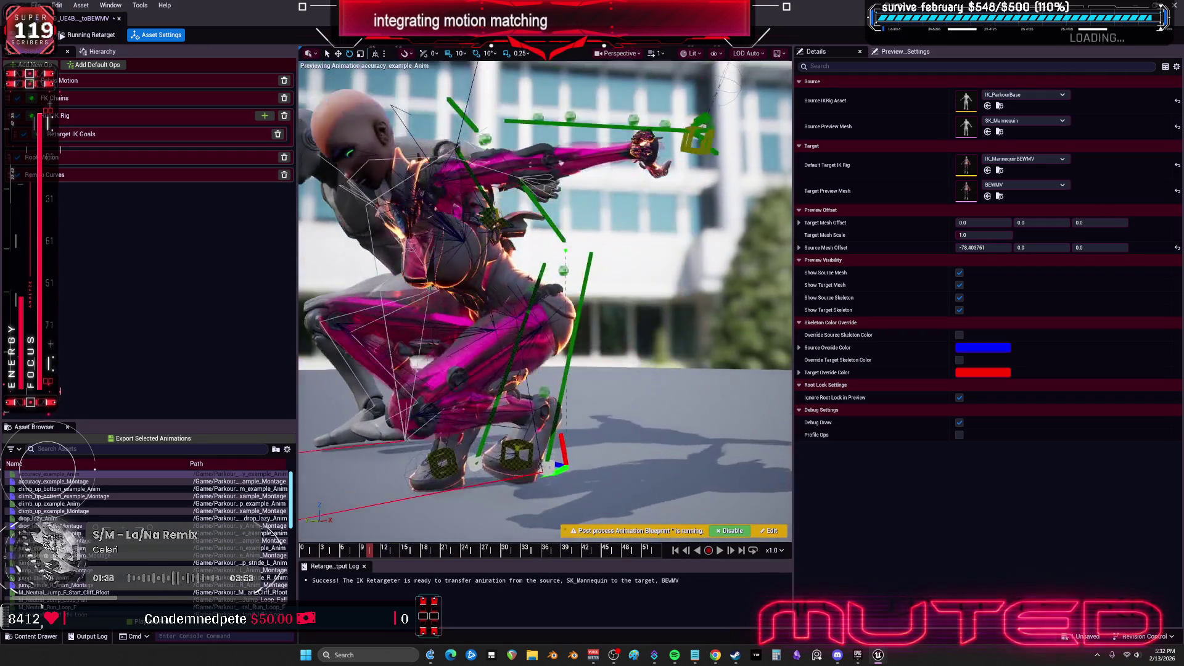
left_click_drag(545, 303, 475, 306)
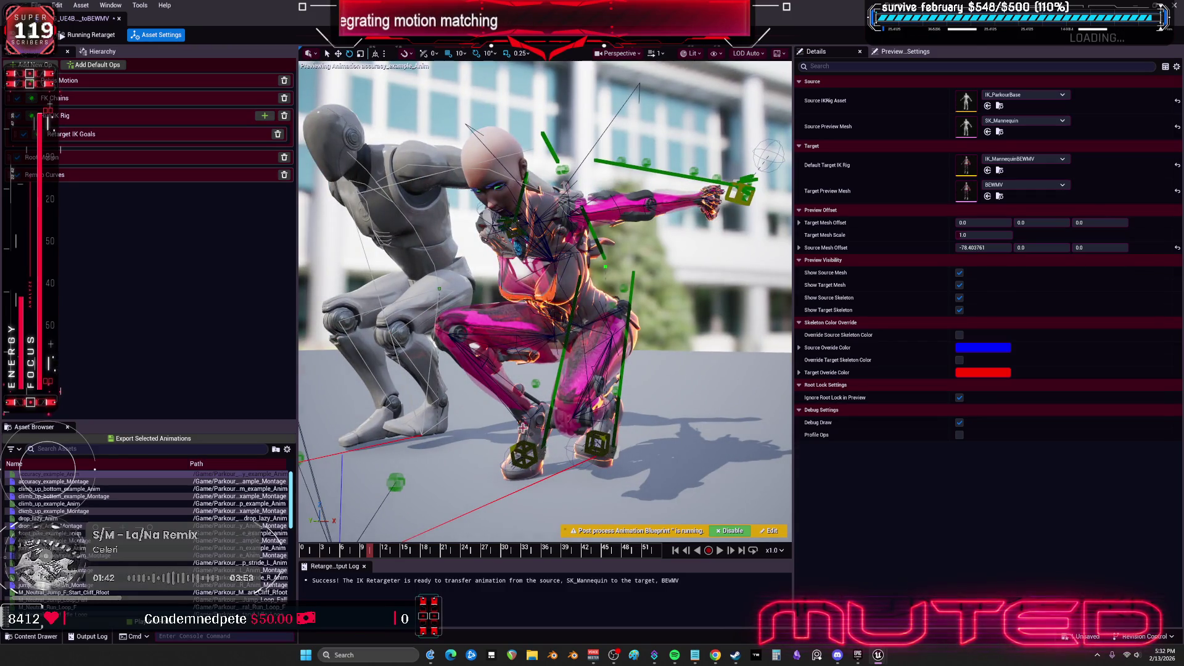
Open IK_MannequinBEWMV's IK rig and delete its thigh/calf twist and metacarpal retarget chains
double_click(969, 166)
scroll(166, 307, "down", 5)
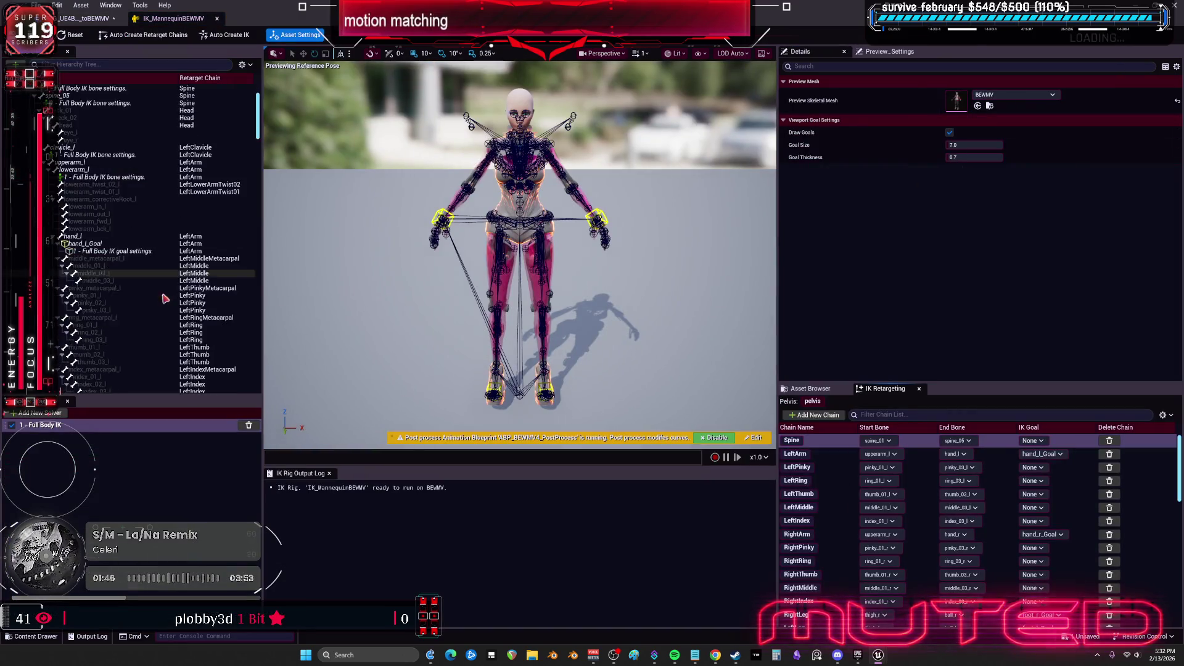
scroll(167, 307, "down", 10)
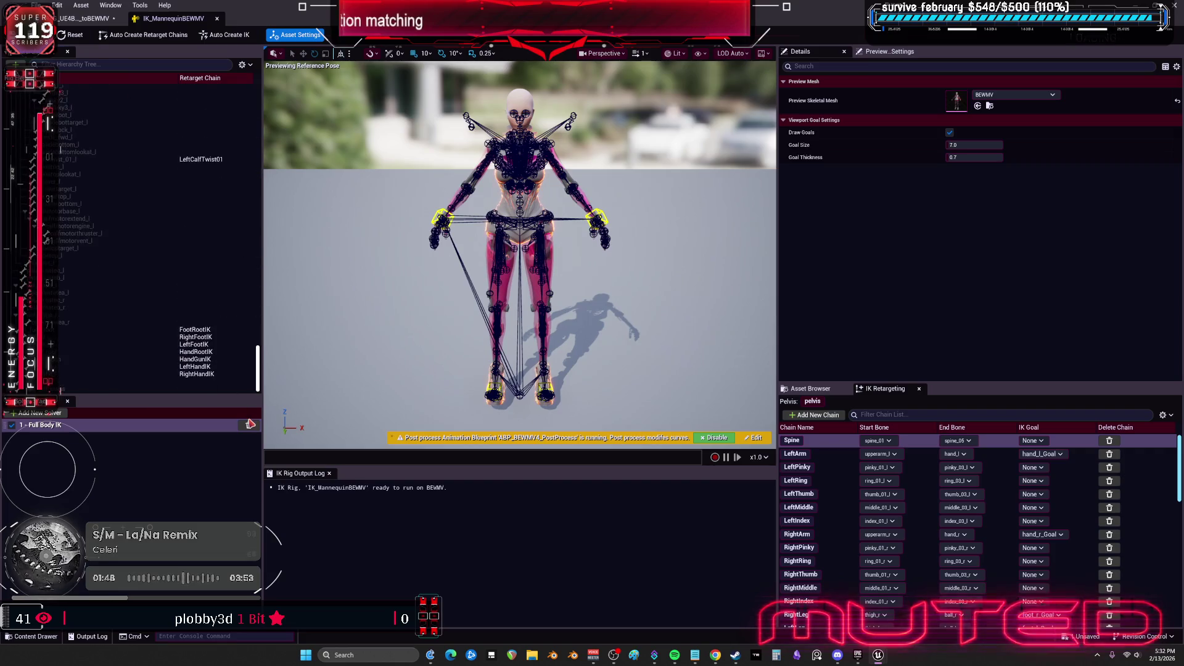
left_click_drag(249, 372, 266, 329)
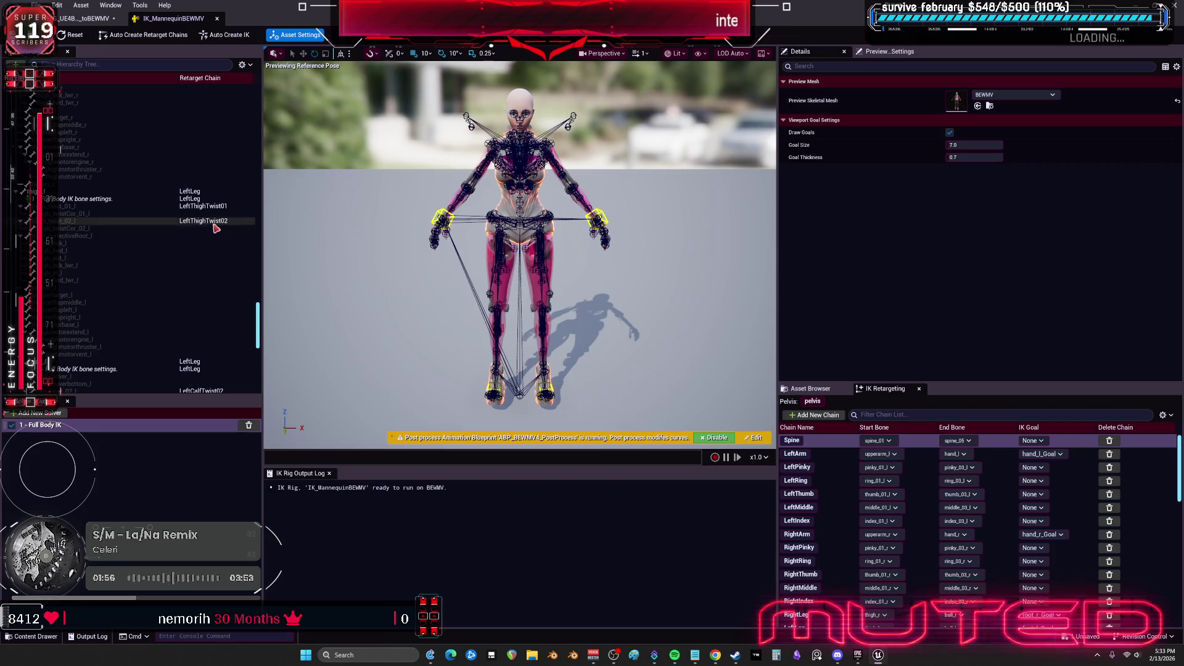
scroll(1049, 524, "down", 5)
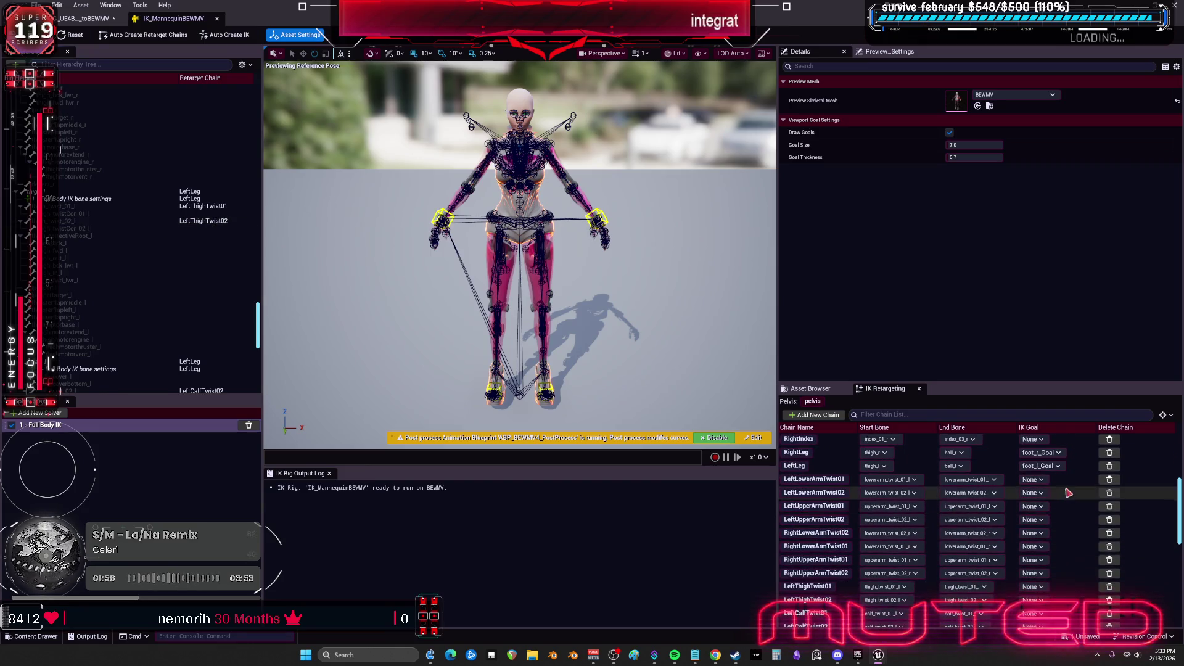
left_click(1109, 574)
left_click(1108, 574)
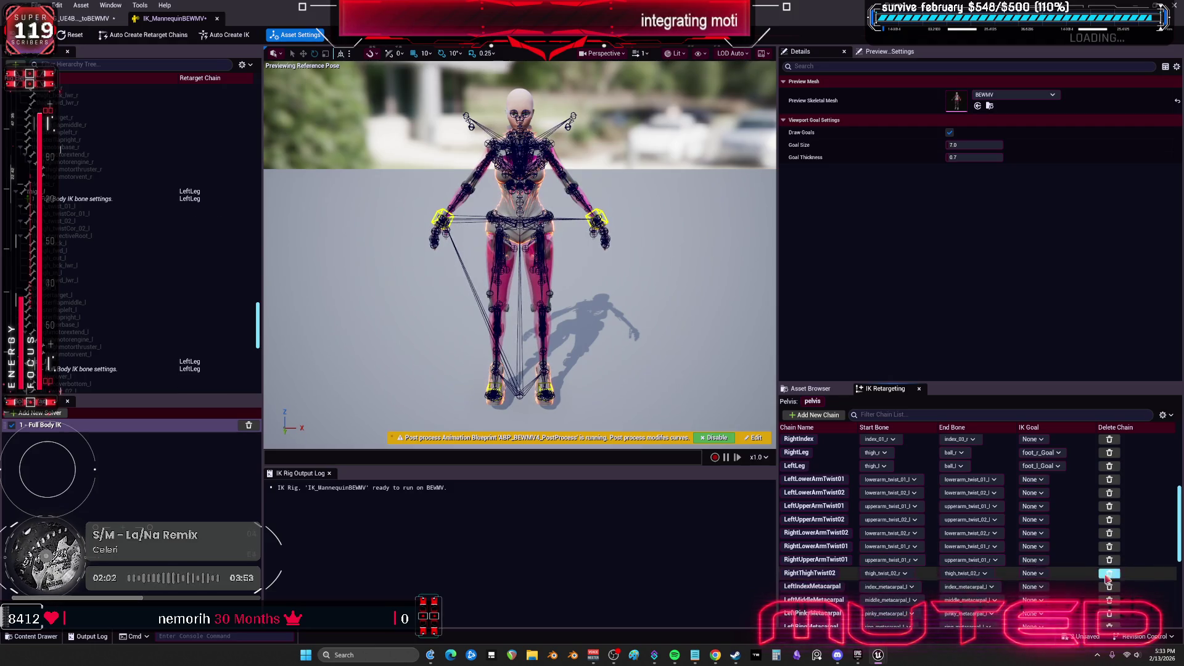
left_click(1109, 574)
left_click(1109, 574)
left_click(1109, 574)
left_click(1109, 575)
left_click(1108, 574)
left_click(1108, 574)
left_click(1108, 575)
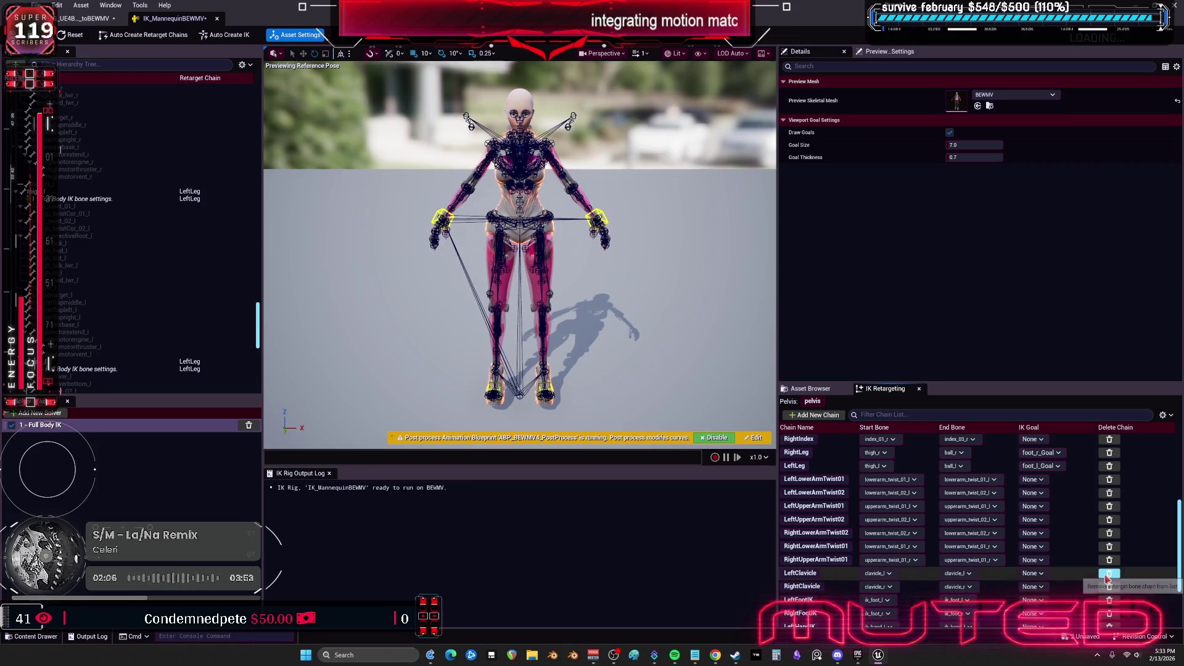
left_click(1109, 574)
Delete the lower-arm twist retarget chains, starting with LeftLowerArmTwist01
left_click(1109, 481)
left_click(1110, 485)
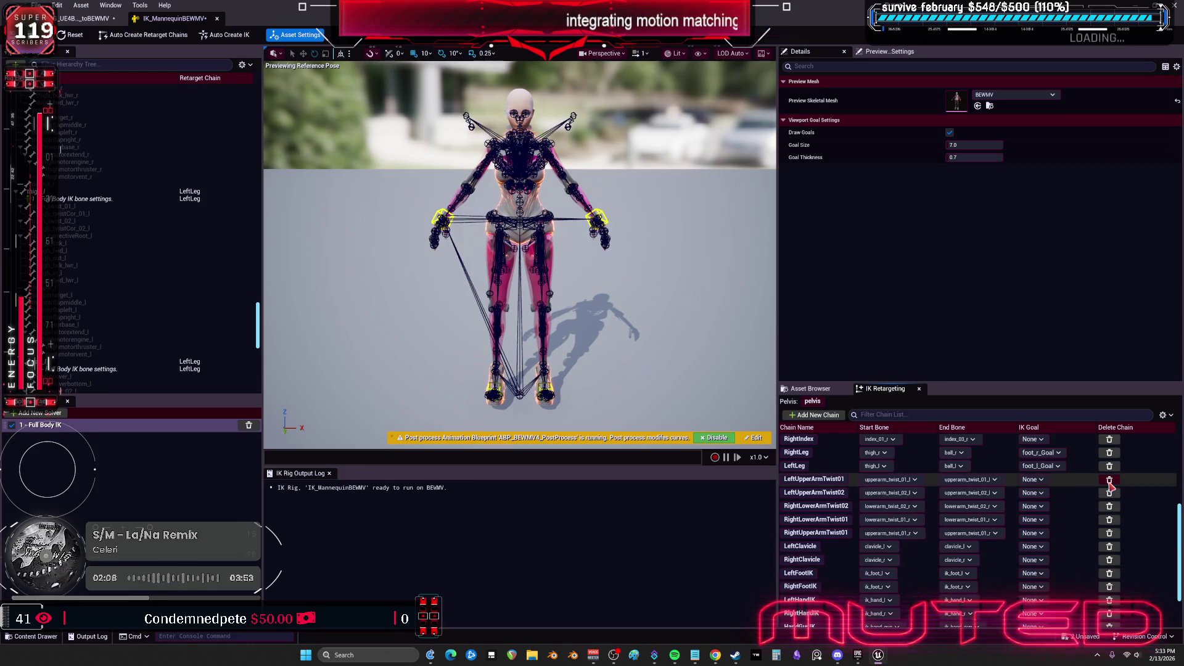
left_click(1110, 485)
left_click(1110, 485)
left_click(1110, 485)
left_click(1110, 485)
left_click(1110, 485)
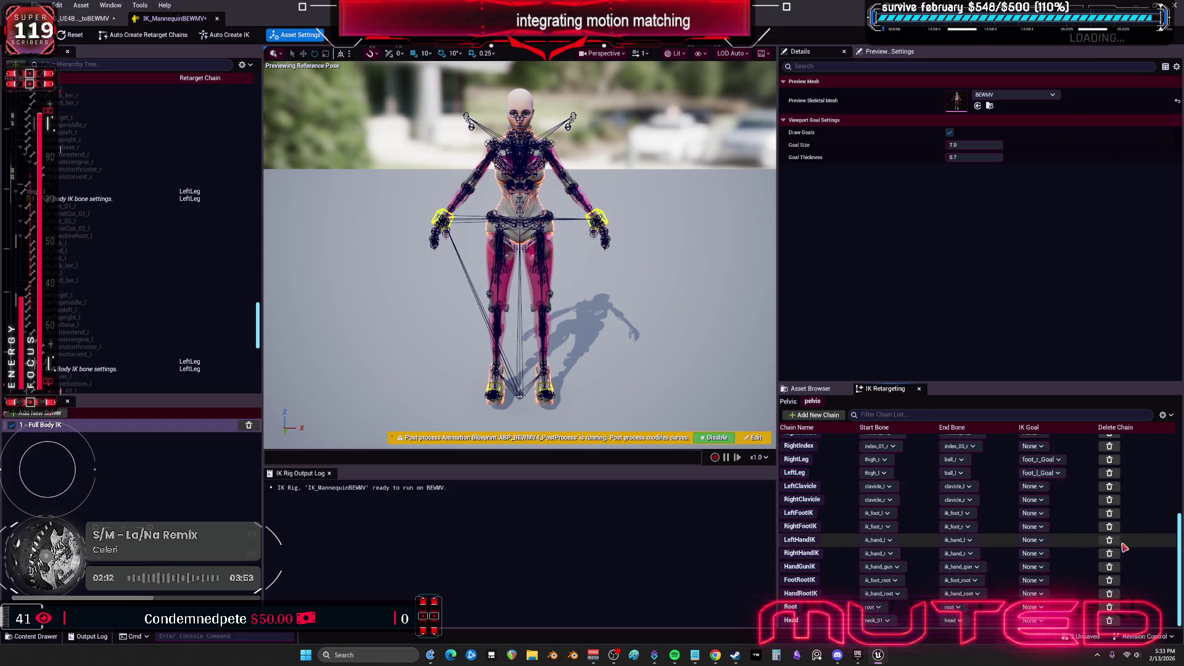
Delete the IK chains: LeftFootIK, HandGunIK, RightHandIK, LeftHandIK, RightFootIK, FootRootIK and HandRootIK
left_click(1110, 514)
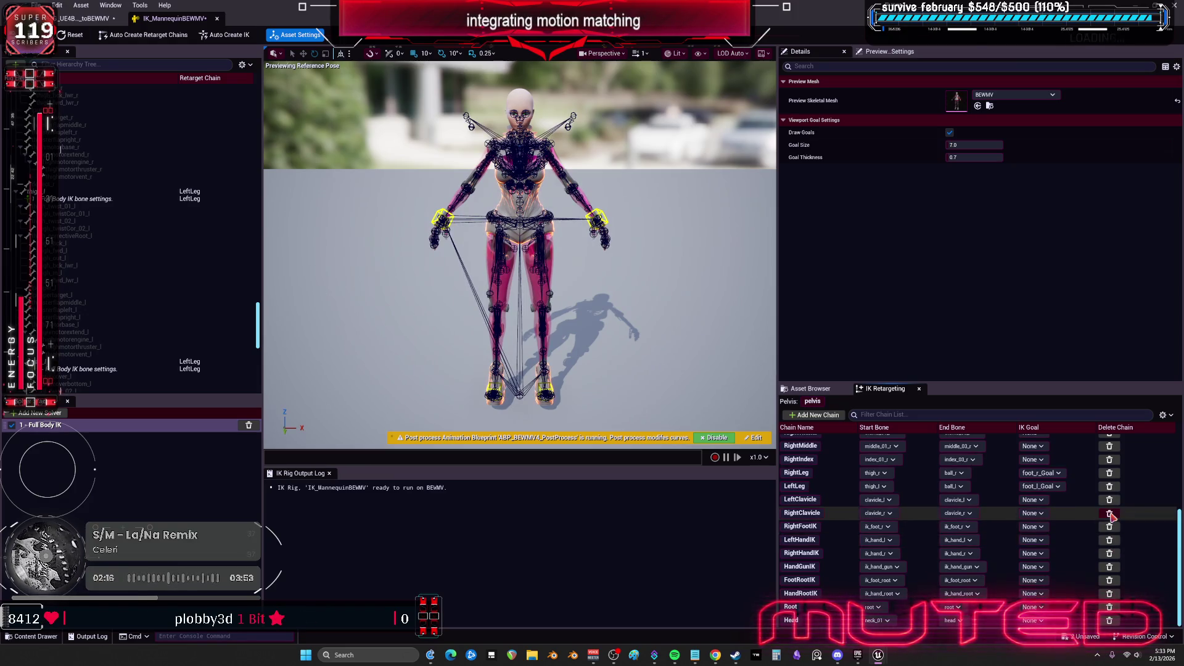
left_click(1110, 567)
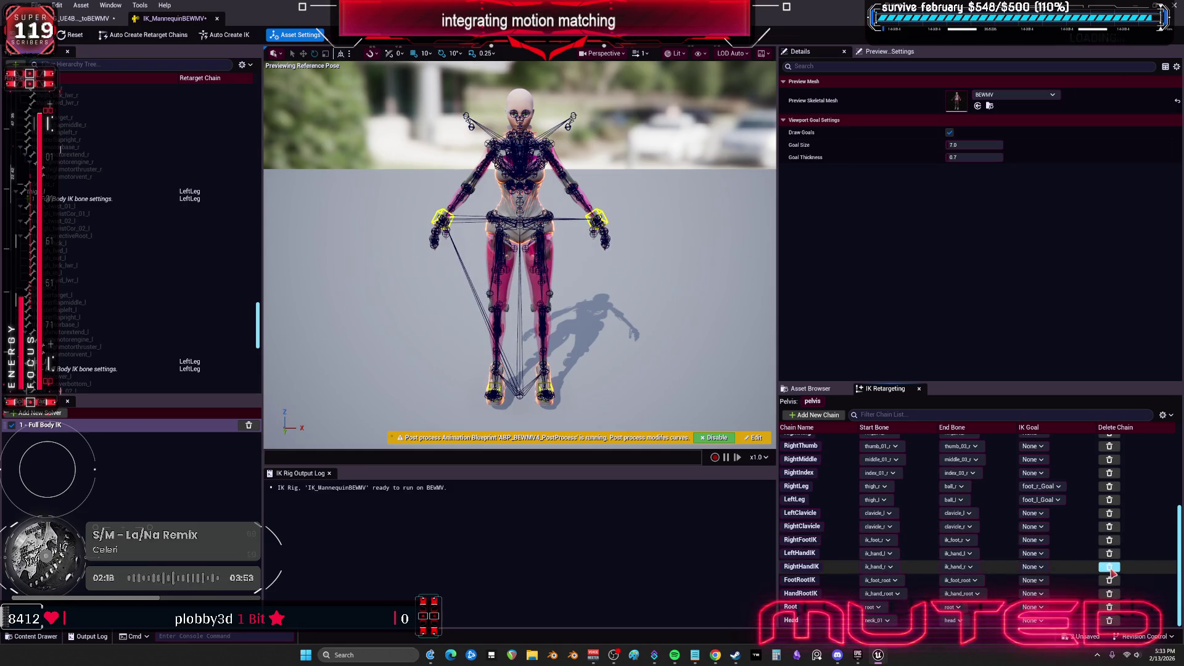
left_click(1110, 567)
left_click(1109, 567)
left_click(1110, 567)
left_click(1110, 579)
left_click(1109, 596)
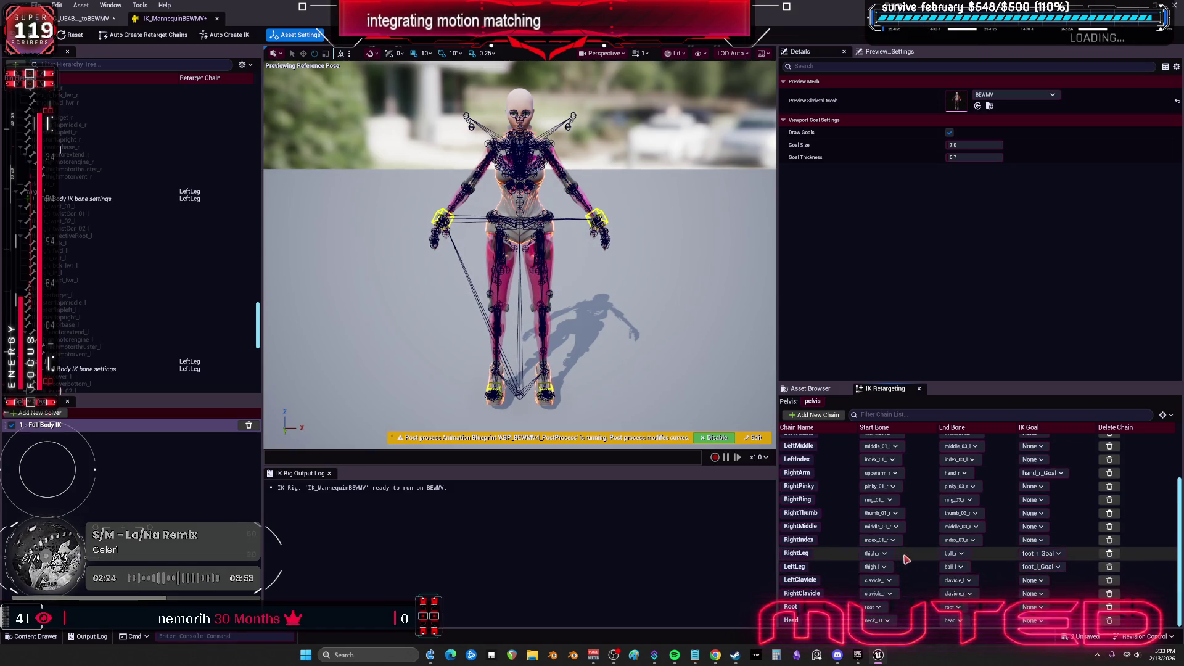
Start a new retarget chain on the pelvis bone
scroll(838, 525, "up", 2)
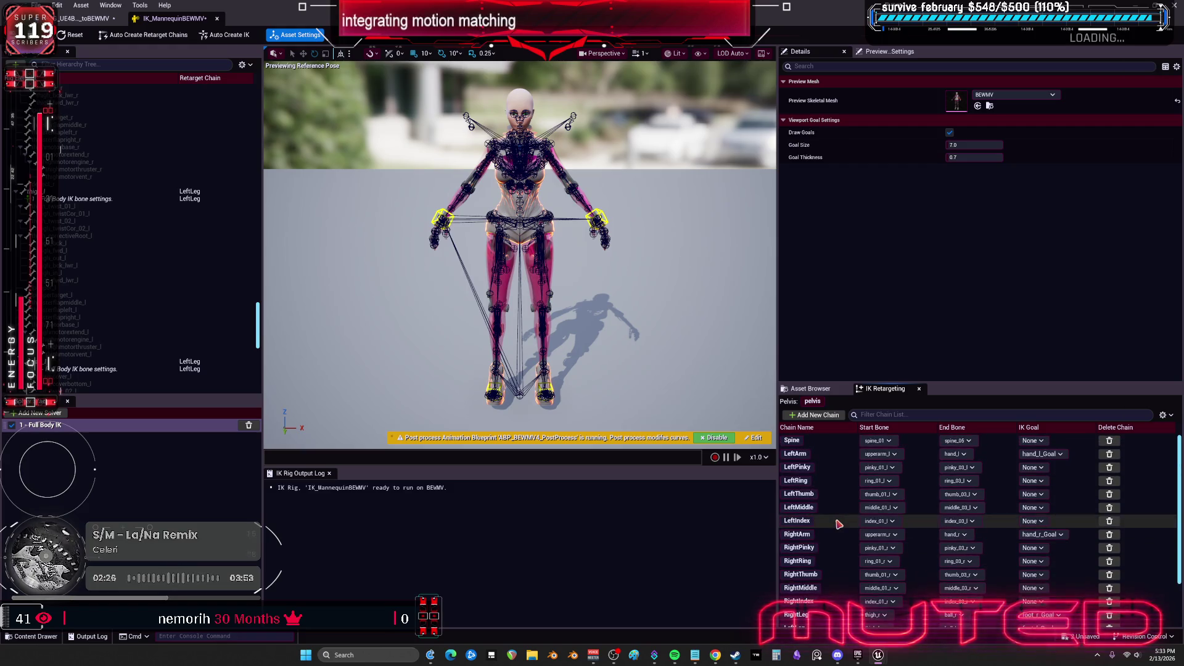
scroll(839, 523, "down", 2)
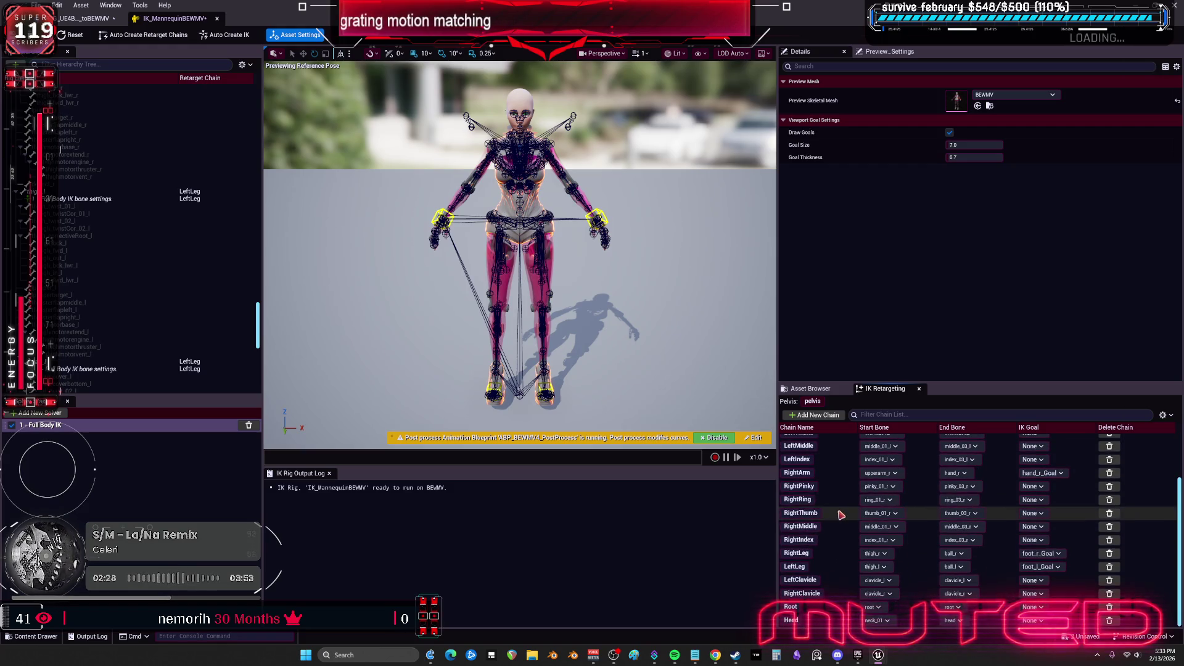
scroll(846, 543, "up", 2)
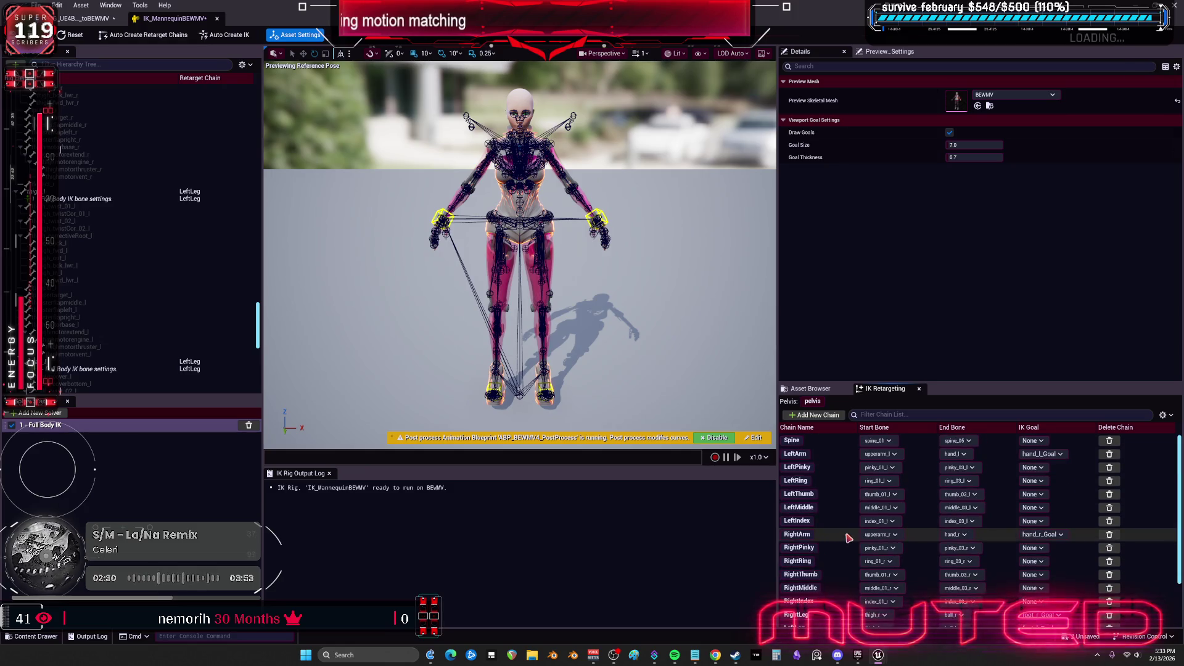
scroll(234, 290, "up", 5)
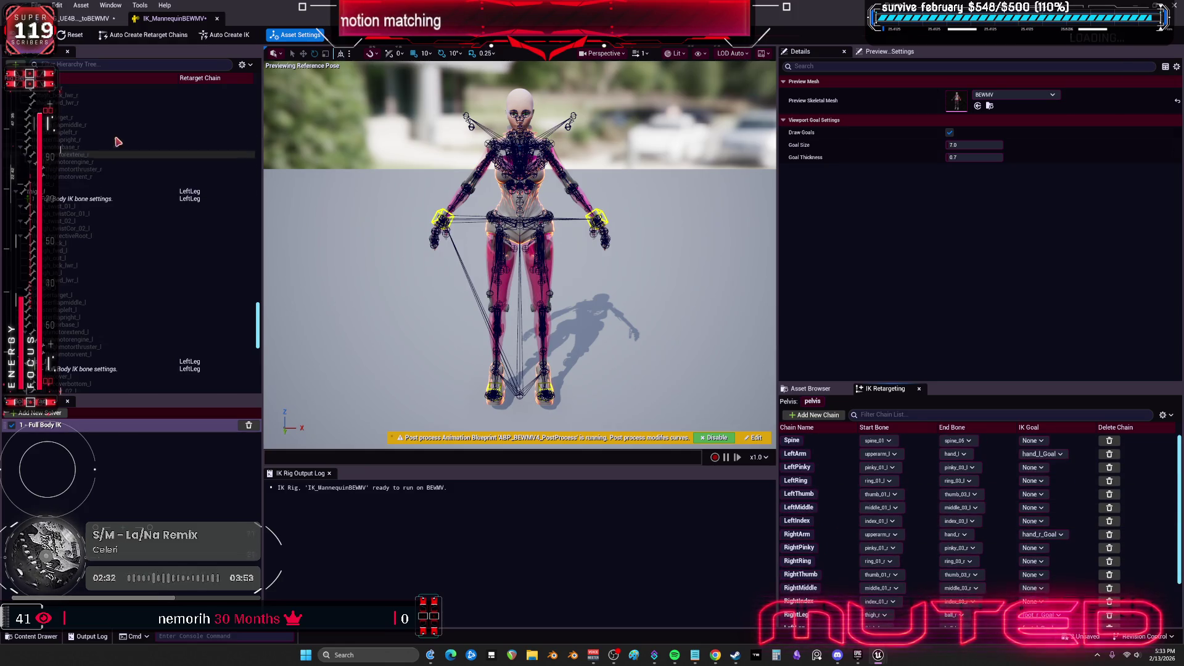
scroll(216, 185, "up", 10)
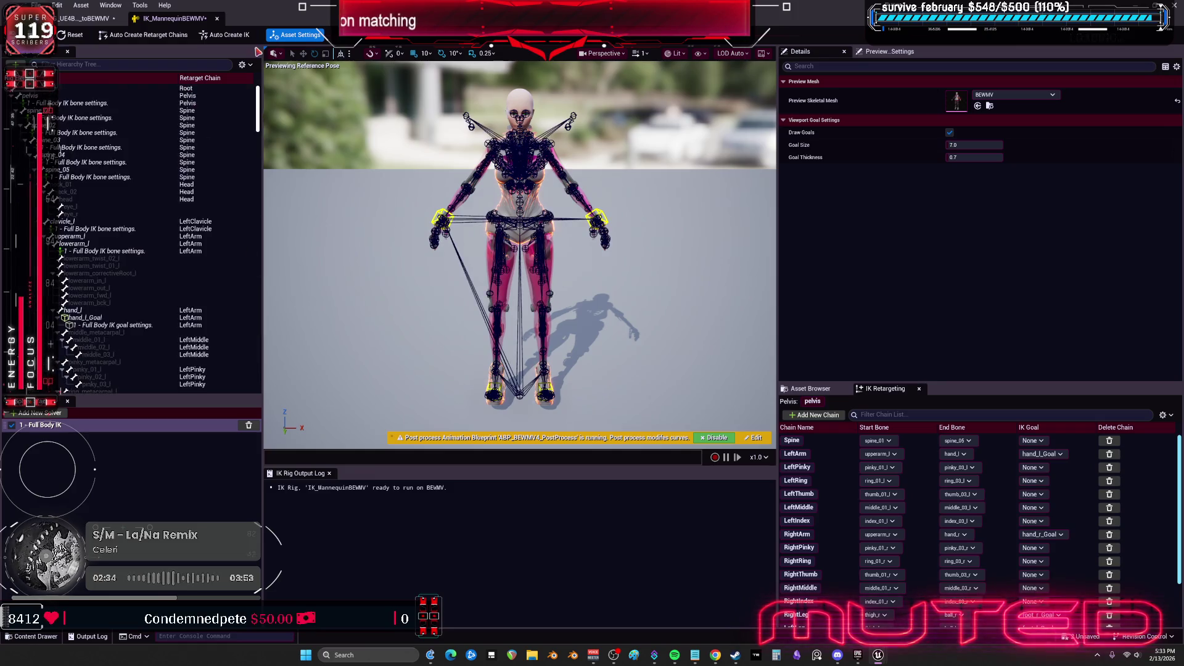
left_click(199, 97)
right_click(200, 98)
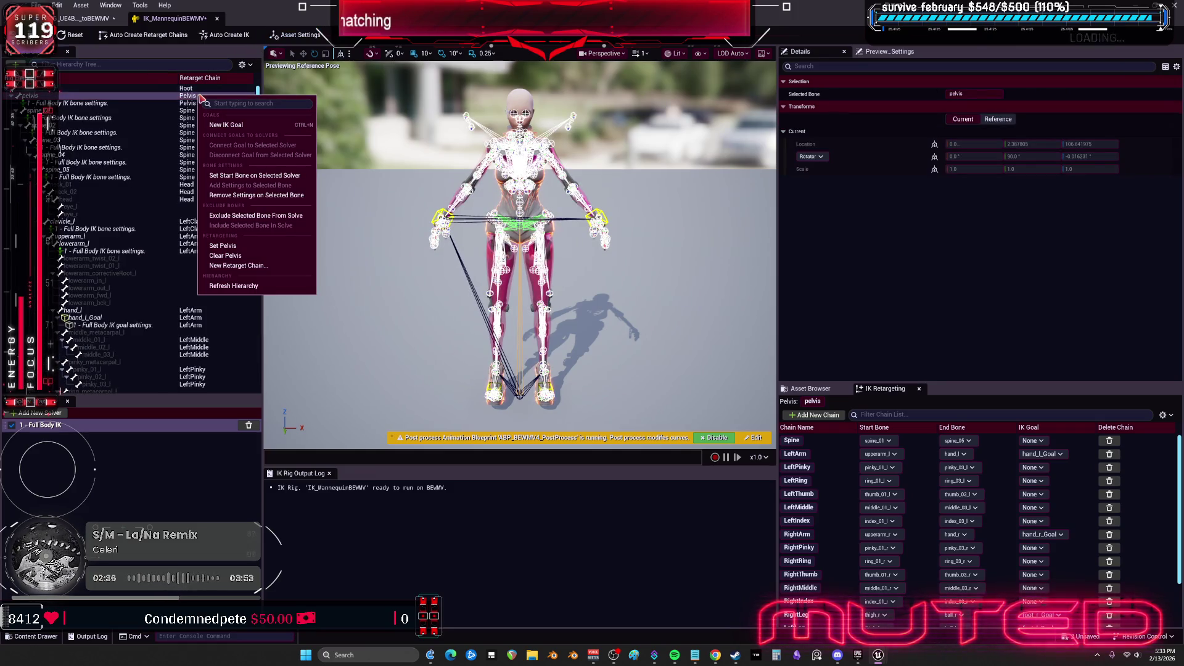
left_click(265, 265)
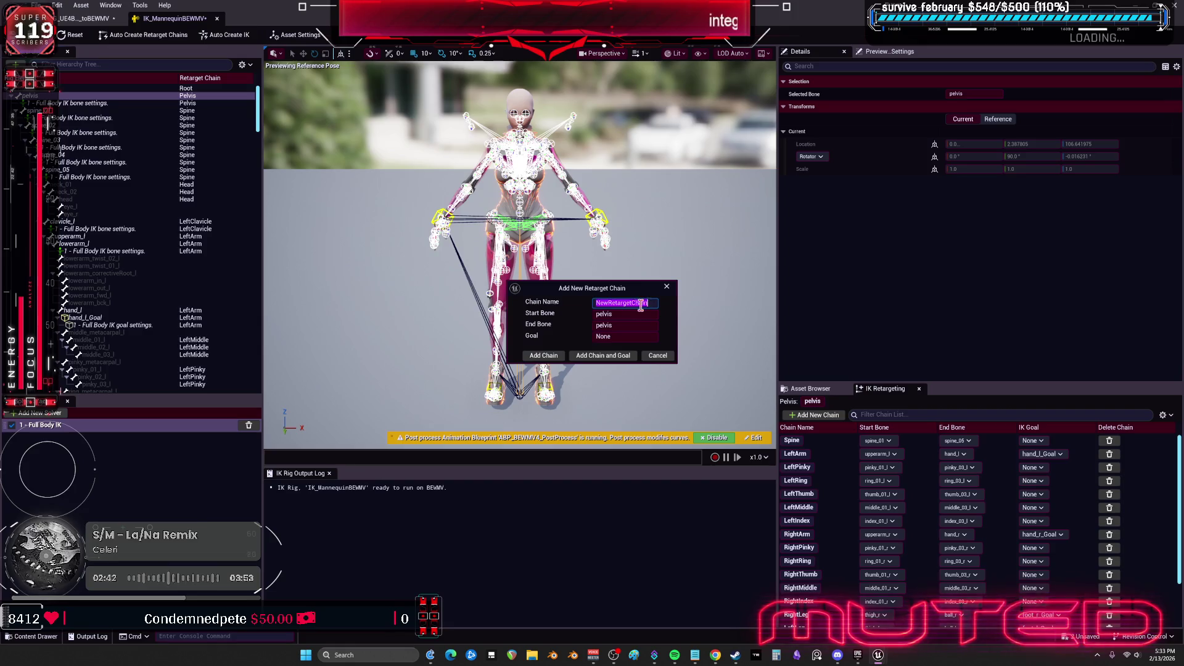
Name the new chain 'pelvis' and add it to the custom character's rig
type("pelvis")
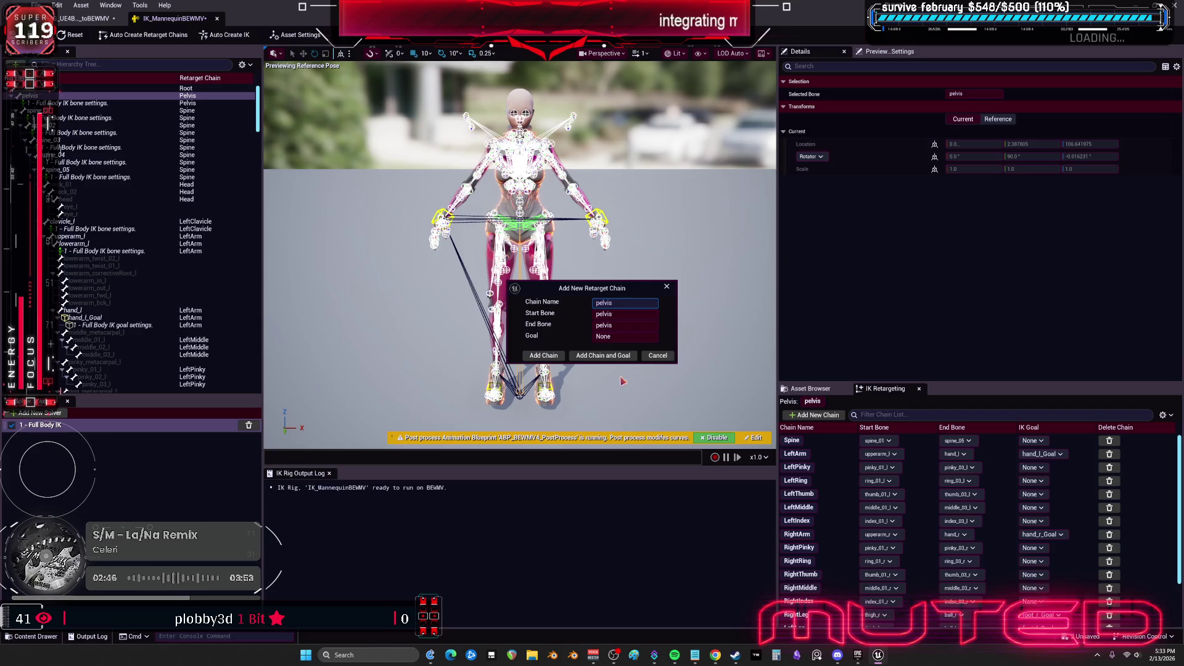
left_click(543, 356)
scroll(1028, 534, "down", 3)
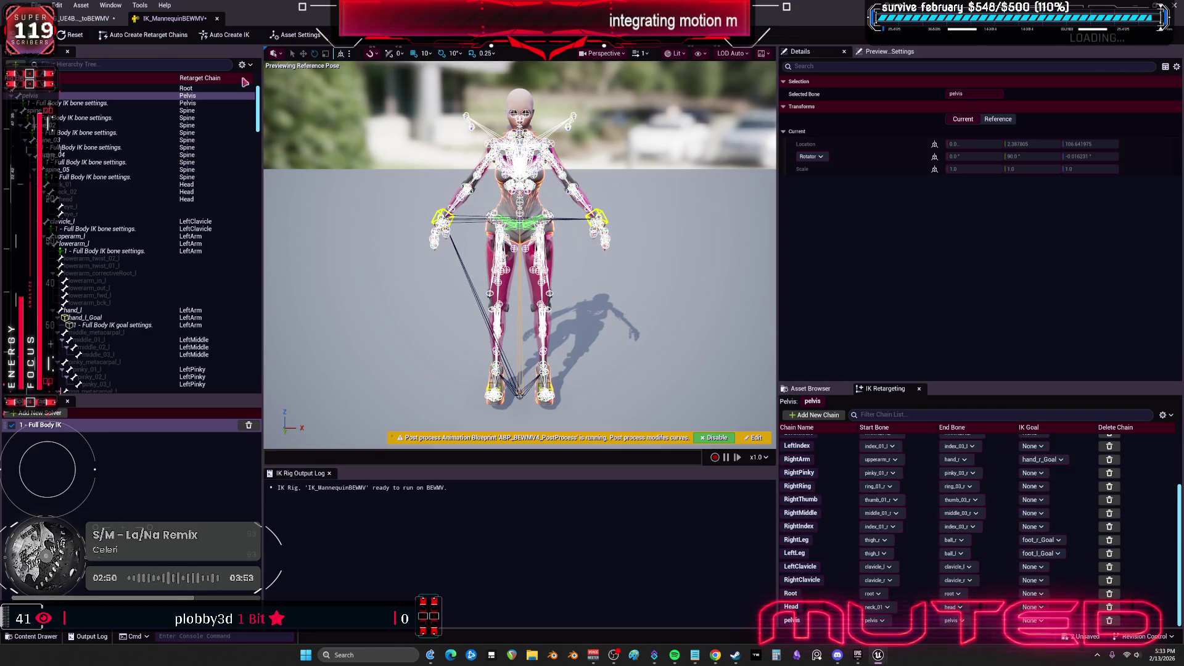
Add a pelvis retarget chain to IK_ParkourBase, then return to the retargeter
left_click(82, 21)
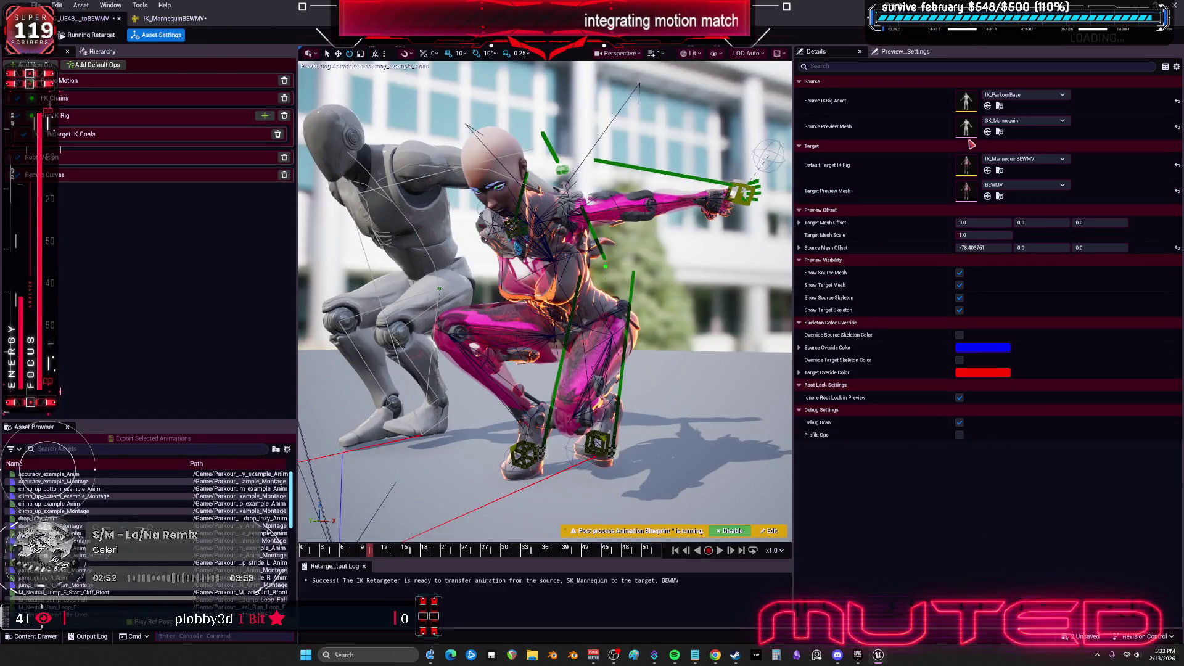
double_click(967, 101)
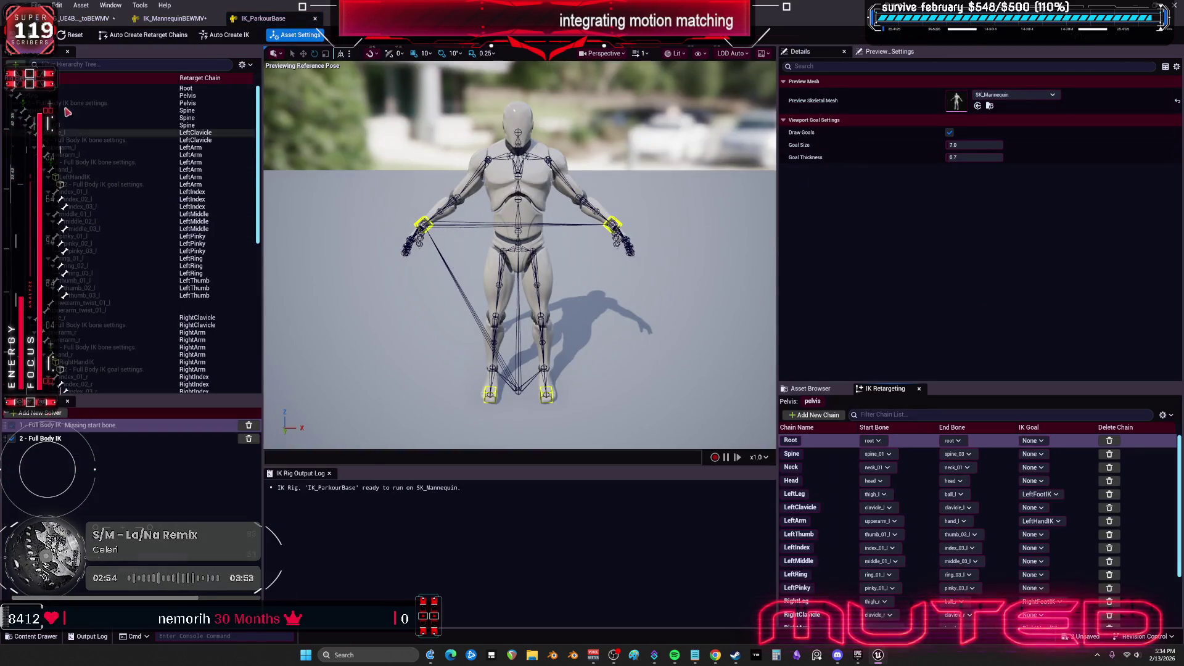
scroll(796, 524, "down", 3)
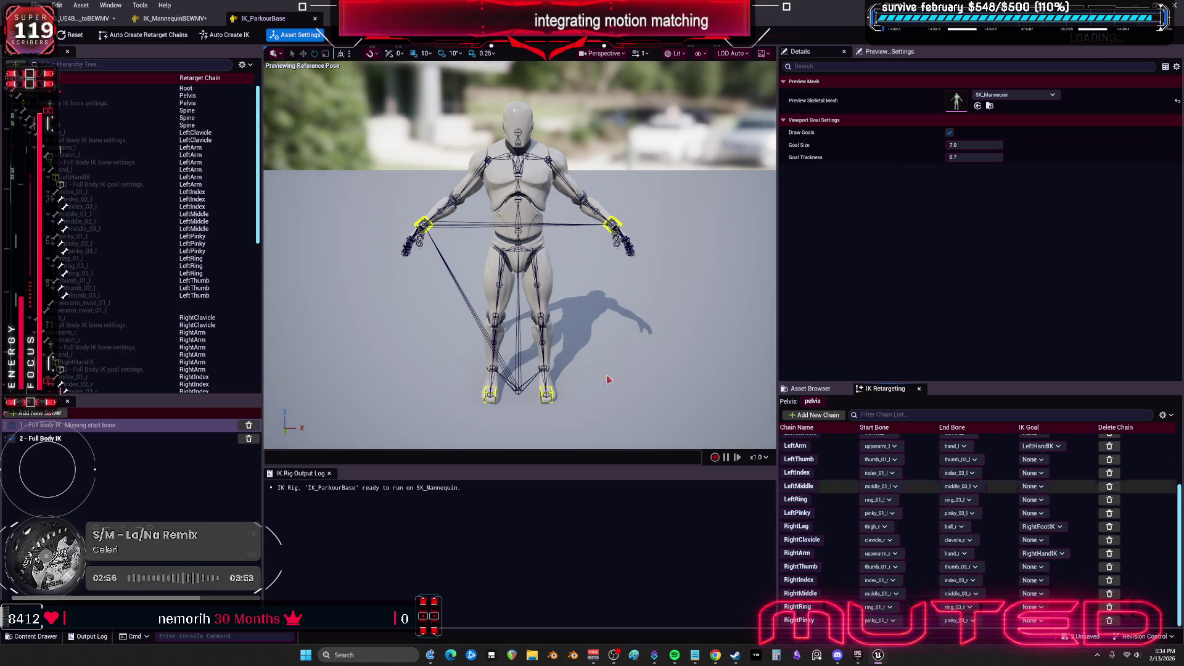
left_click(191, 103)
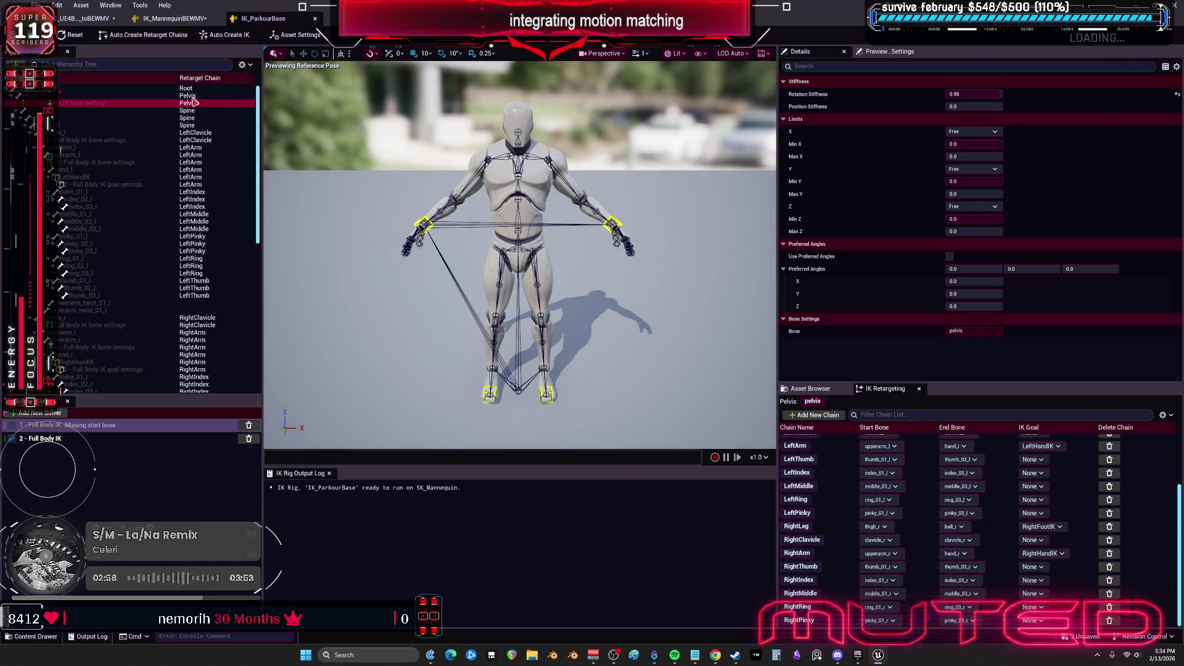
left_click(192, 96)
right_click(193, 97)
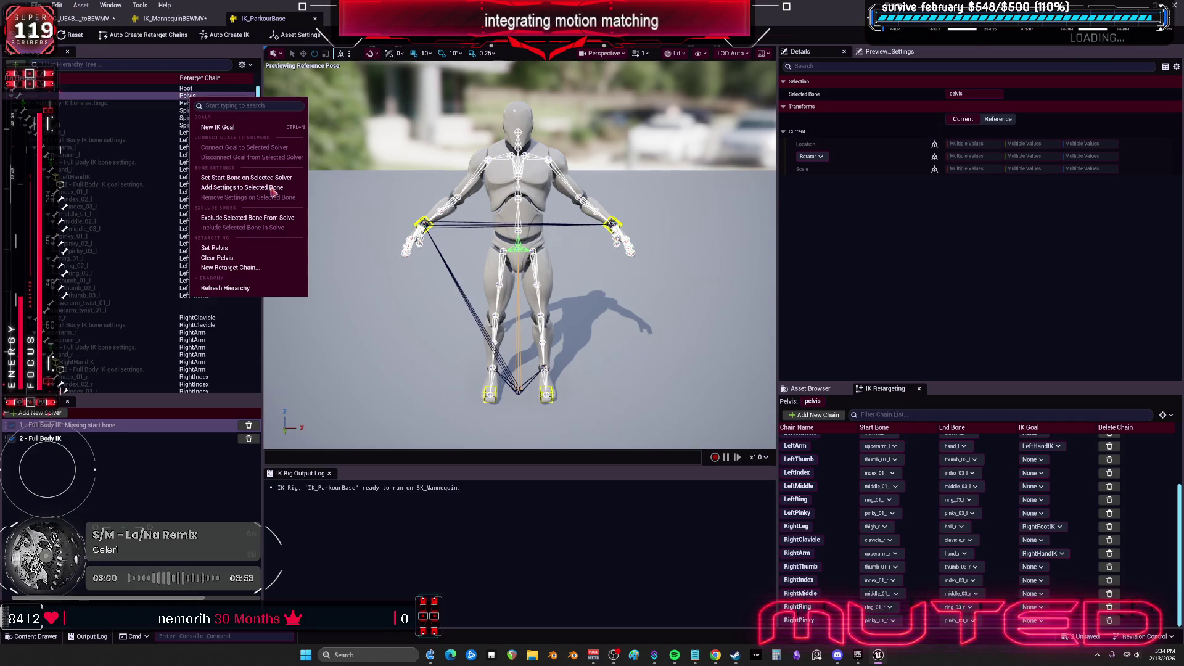
left_click(263, 267)
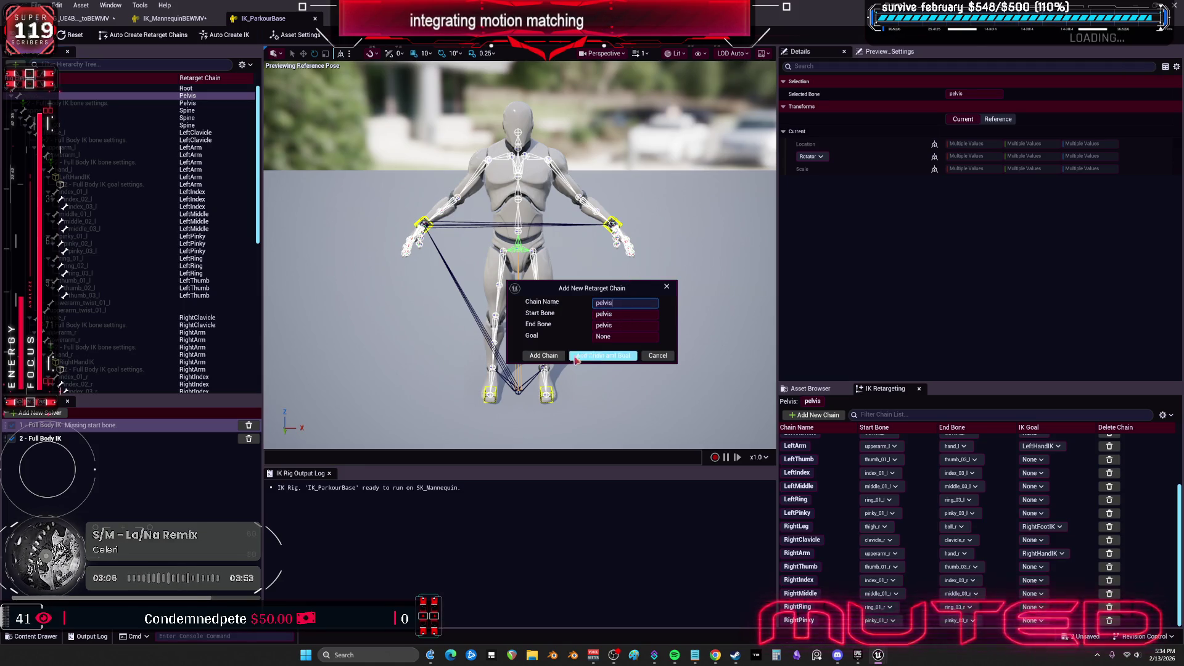
left_click(553, 356)
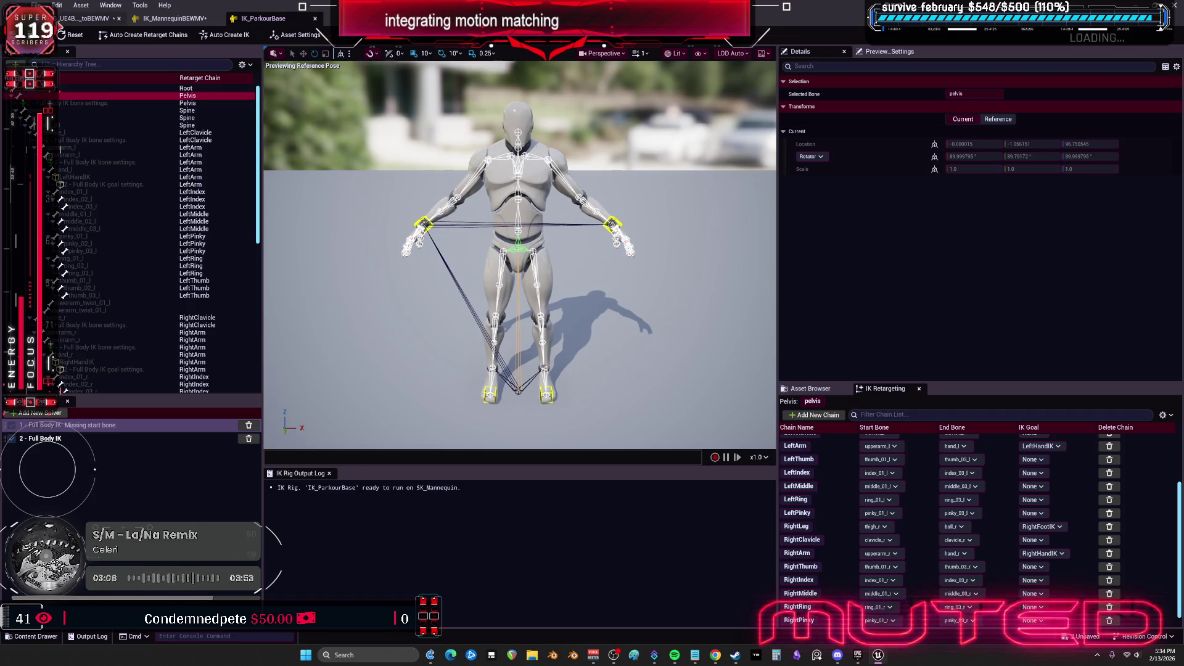
left_click(86, 19)
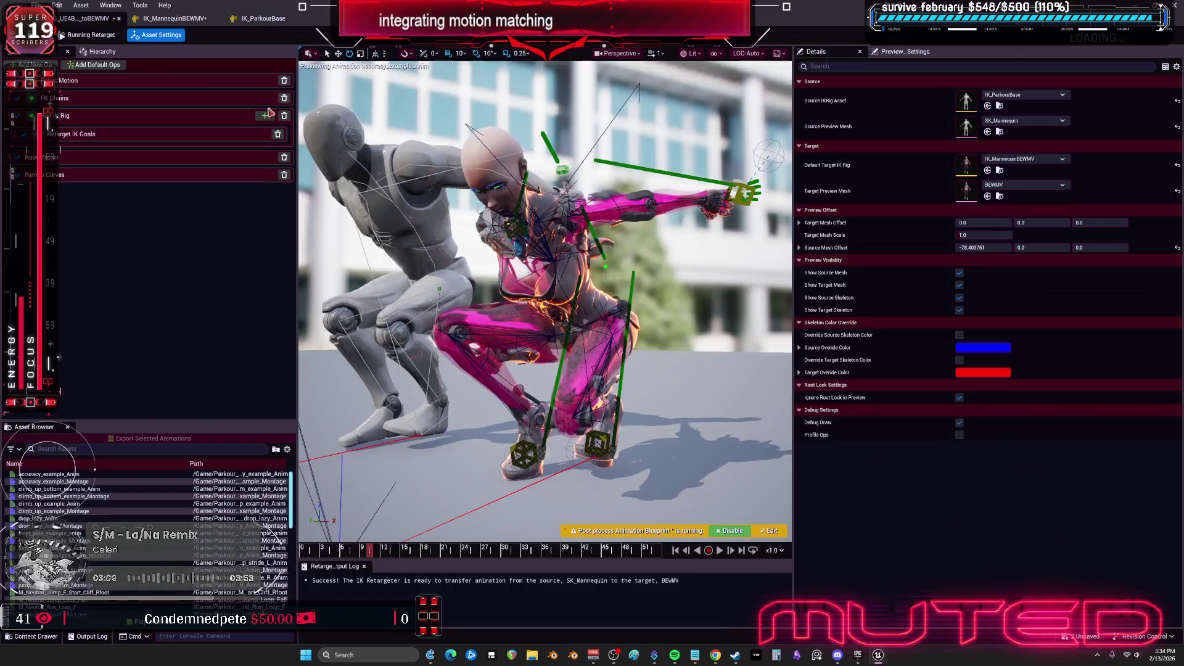
Auto-map unmapped chains so pelvis maps to pelvis, and set pelvis translation to Absolute
left_click(96, 98)
left_click(1133, 121)
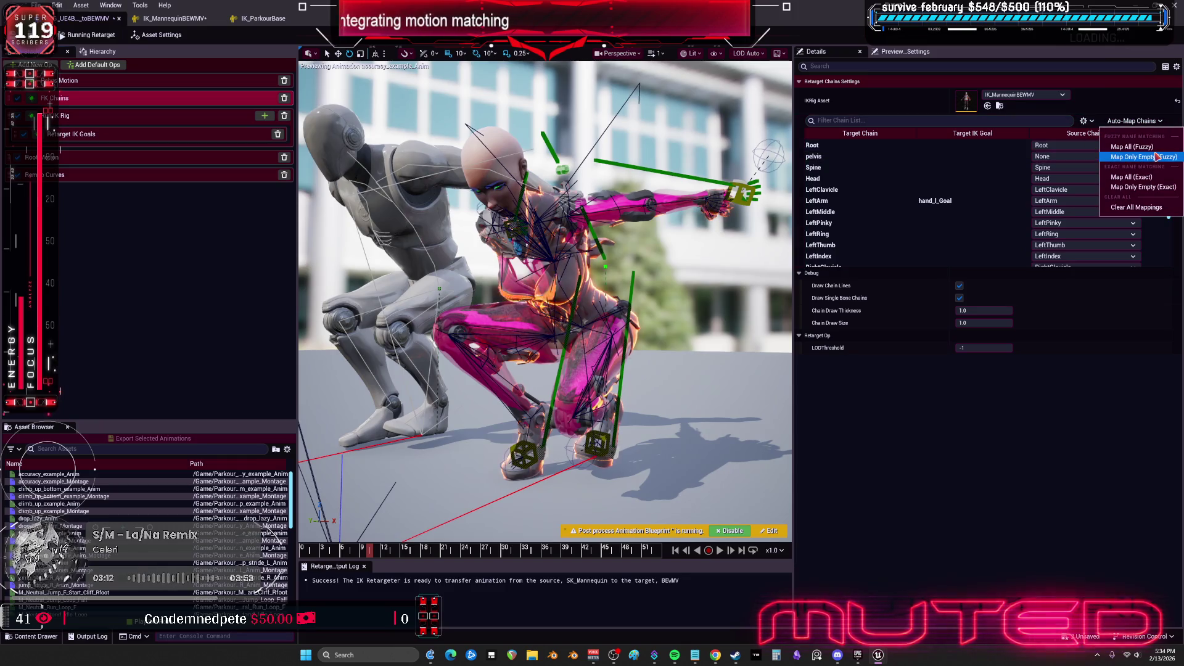
left_click(1116, 153)
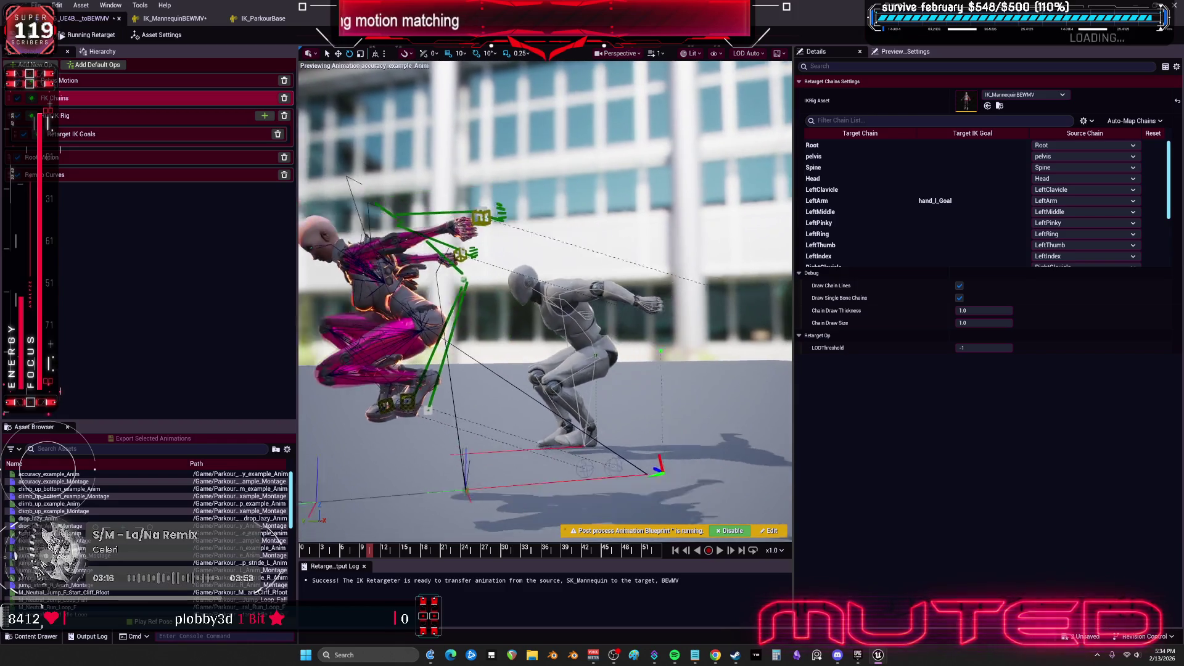
left_click(834, 156)
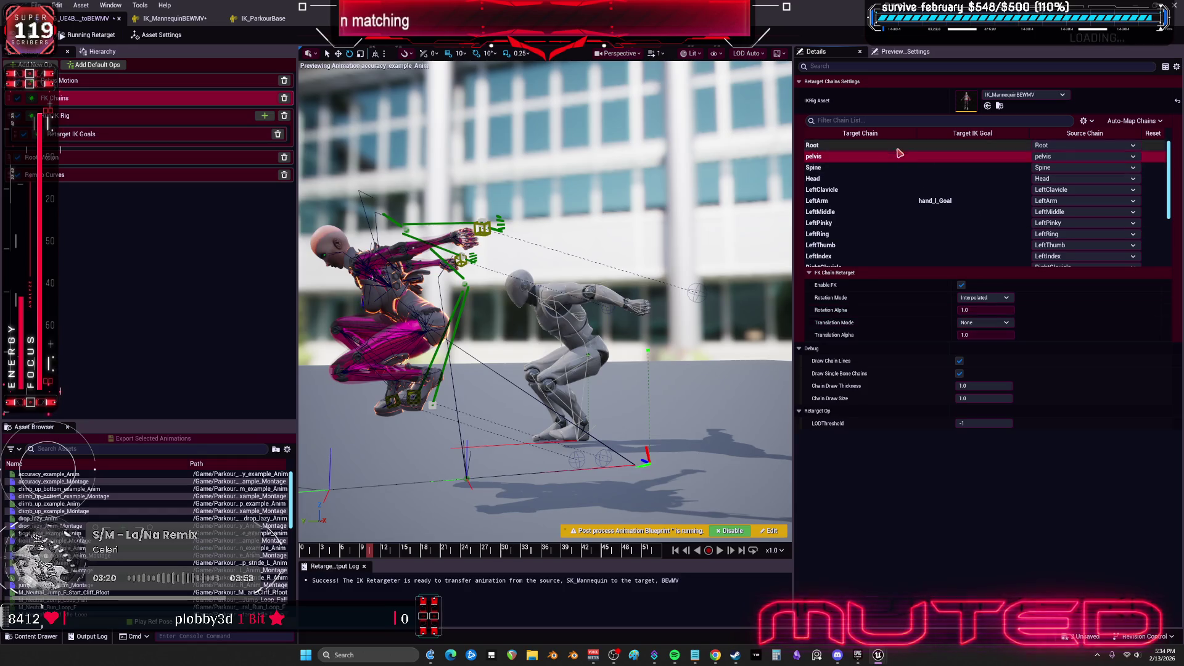
left_click(1002, 325)
left_click(997, 348)
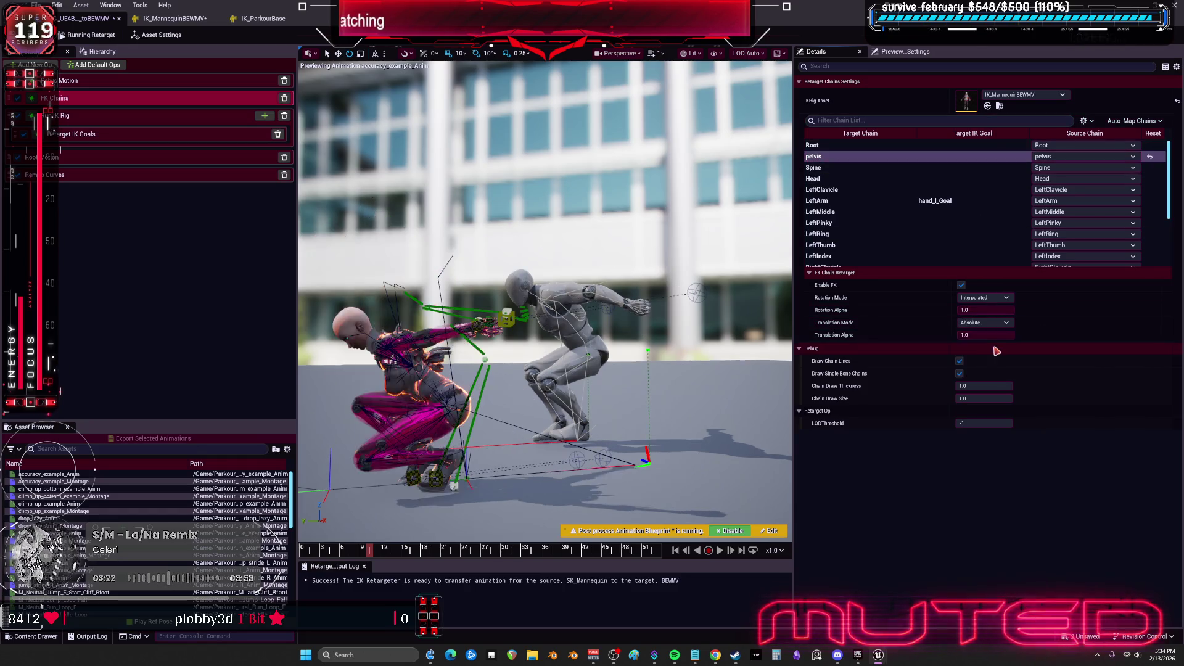
Set the Root chain's Translation Mode to Globally Scaled and show the asset settings
left_click(920, 148)
left_click(992, 325)
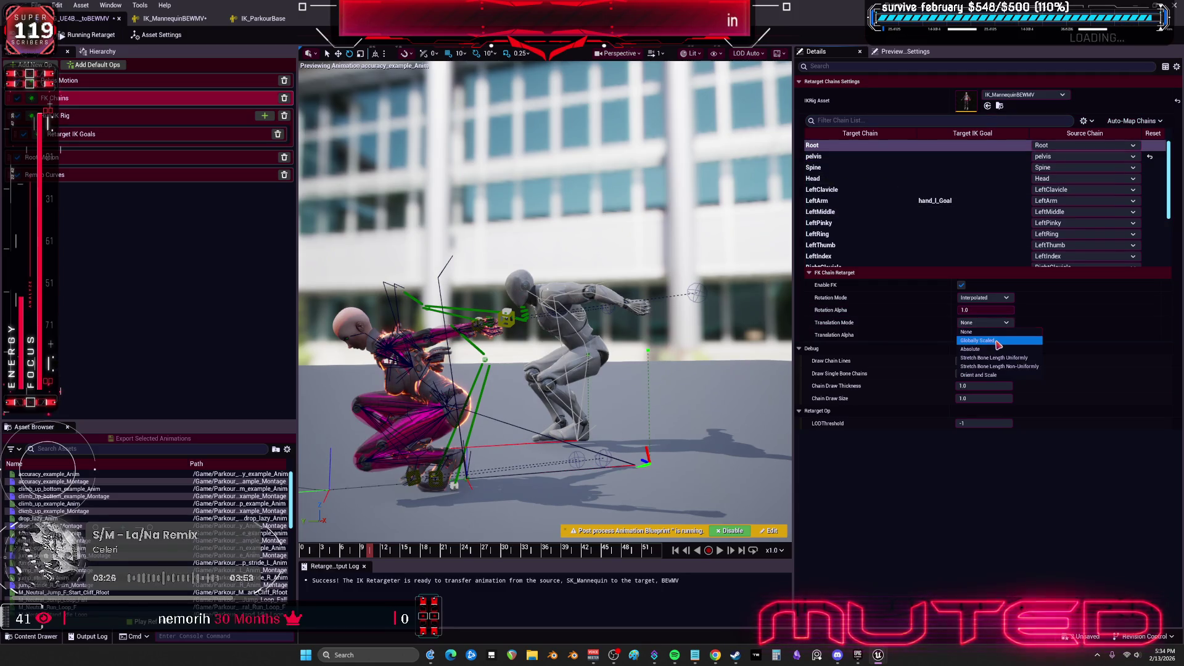
left_click(998, 343)
mouse_move(381, 553)
left_mouse_down()
mouse_move(473, 553)
mouse_move(353, 554)
mouse_move(389, 555)
left_mouse_up()
left_click_drag(576, 417, 511, 442)
left_click_drag(410, 490, 394, 488)
left_click(407, 470)
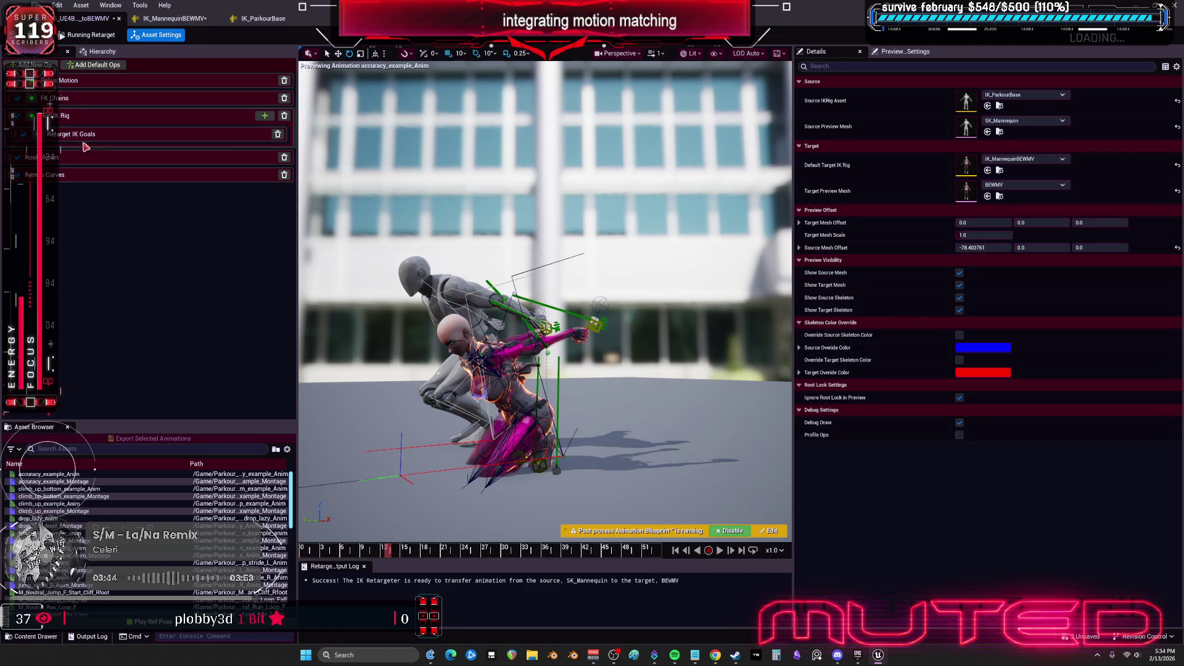
In the Retarget IK Goals settings, set the LeftLeg goal Extension to 1.2
left_click(92, 99)
left_click(95, 120)
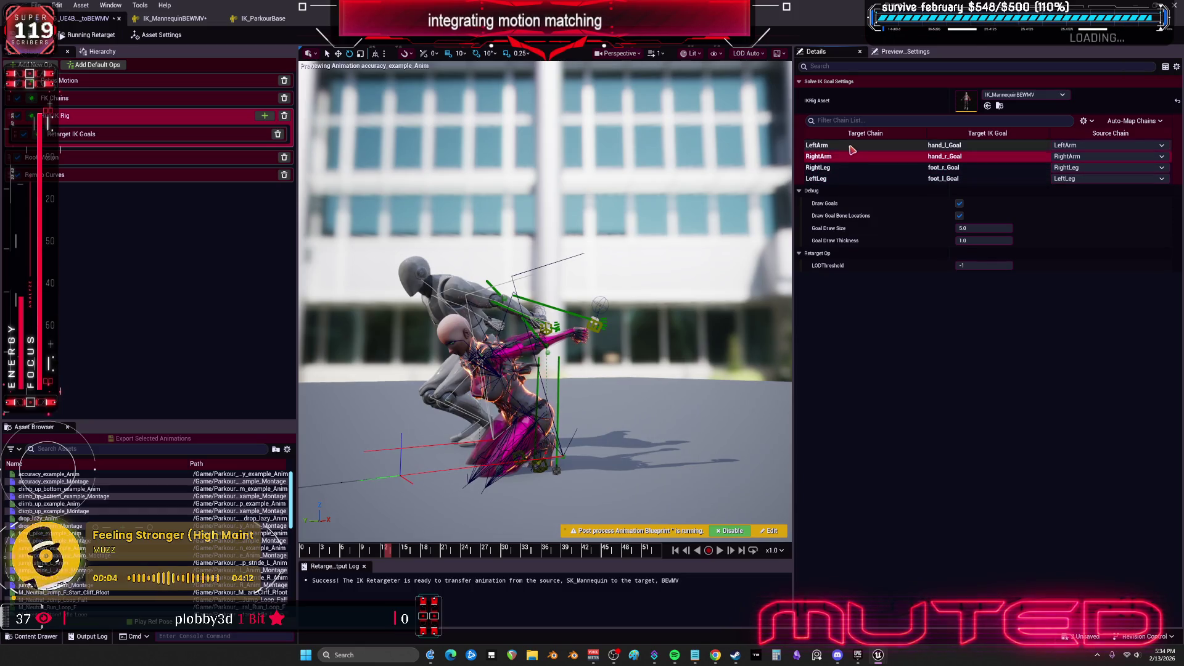
left_click(851, 146)
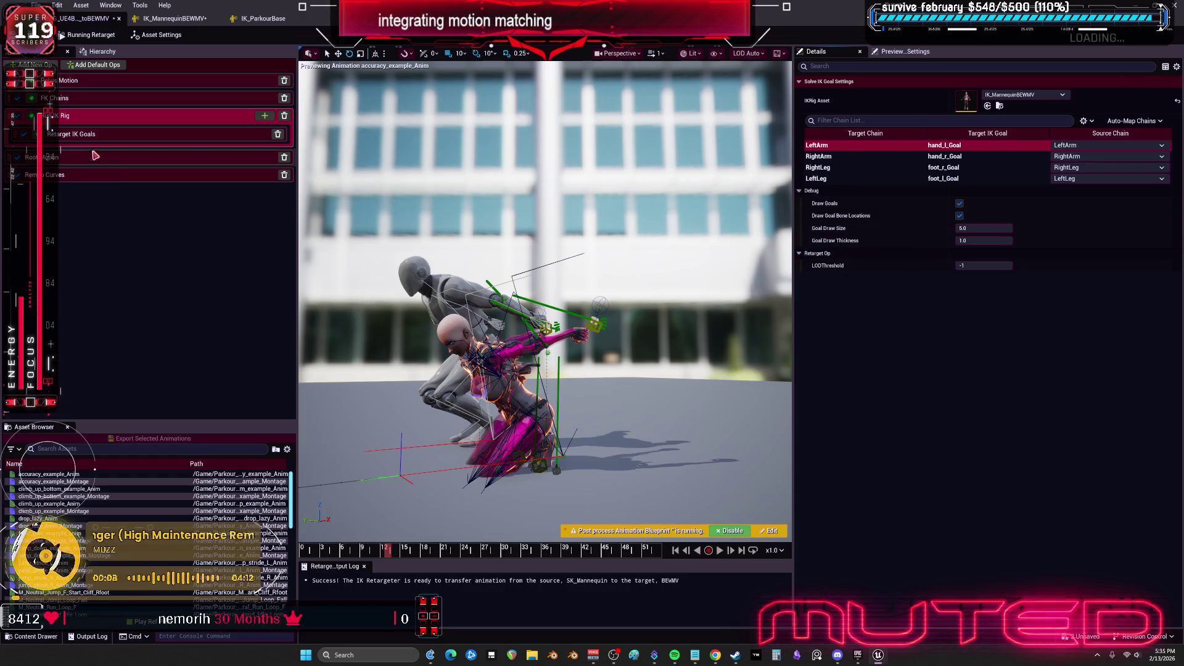
left_click(123, 134)
left_click(838, 153)
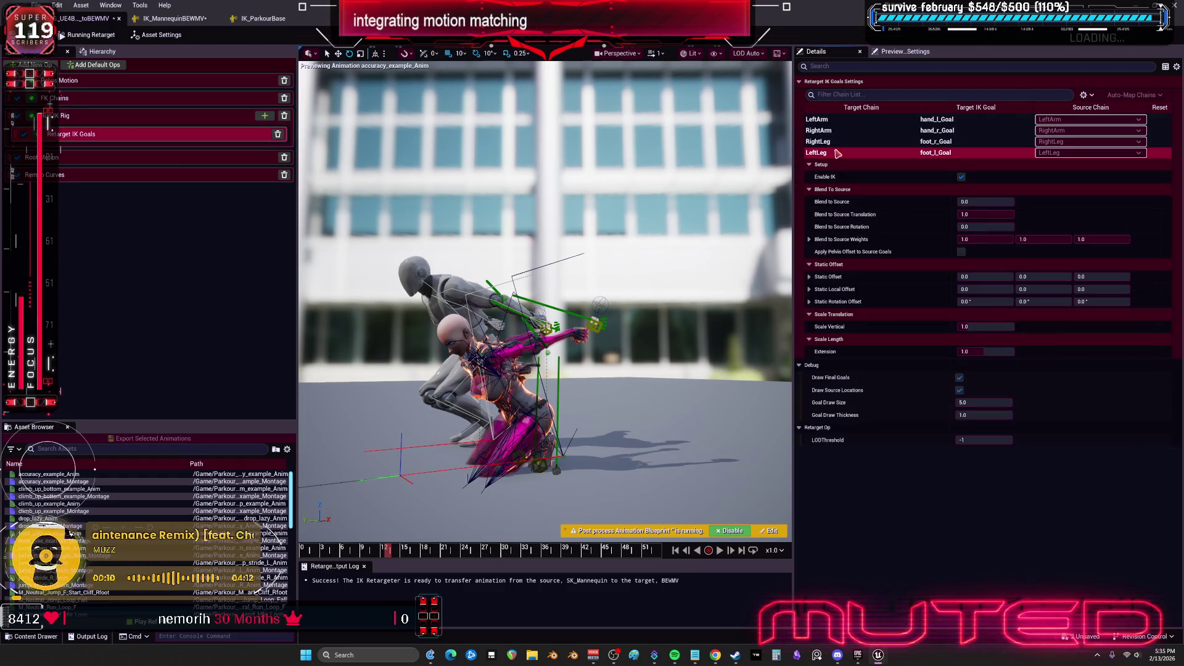
left_click(1005, 330)
left_click(1047, 475)
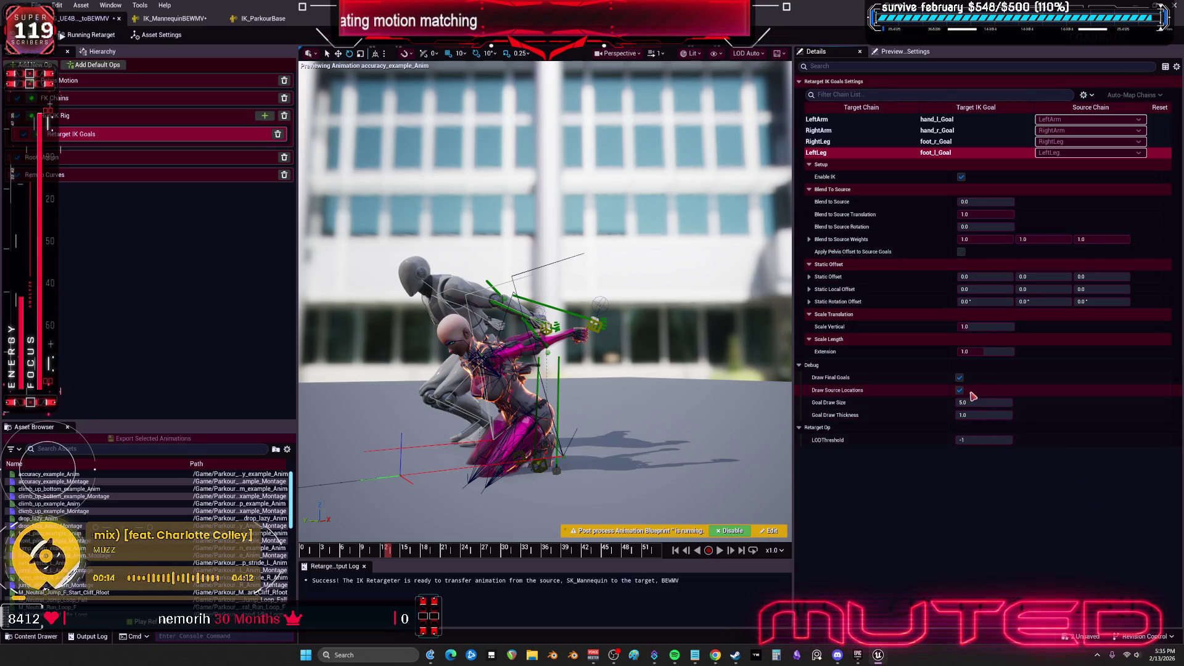
left_click_drag(981, 351, 987, 353)
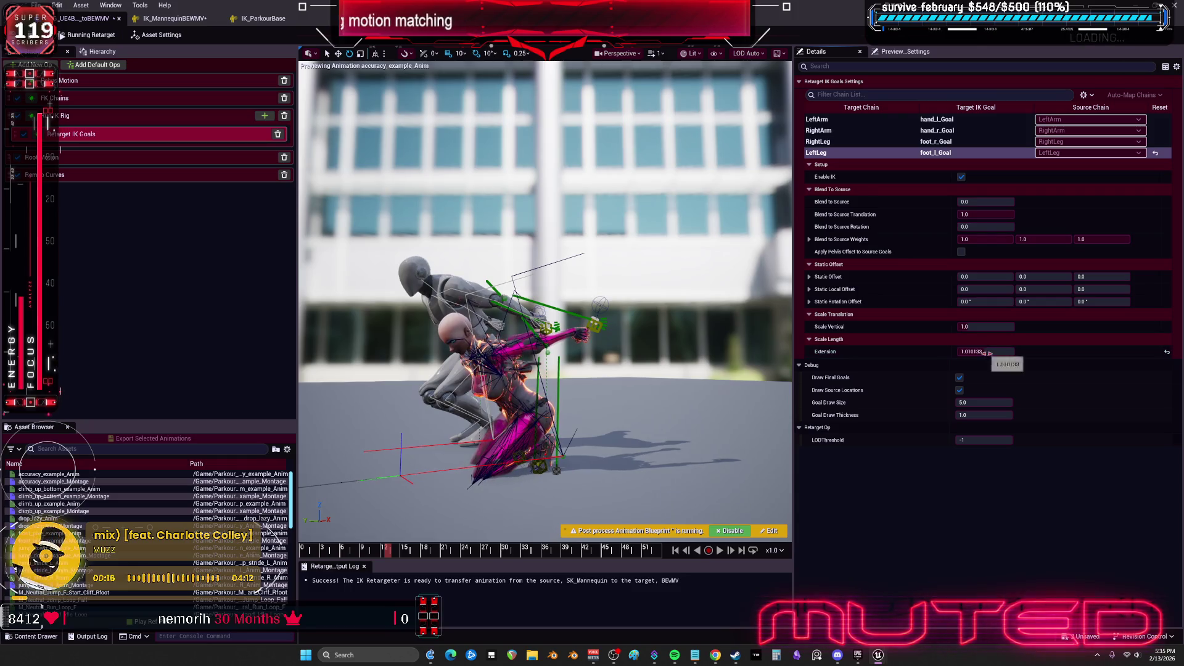
type("1.2")
key("Return")
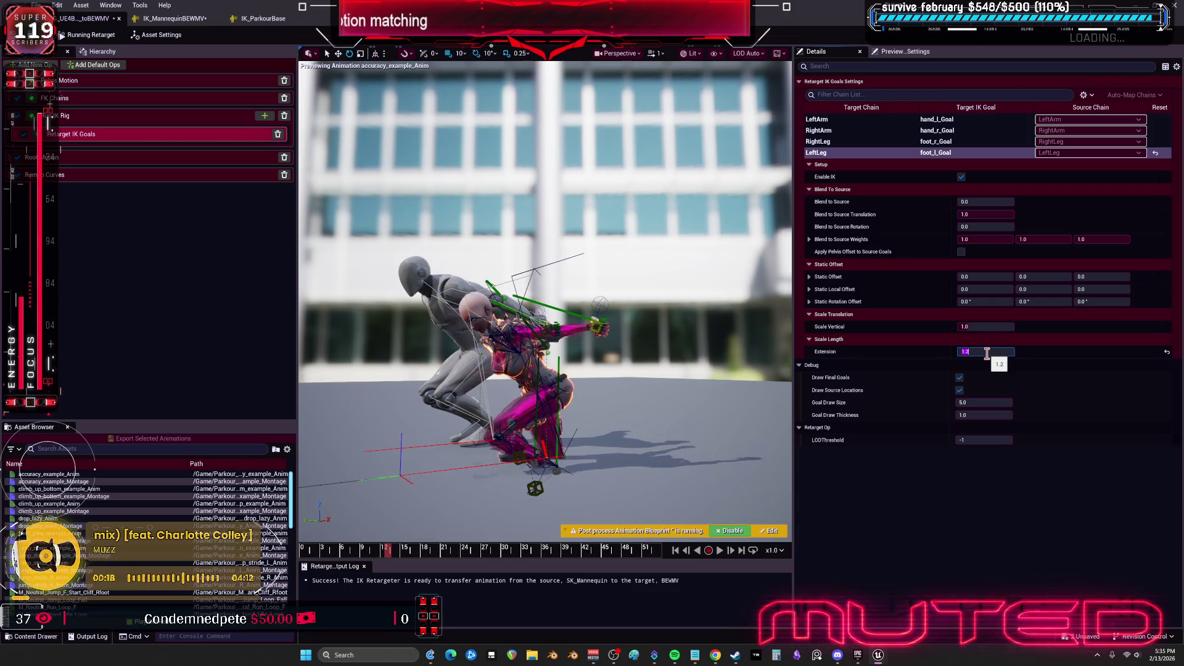
Set the RightLeg goal Extension to 1.2 as well
left_click(913, 141)
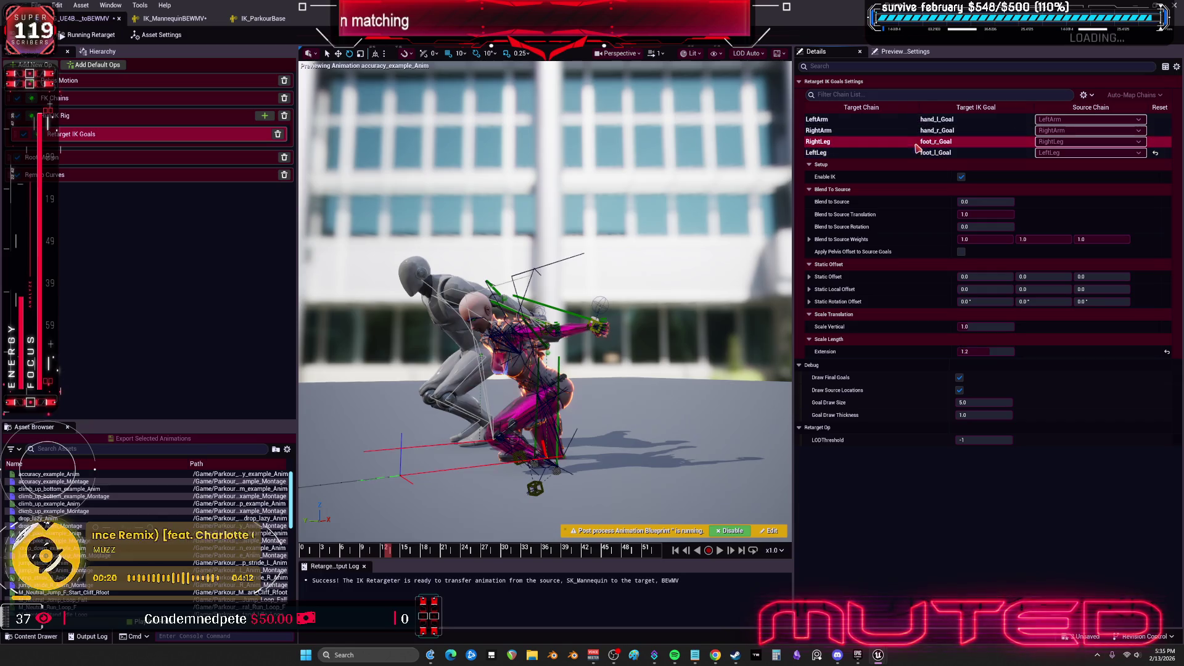
left_click(994, 352)
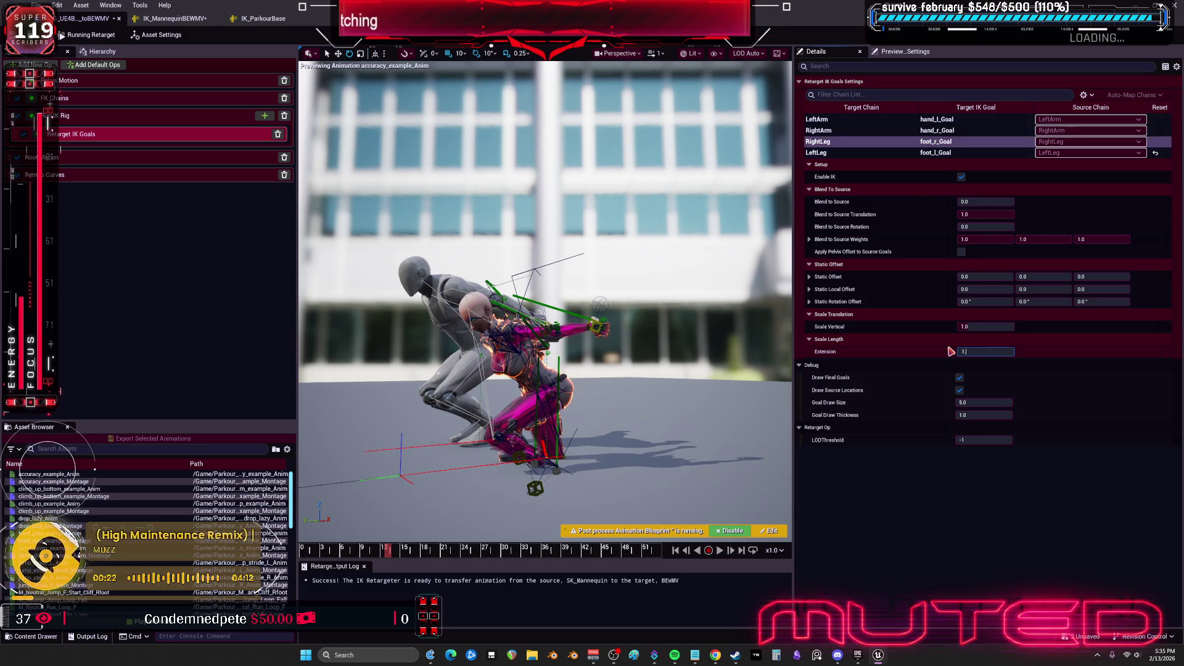
type(".2")
key("Return")
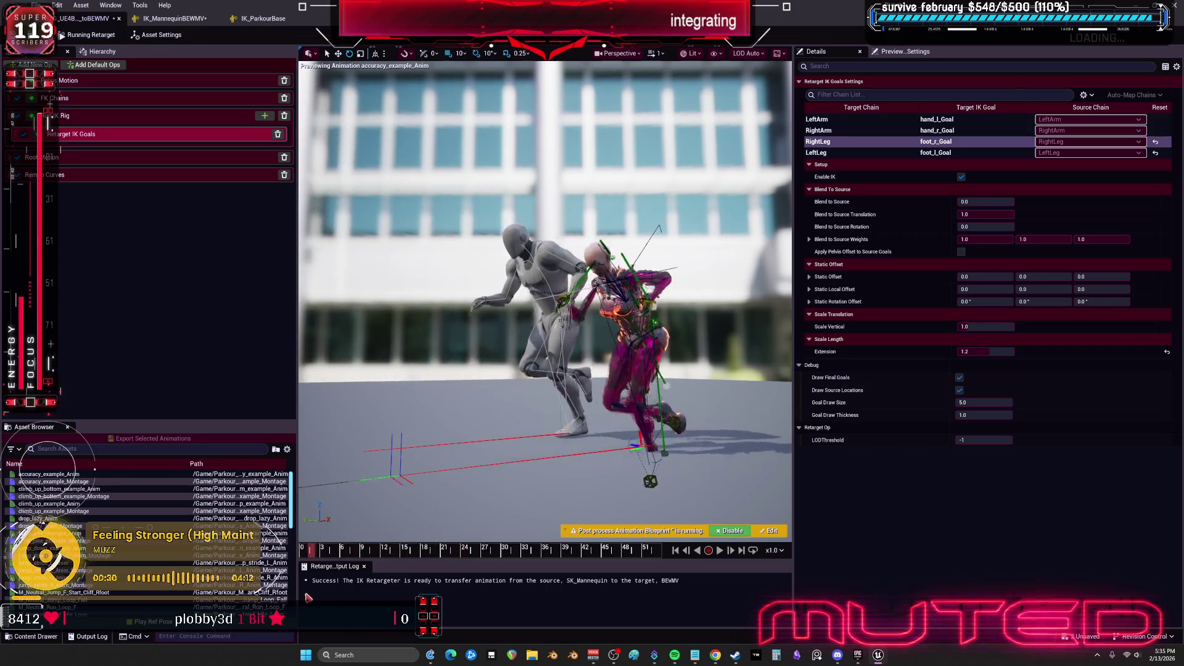
left_click_drag(757, 521, 704, 463)
left_click(986, 352)
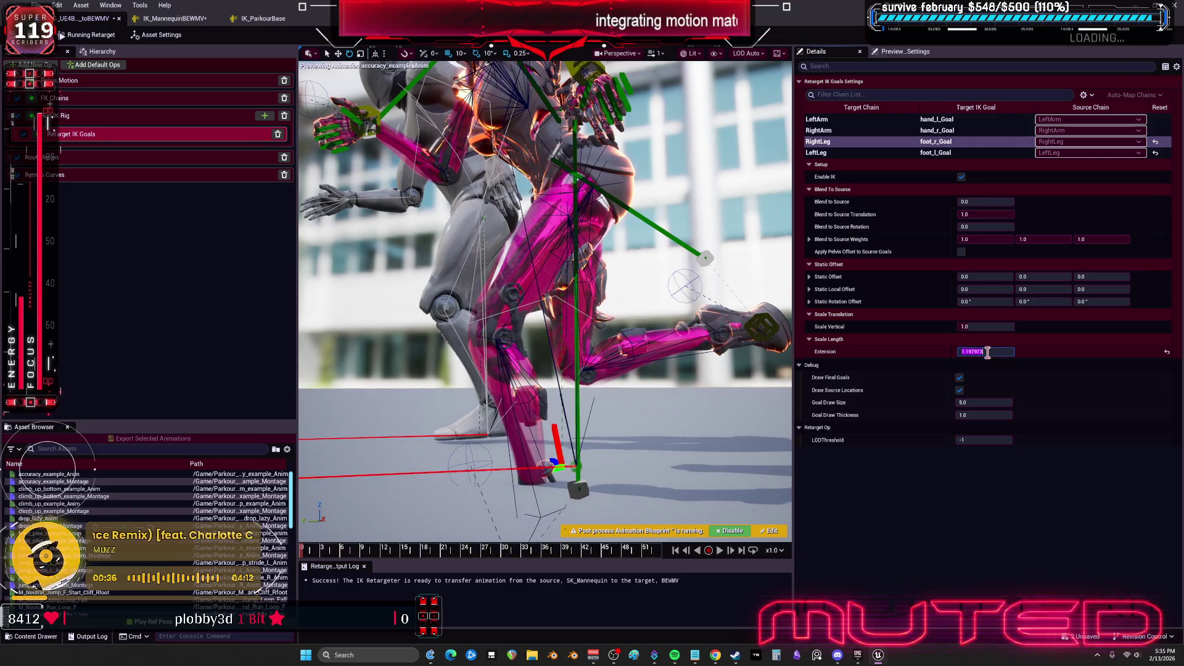
type(".2")
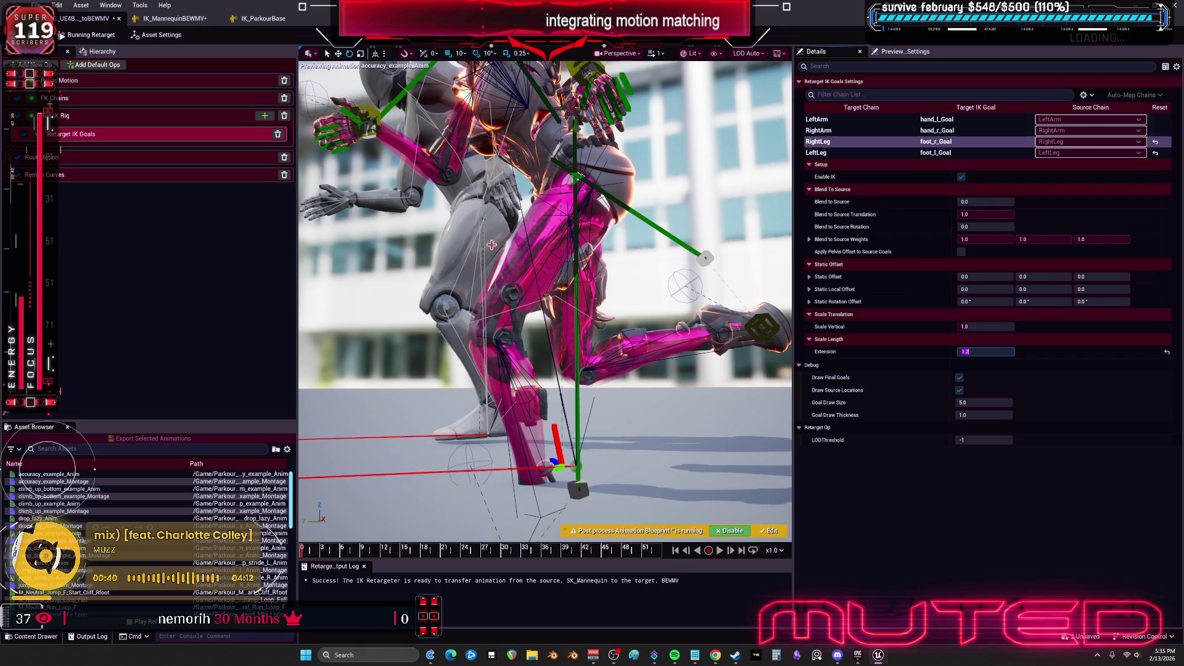
left_click(91, 103)
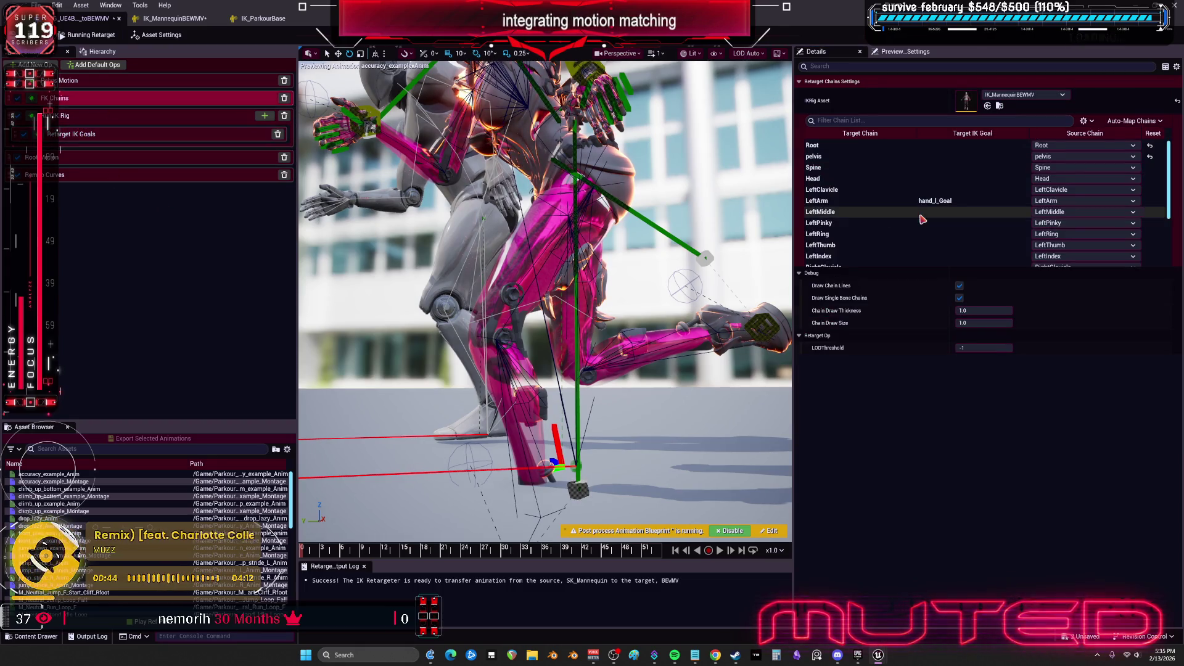
Give the pelvis chain One to One rotation and Absolute translation
left_click(920, 157)
left_click(985, 297)
left_click(980, 318)
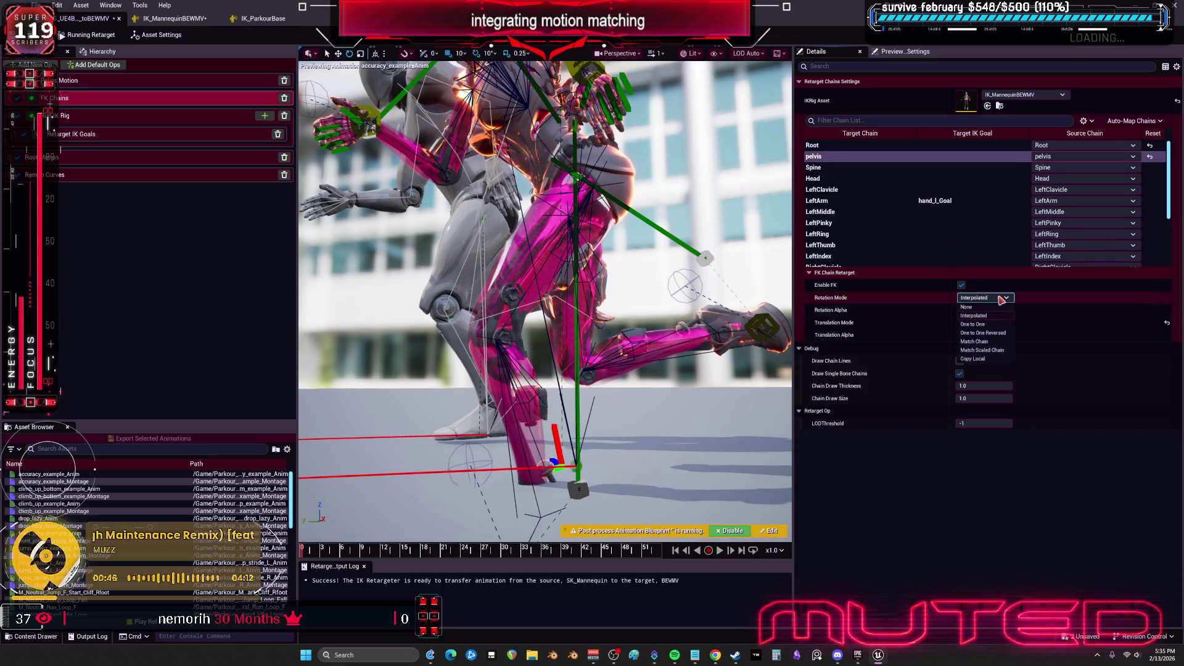
left_click(994, 322)
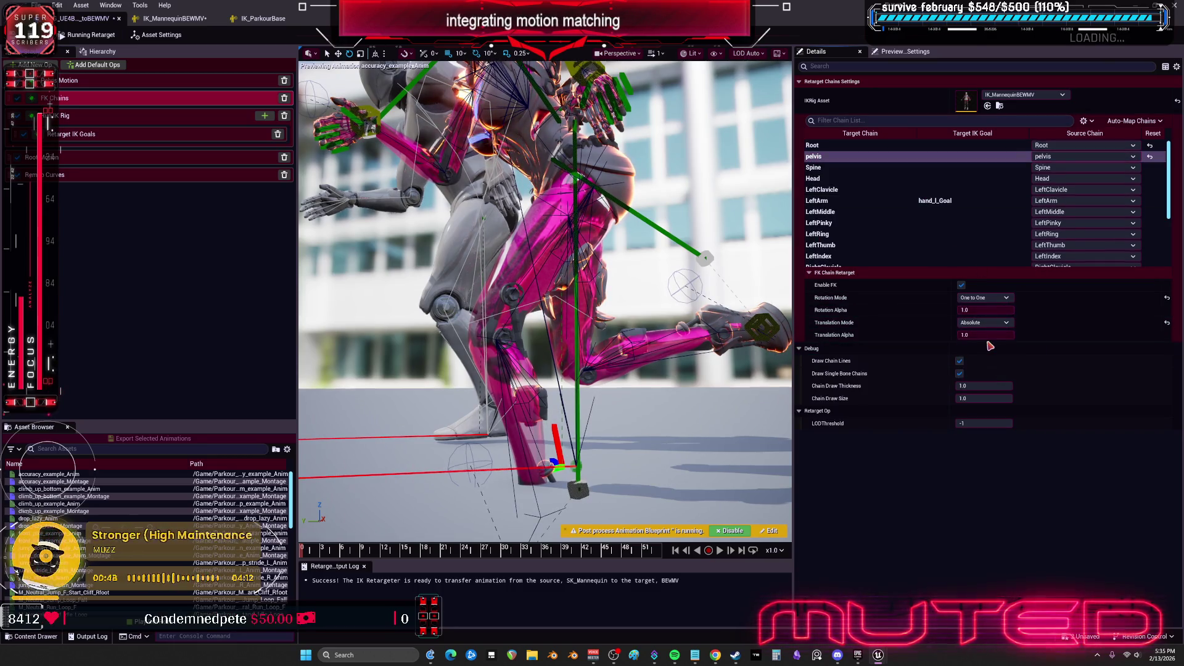
left_click(989, 348)
mouse_move(985, 335)
left_mouse_down()
mouse_move(969, 335)
mouse_move(985, 334)
left_mouse_up()
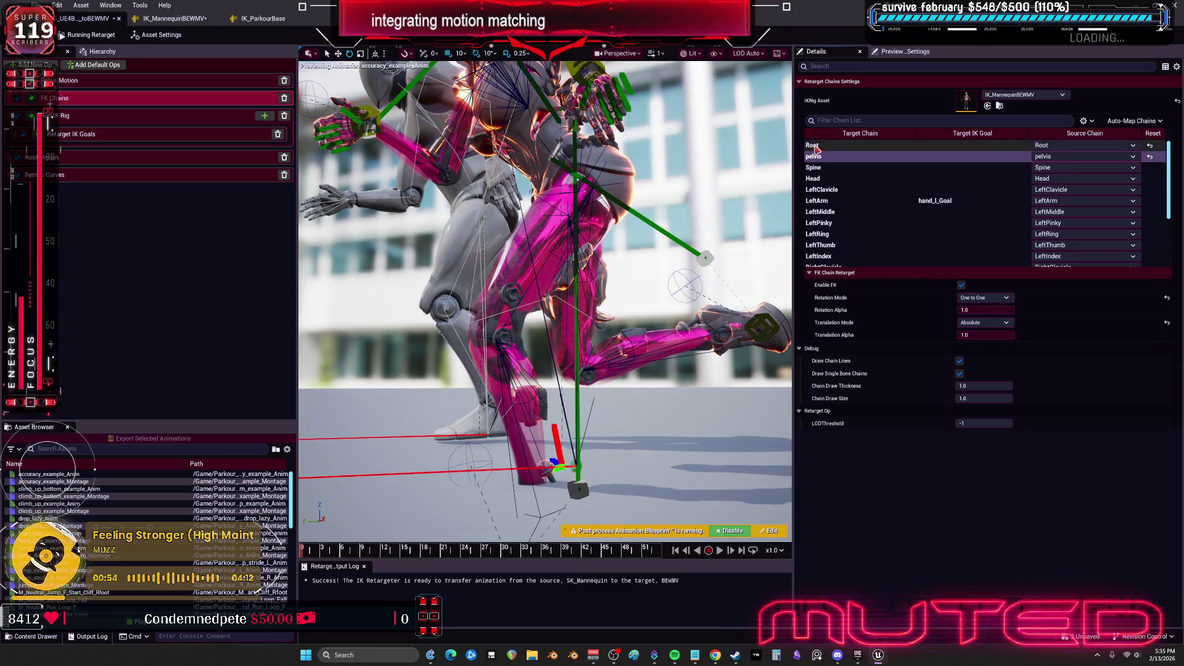
left_click(815, 146)
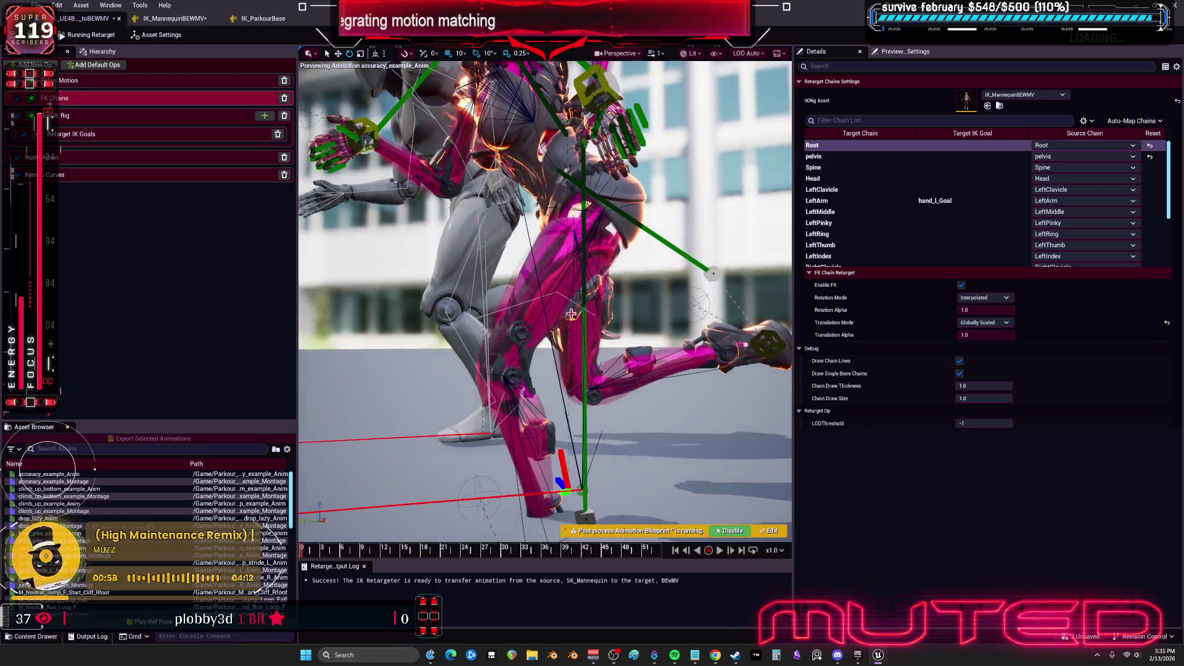
Return to the Retarget IK Goals settings and scrub the preview back to around frame 8
left_click(128, 120)
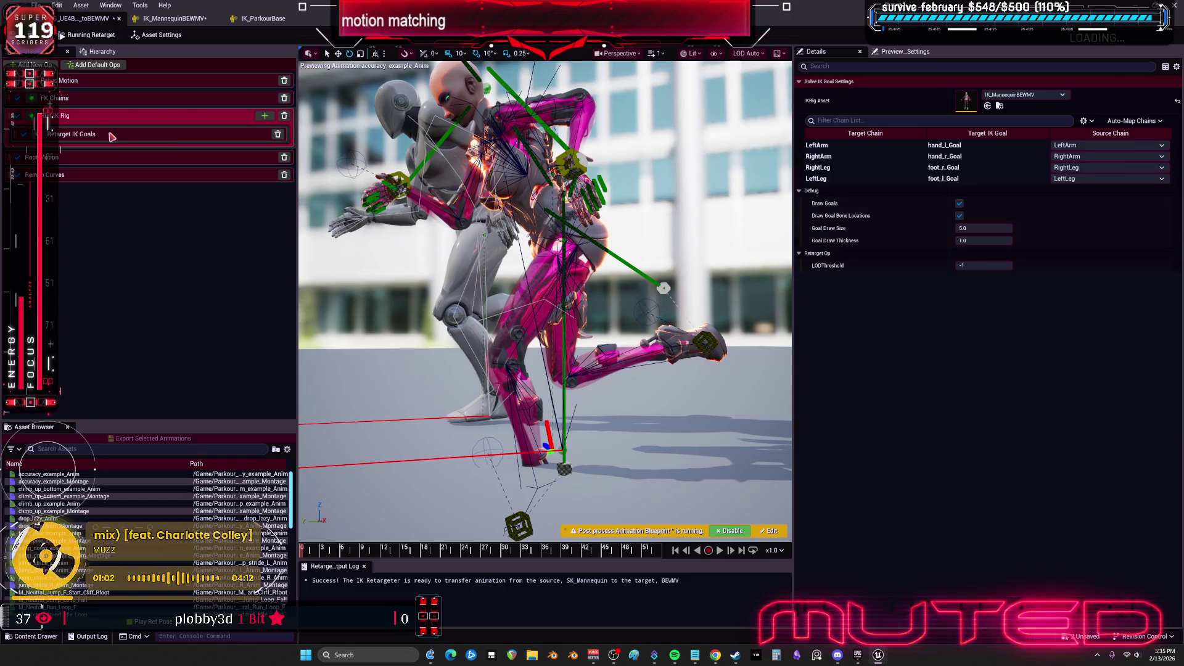
left_click(113, 135)
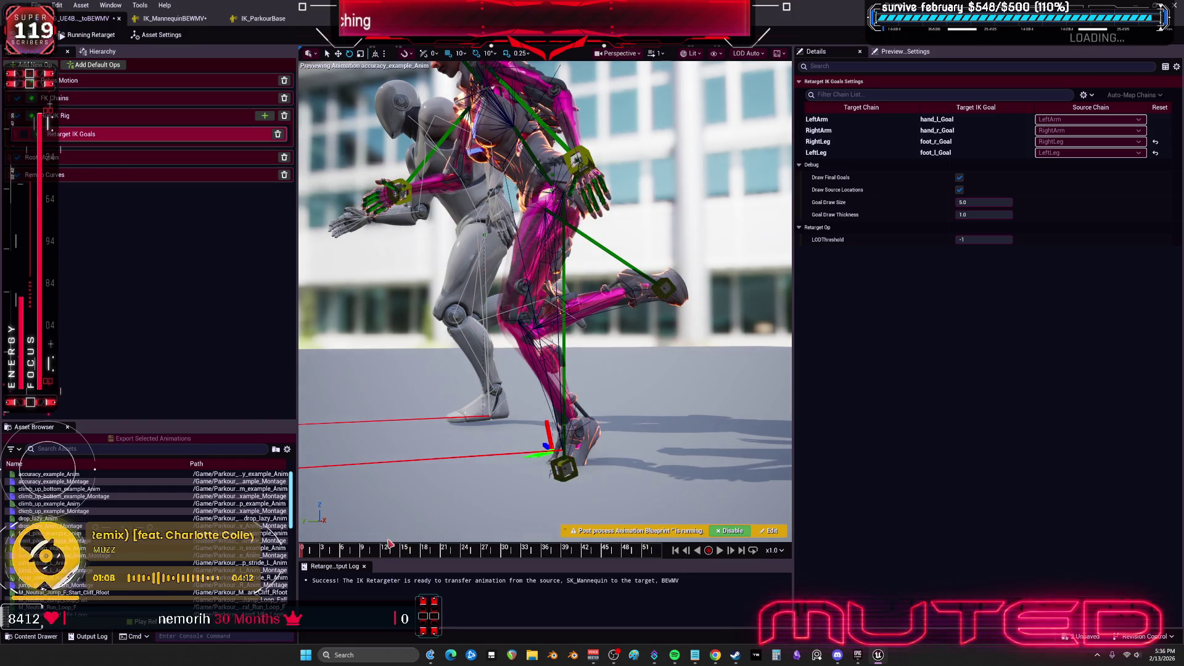
mouse_move(390, 547)
left_mouse_down()
mouse_move(356, 554)
mouse_move(457, 548)
mouse_move(322, 550)
mouse_move(212, 503)
left_mouse_up()
key("f")
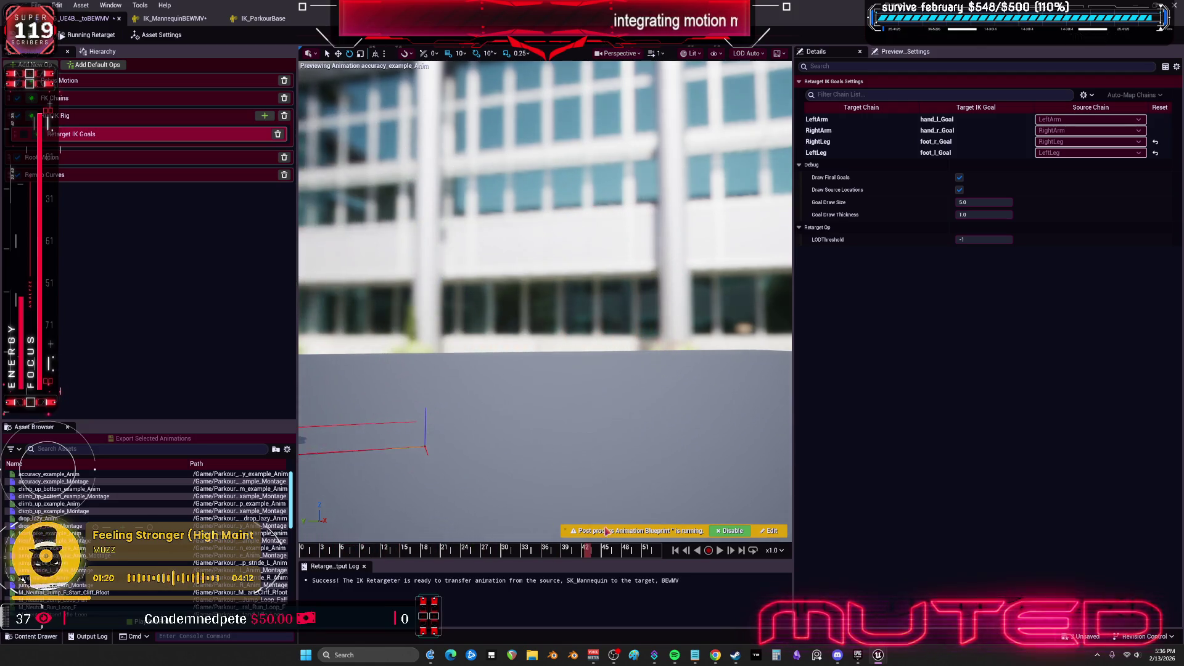
Preview climb_up_bottom_example_Anim, accuracy_example_Anim, the neutral stand idle, then the forward run loop
scroll(660, 369, "down", 5)
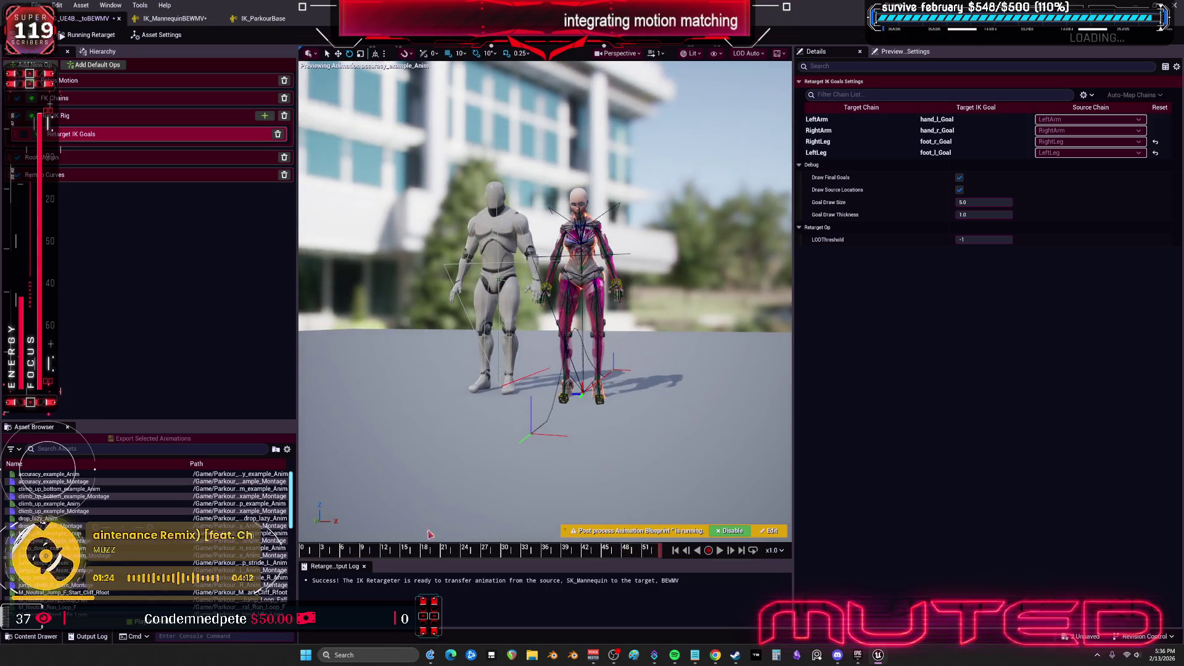
left_click(38, 489)
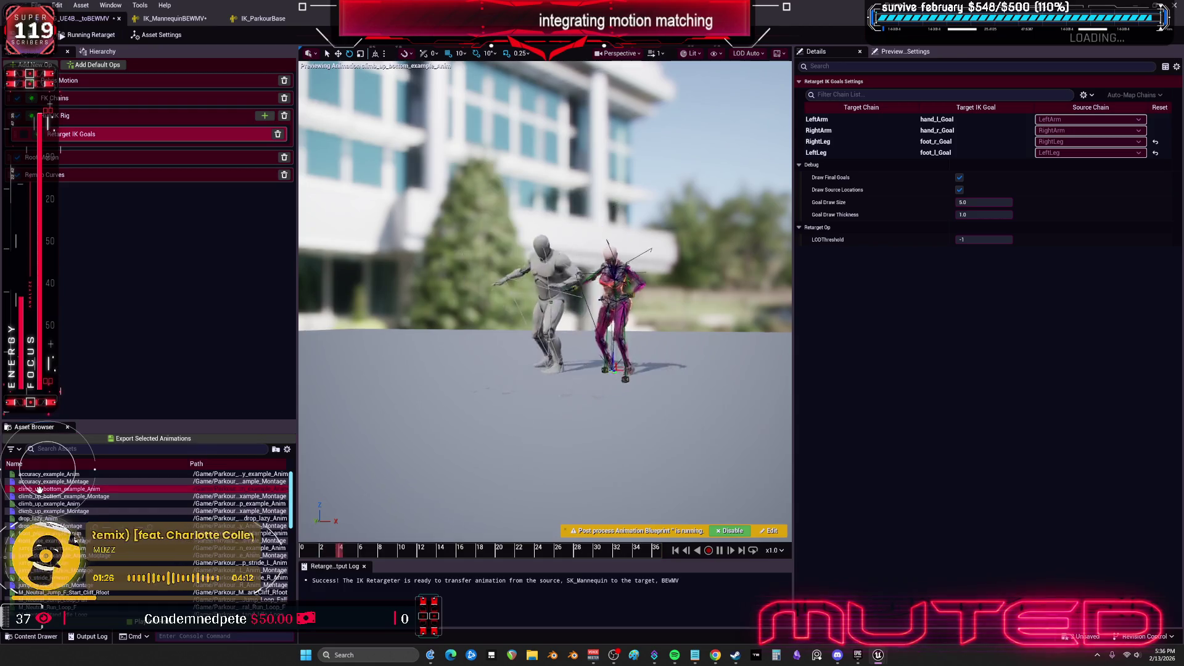
left_click(37, 474)
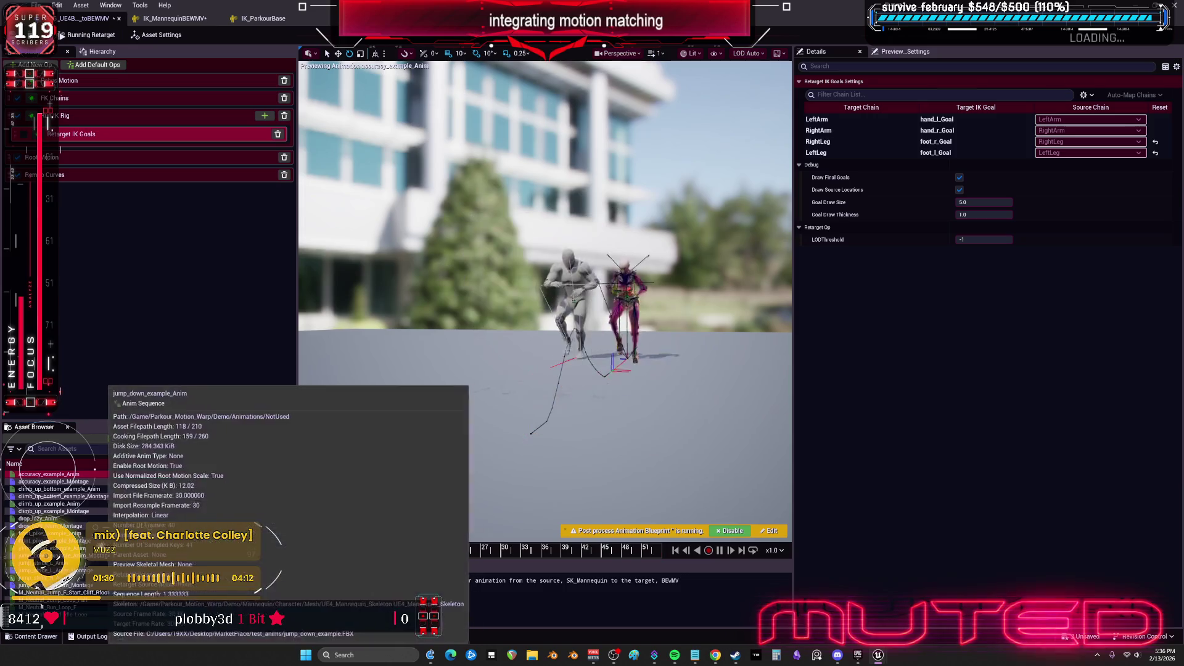
scroll(44, 555, "down", 3)
left_click(44, 555)
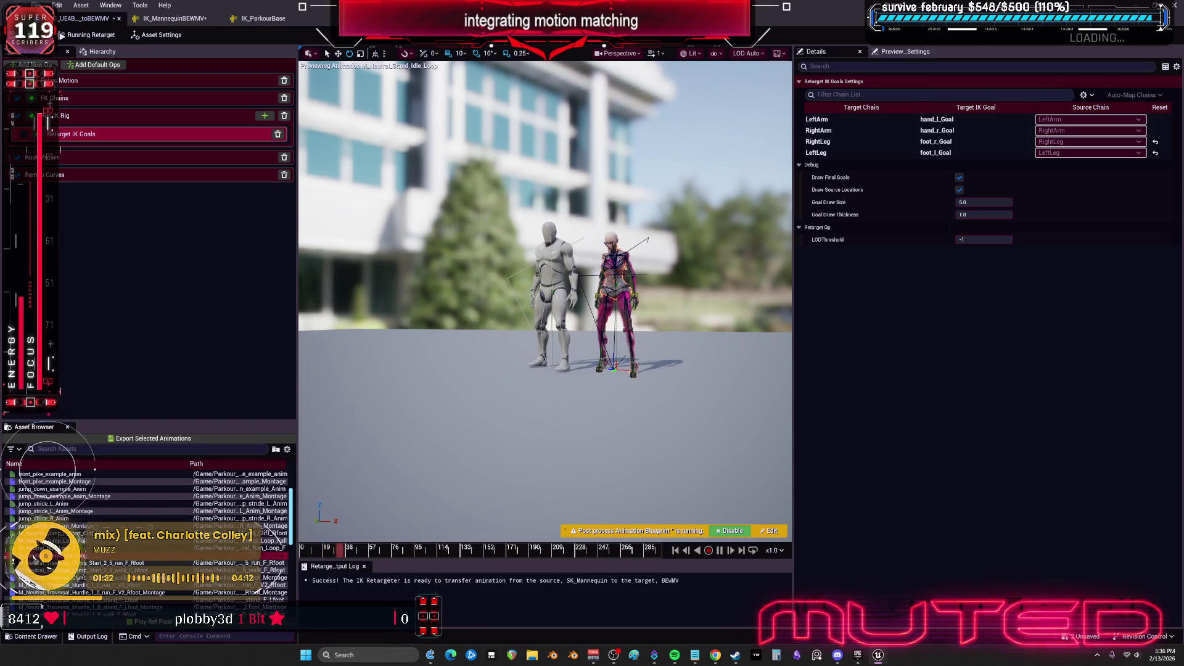
left_click(43, 547)
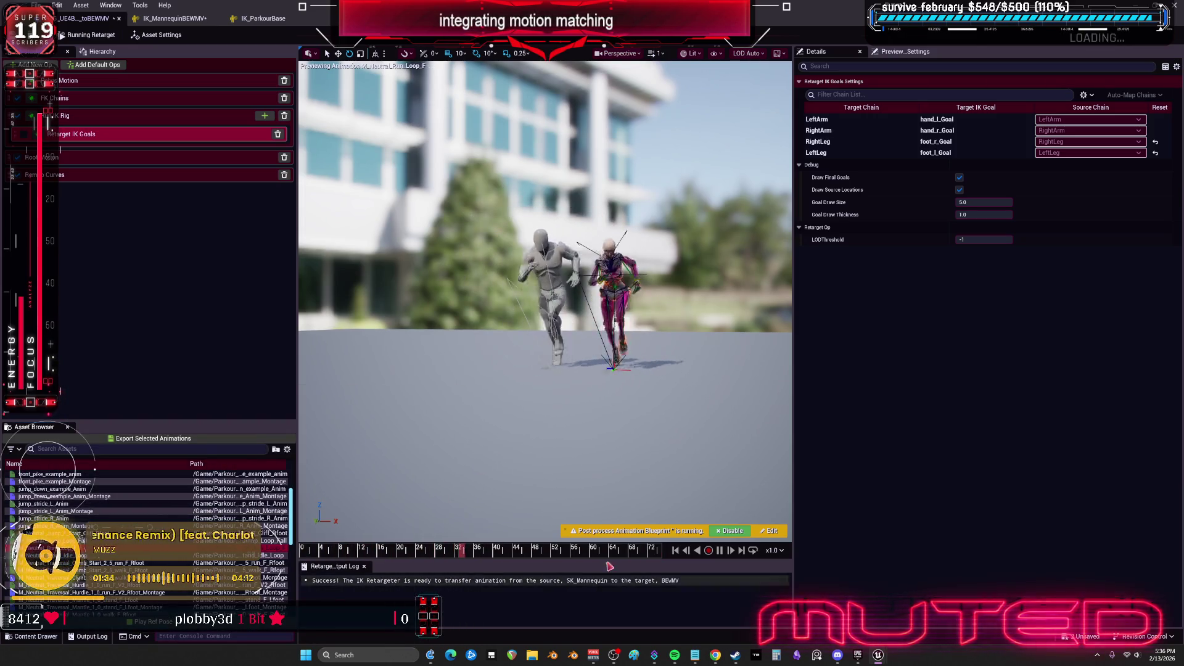
scroll(498, 462, "up", 5)
scroll(609, 418, "up", 2)
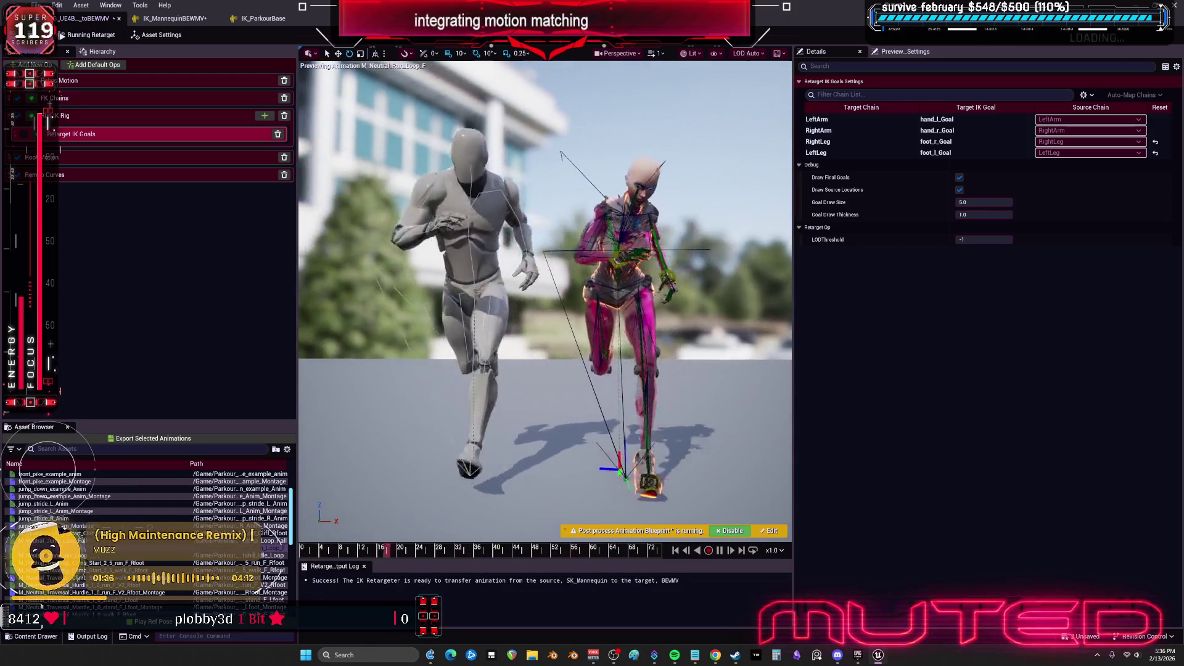
scroll(159, 597, "down", 2)
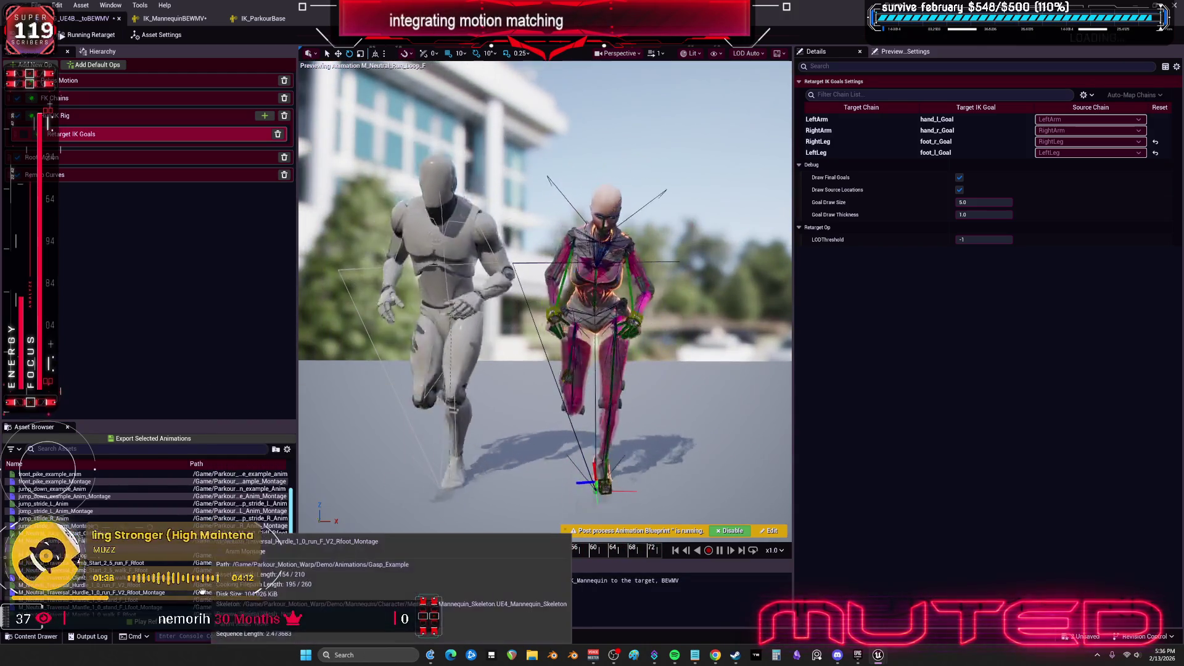
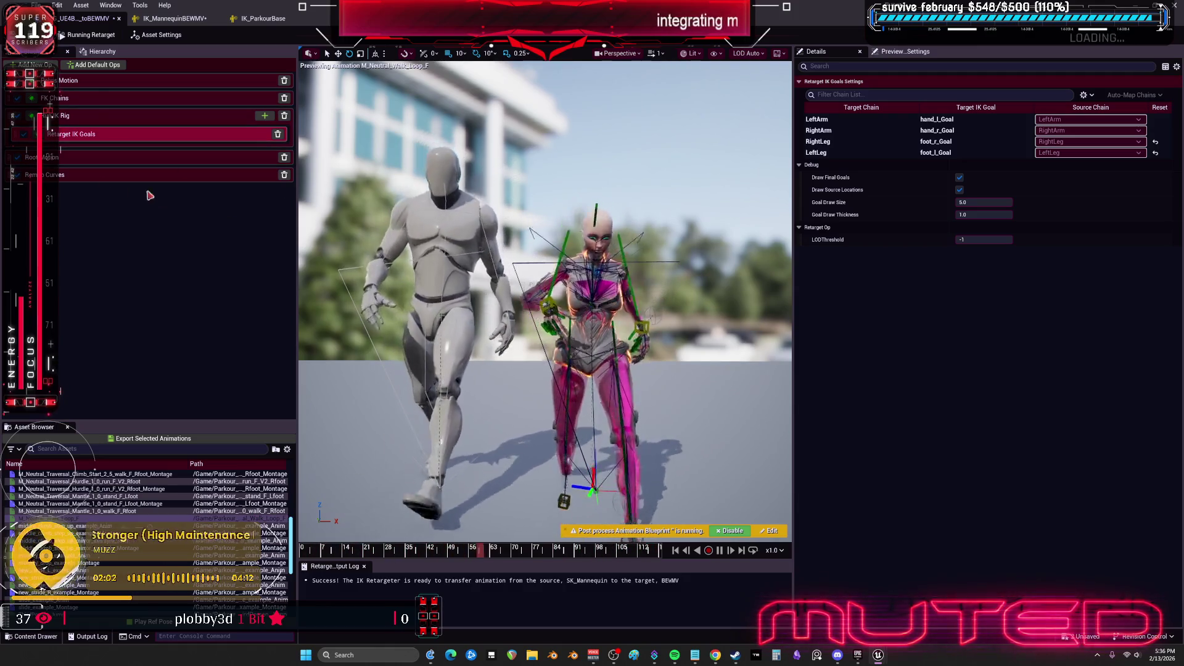
Reset the Extension of the LeftLeg and RightLeg IK goals from 1.2 to 1.0
left_click(863, 153)
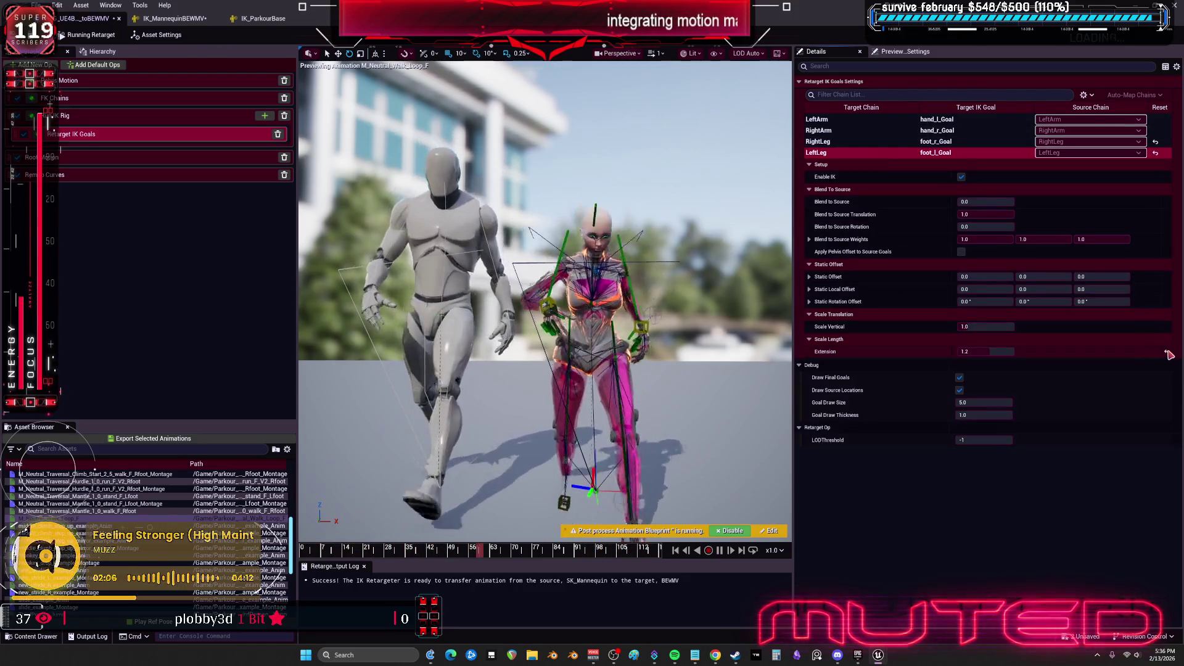
left_click(1169, 354)
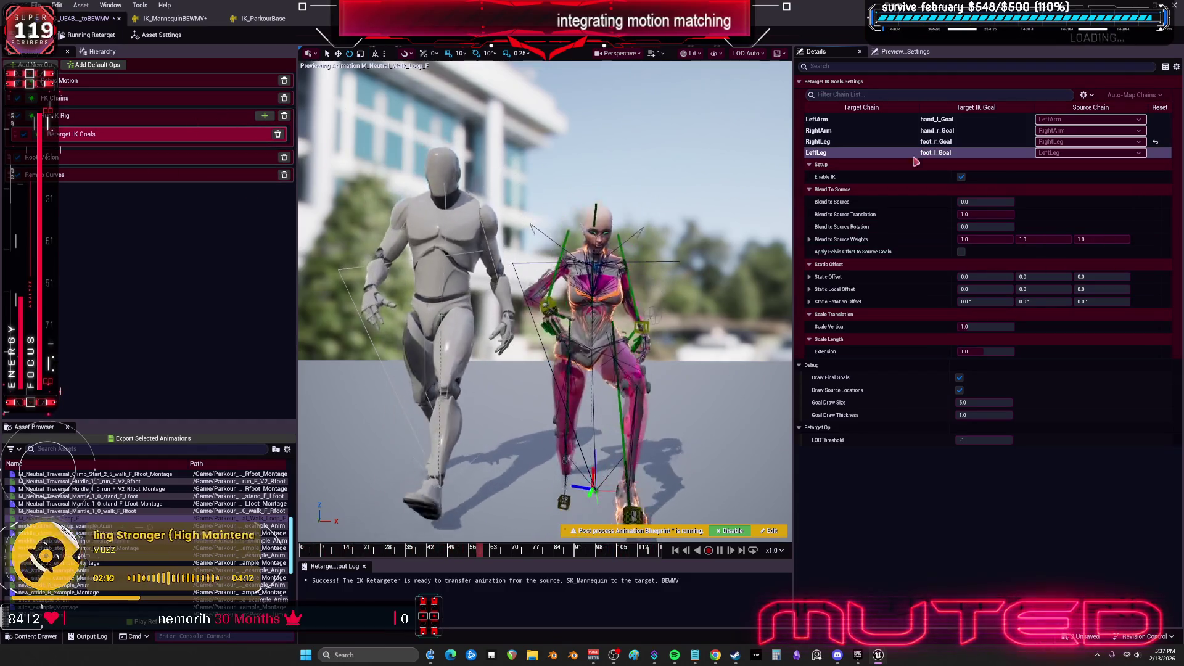
left_click(819, 141)
left_click(1167, 353)
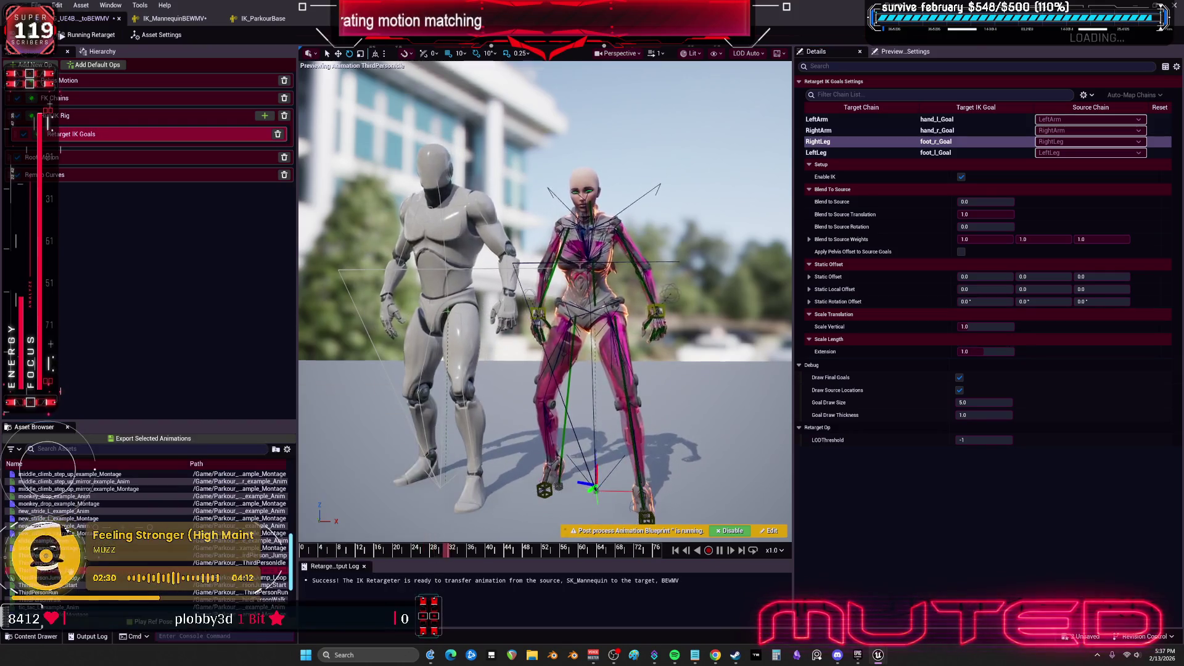
Preview ThirdPersonRun and set the pelvis chain's source mapping to None
left_click(73, 571)
left_click(67, 592)
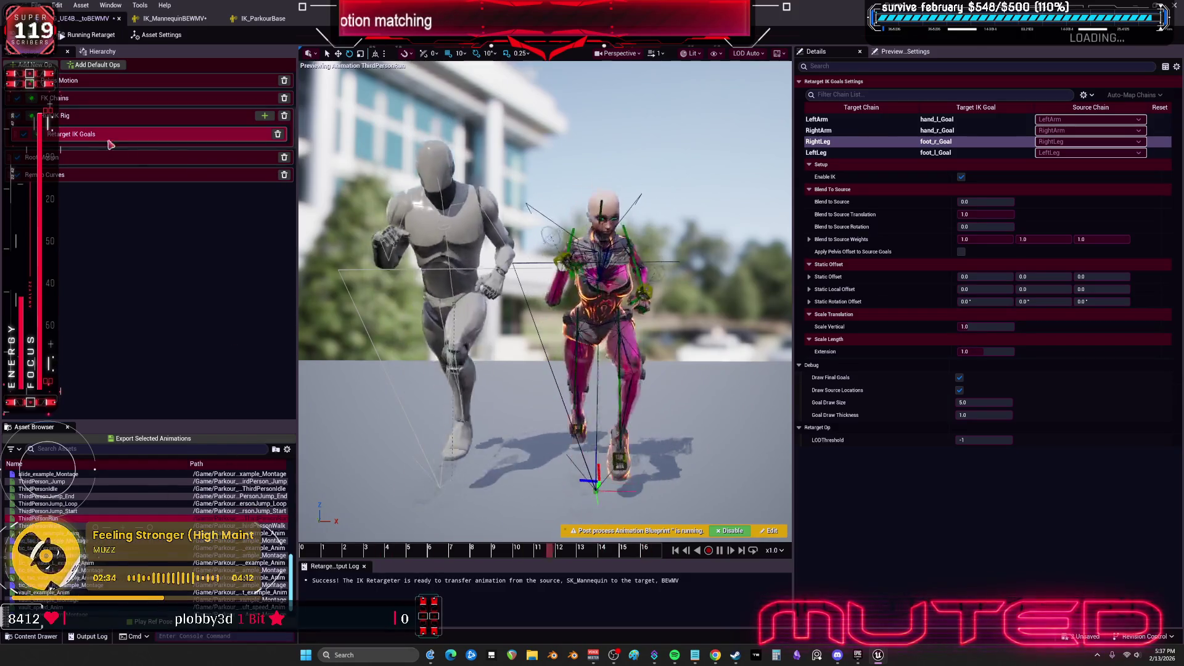
left_click(71, 80)
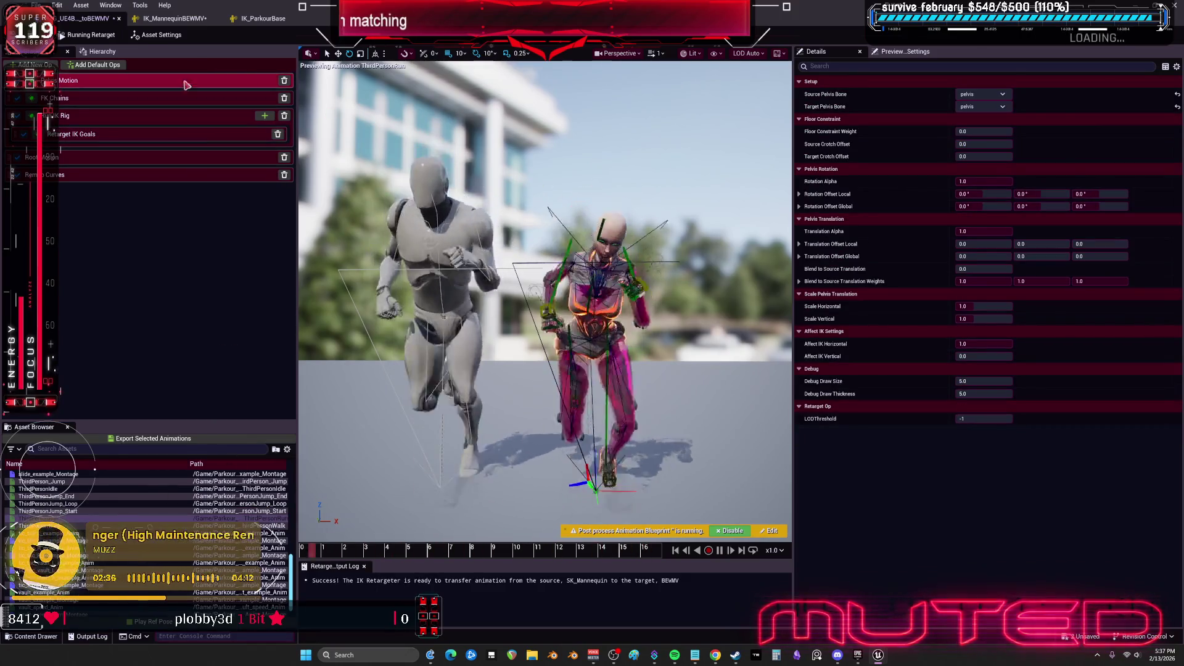
left_click(139, 102)
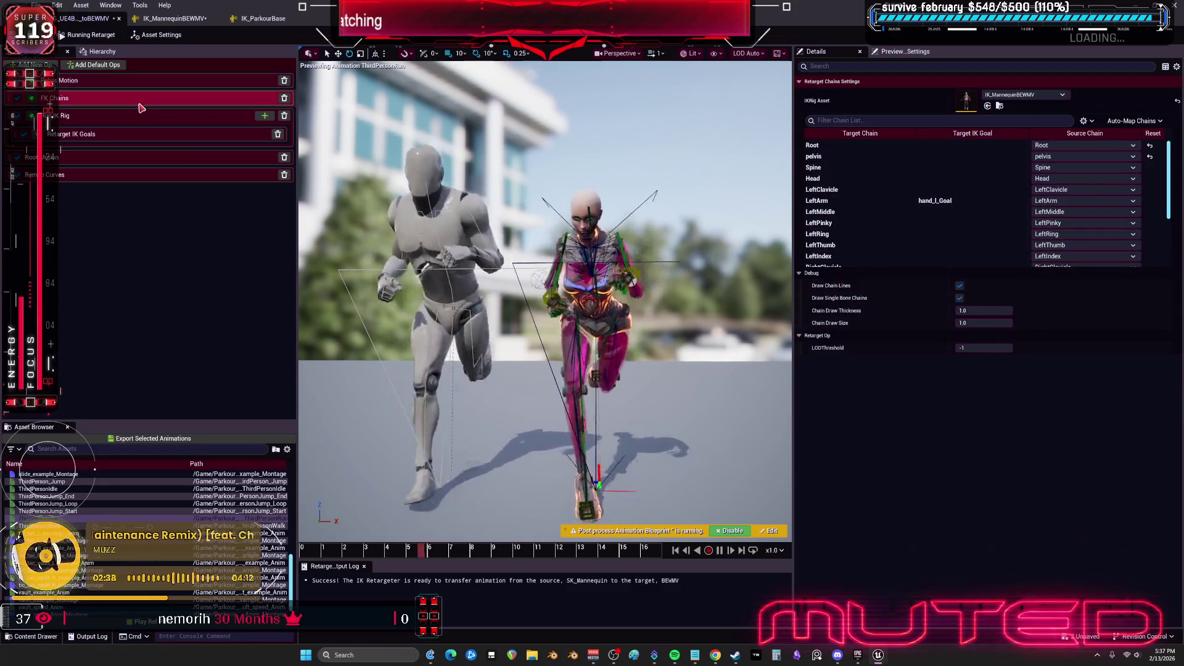
left_click(1079, 156)
left_click(1073, 178)
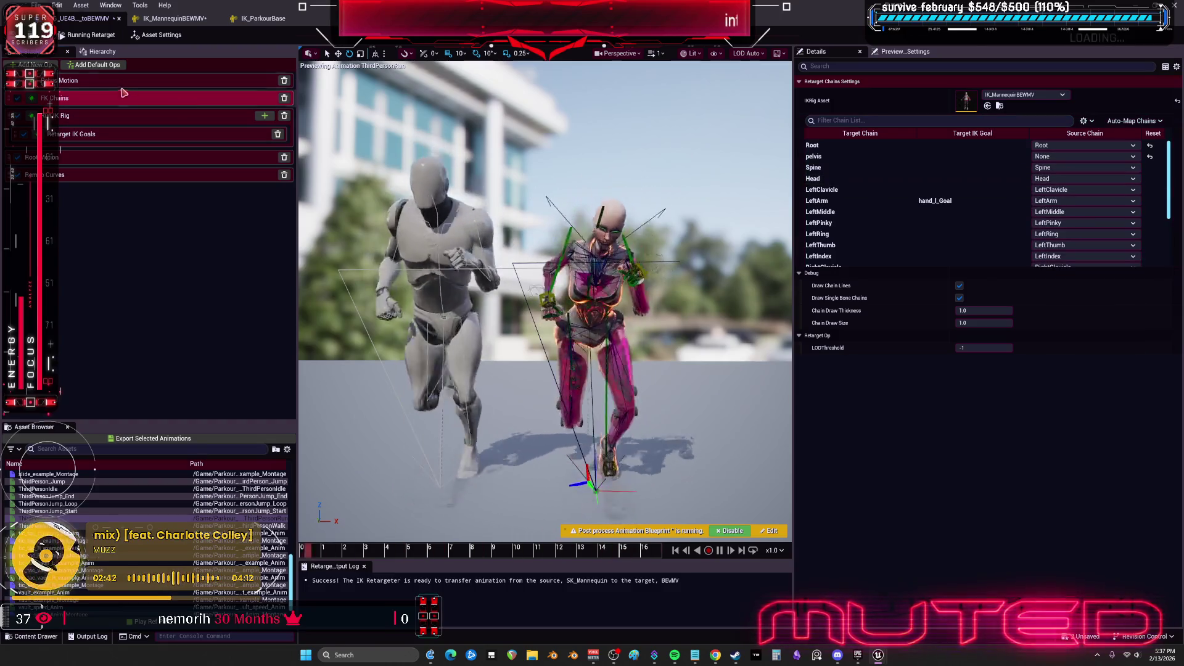
Delete the pelvis chain from IK_ParkourBase, save the rig, and return to the retargeter
left_click(170, 19)
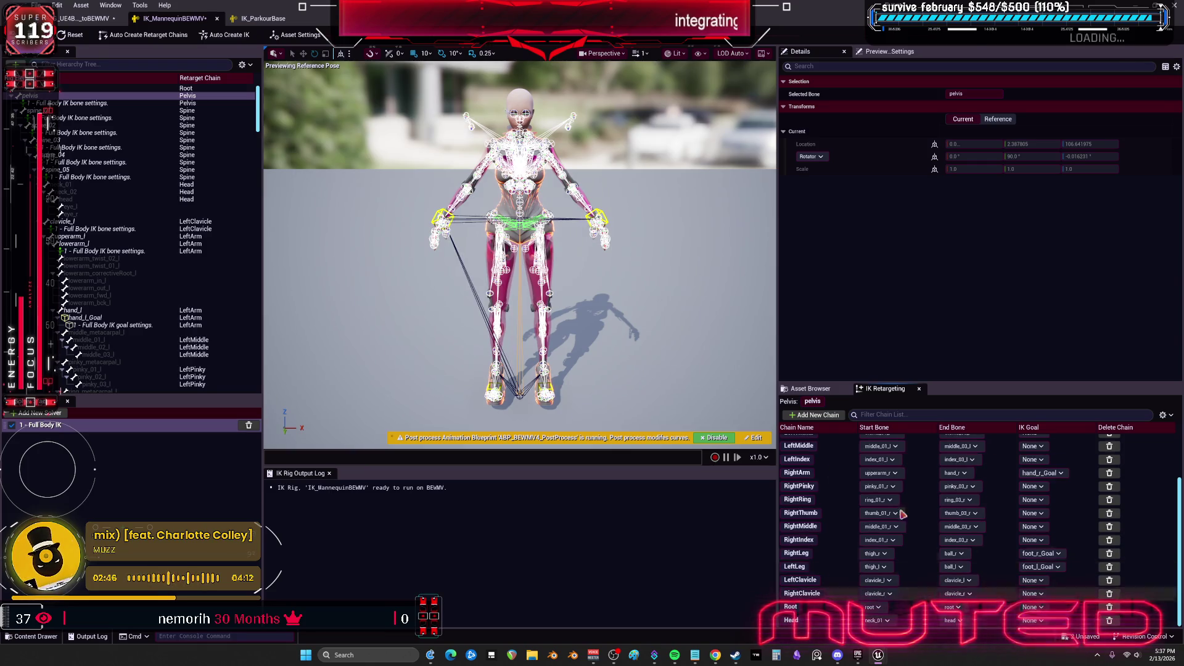
left_click(267, 20)
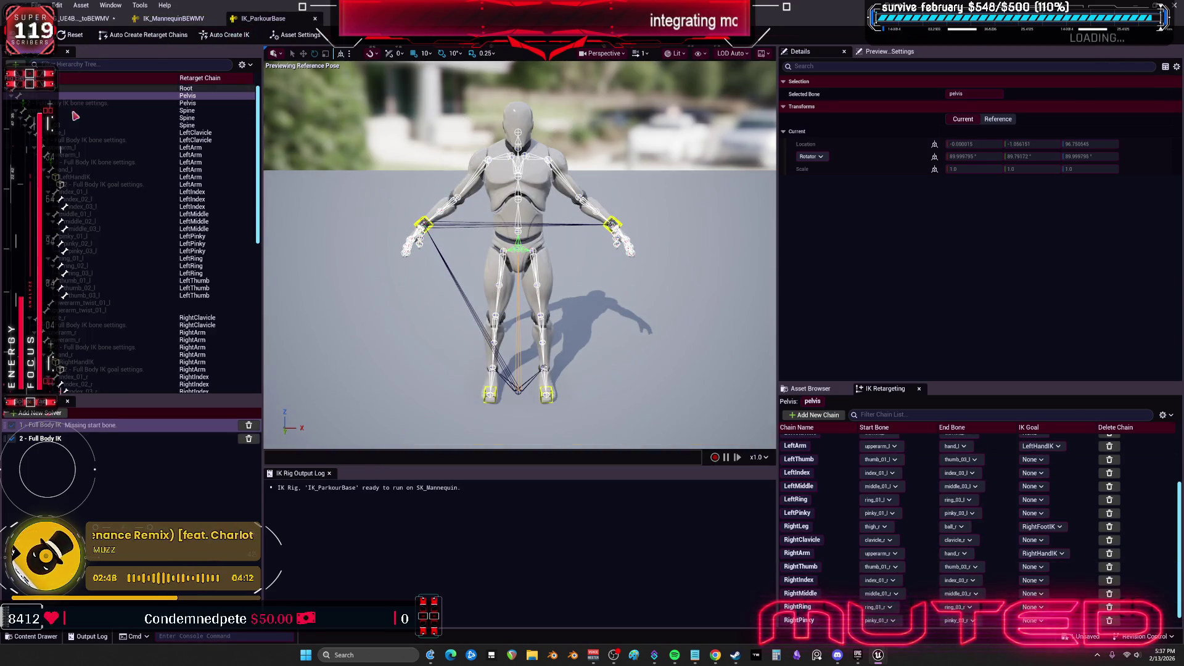
scroll(829, 588, "down", 1)
left_click(1108, 620)
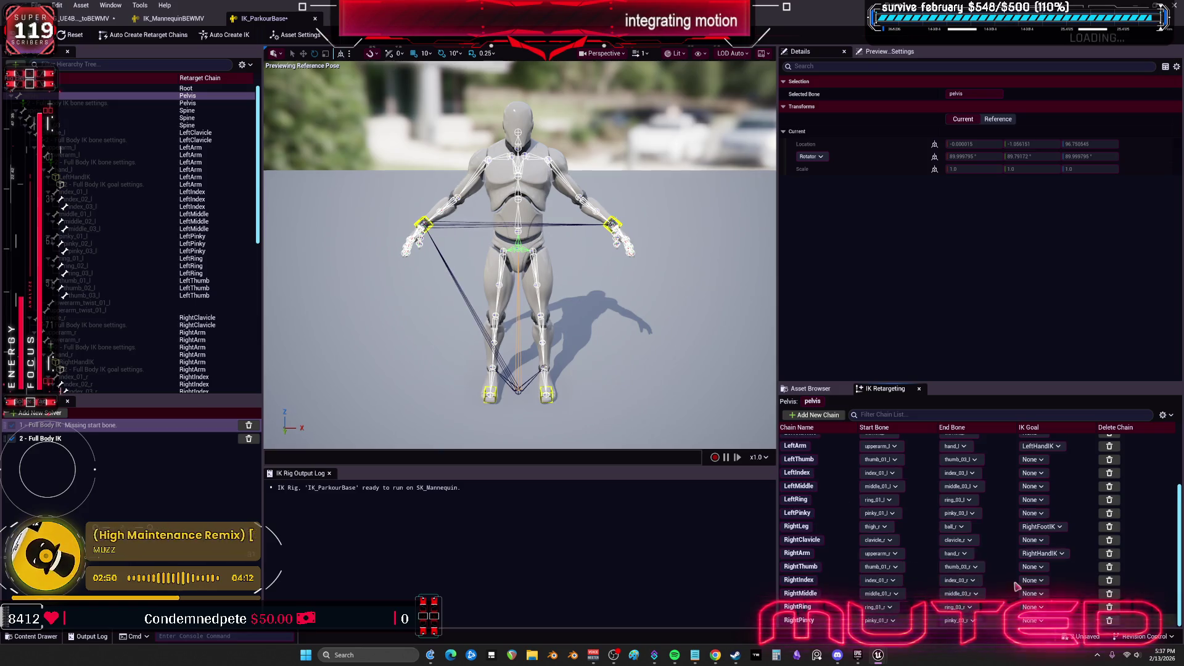
key("ctrl+s")
left_click(78, 19)
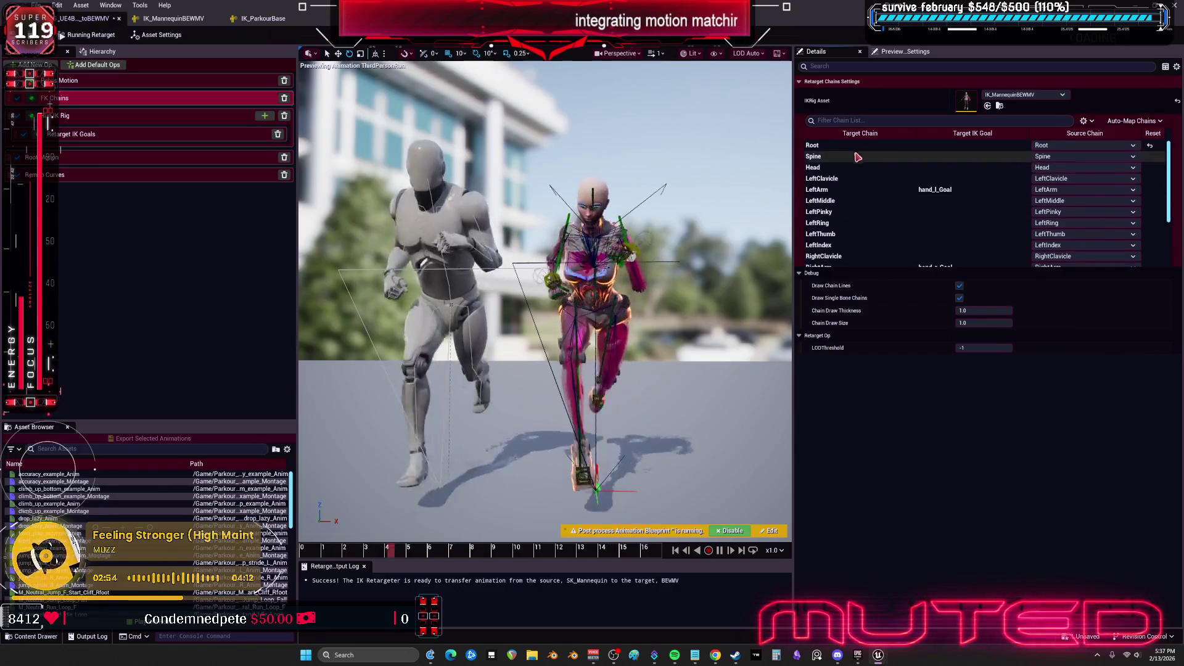
Try other source and target pelvis bones, leave both as pelvis, with Rotation Alpha 1.0
left_click(172, 114)
left_click(166, 80)
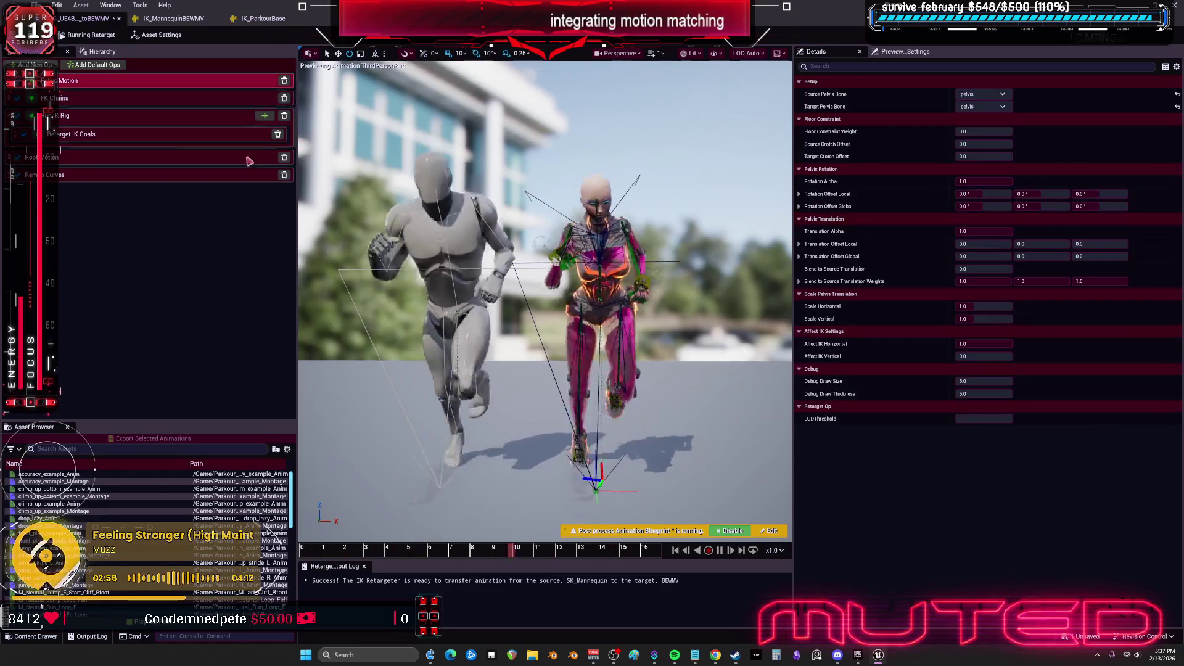
left_click(981, 94)
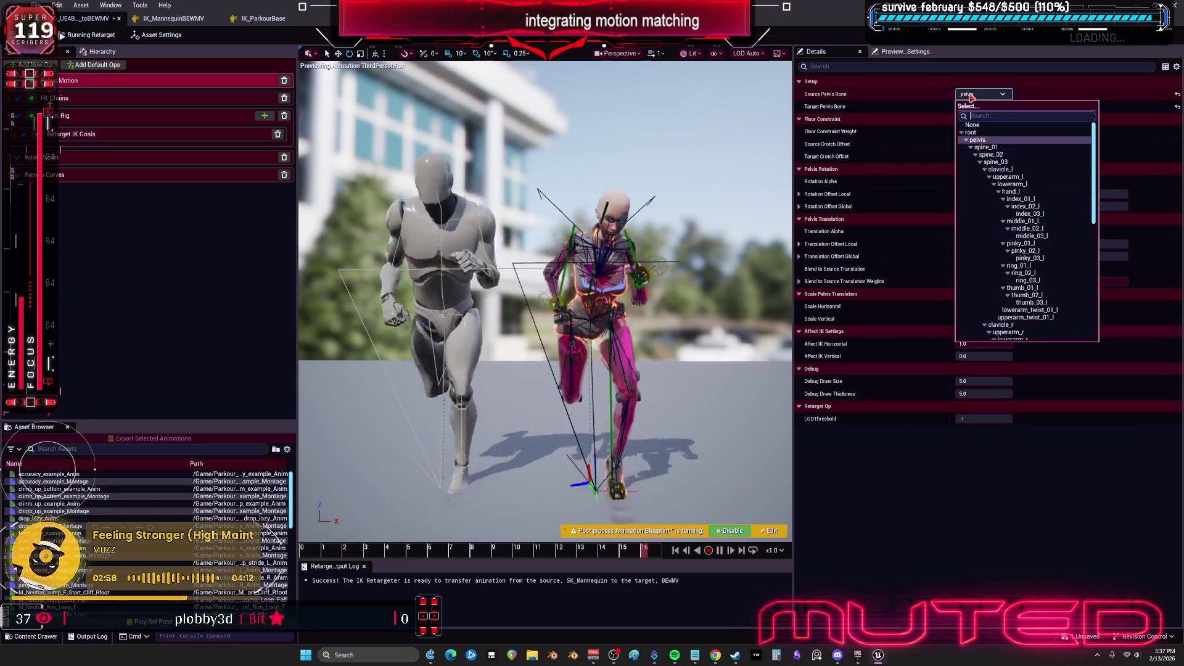
left_click(995, 140)
left_click(980, 106)
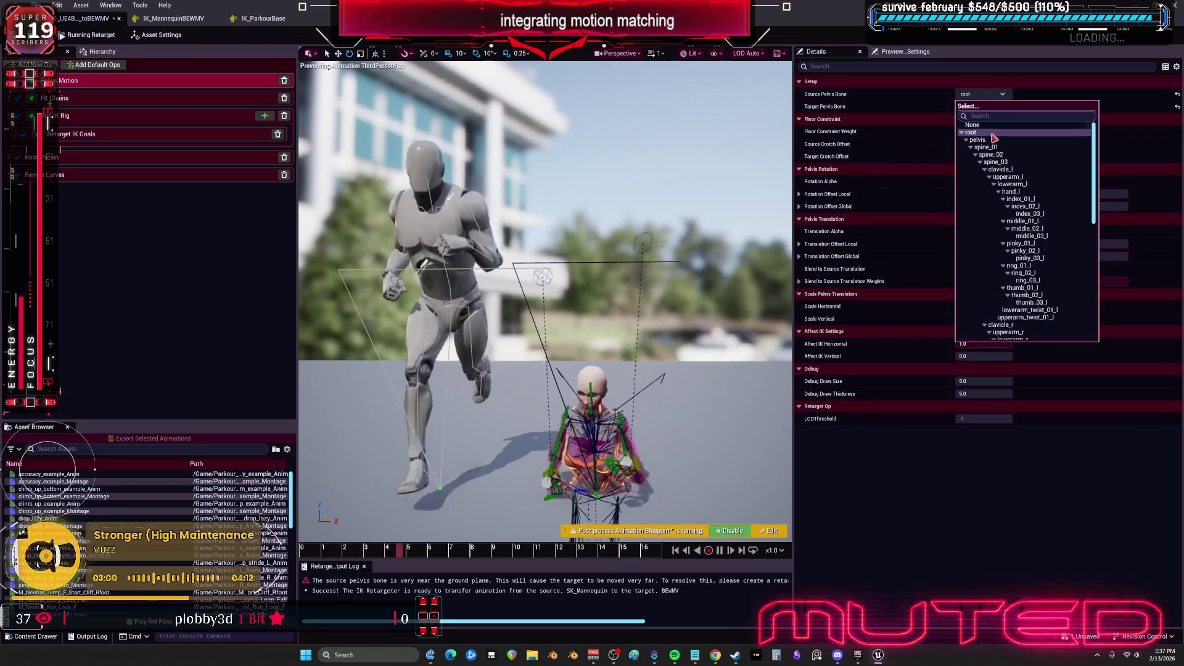
left_click(988, 135)
left_click(981, 106)
left_click(986, 160)
left_click(981, 106)
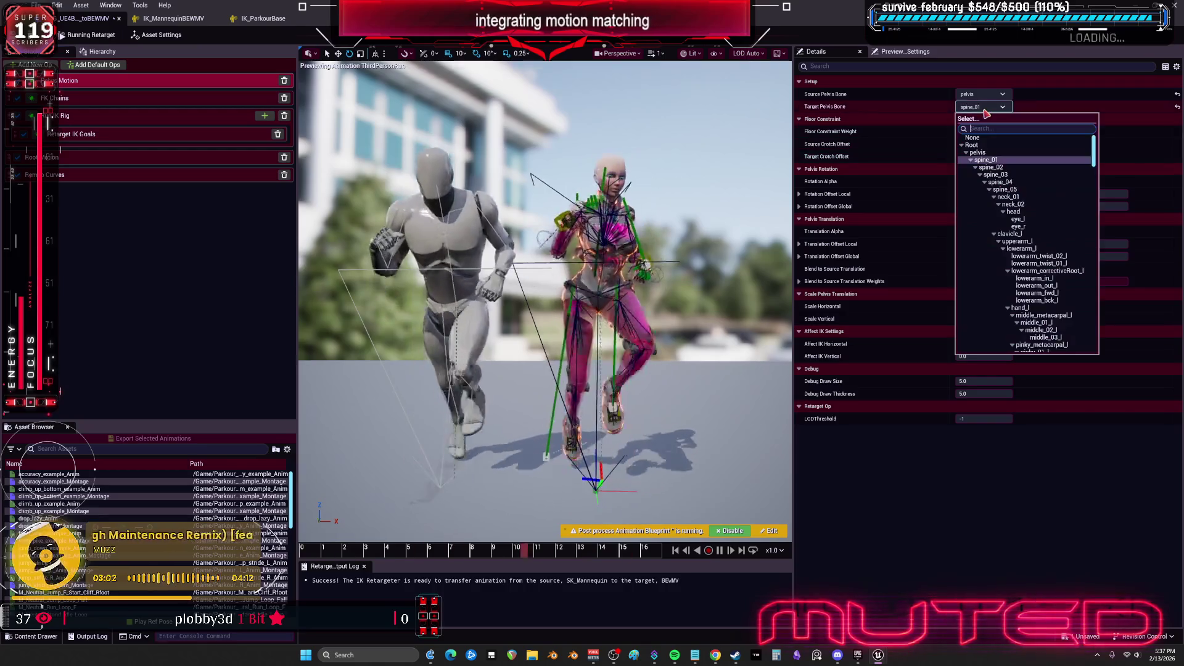
left_click(978, 152)
left_click(967, 182)
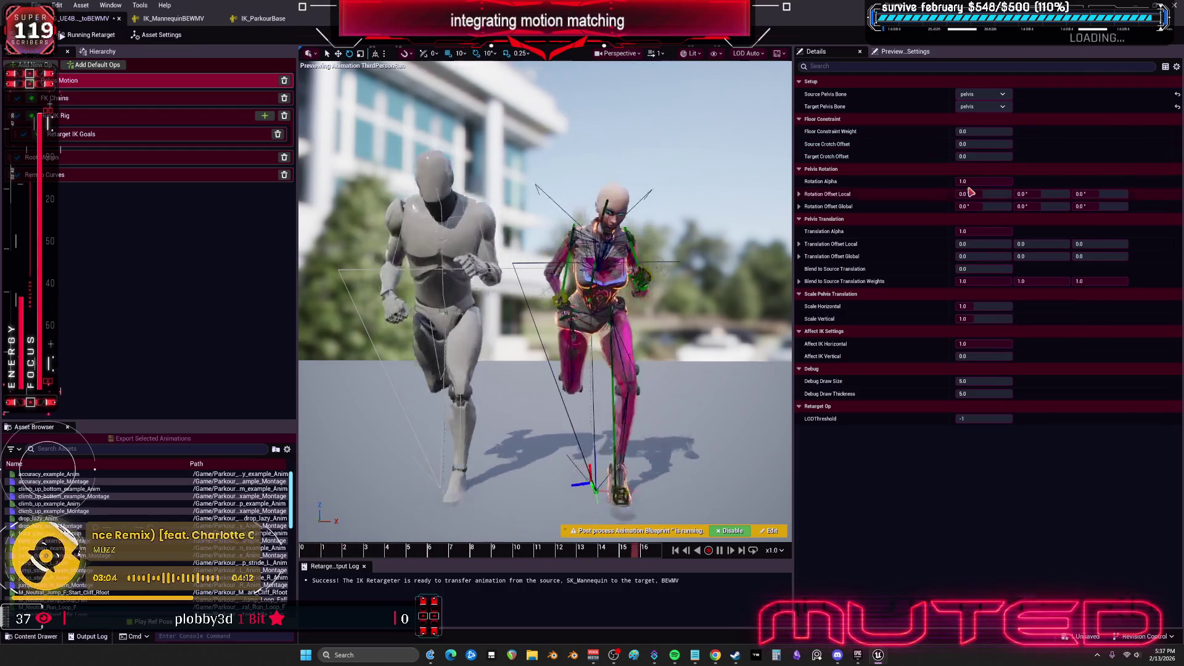
key("Return")
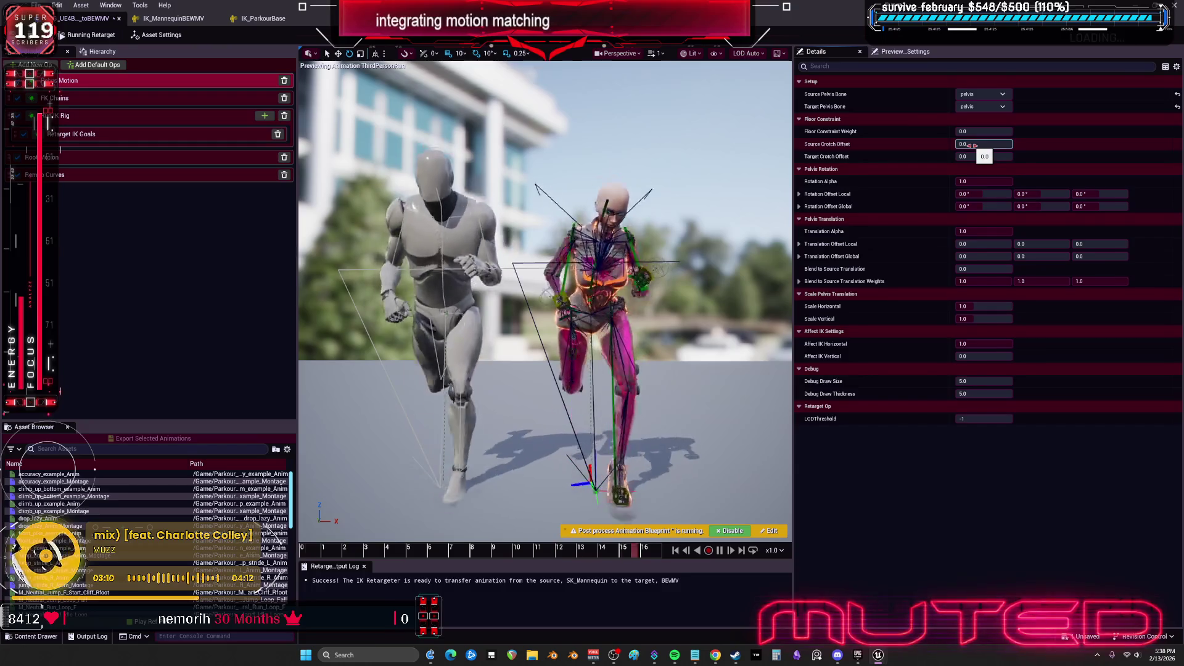
Preview the drop_lazy_Anim animation on both characters
scroll(962, 143, "up", 1)
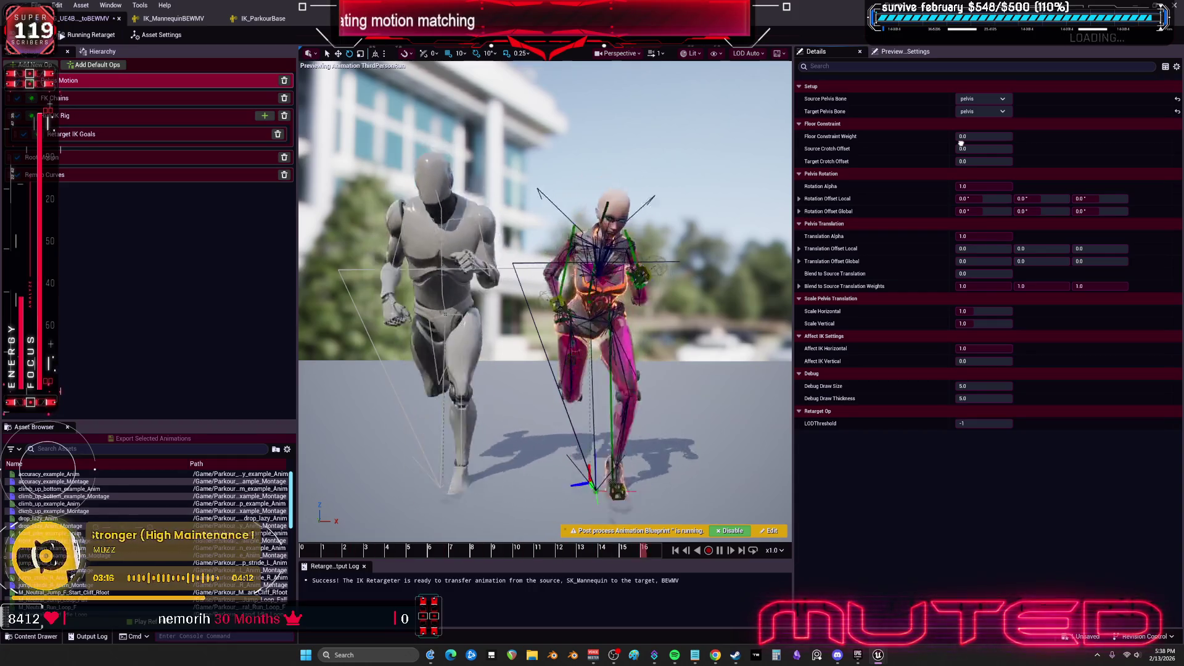
scroll(961, 143, "up", 1)
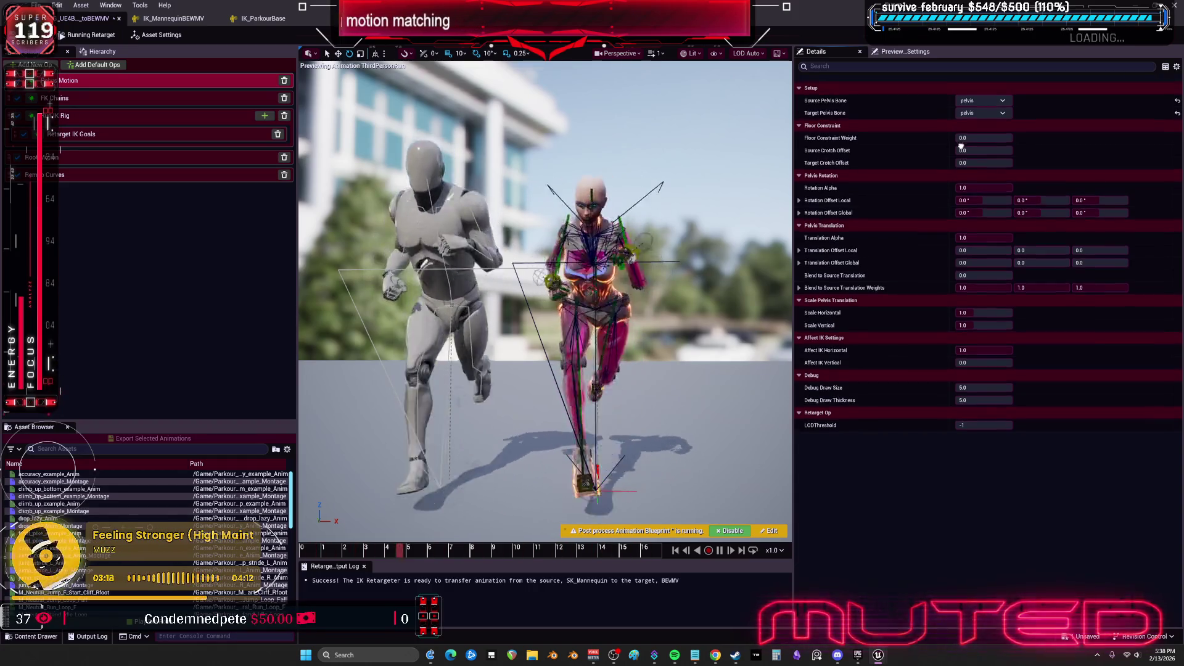
scroll(961, 148, "down", 1)
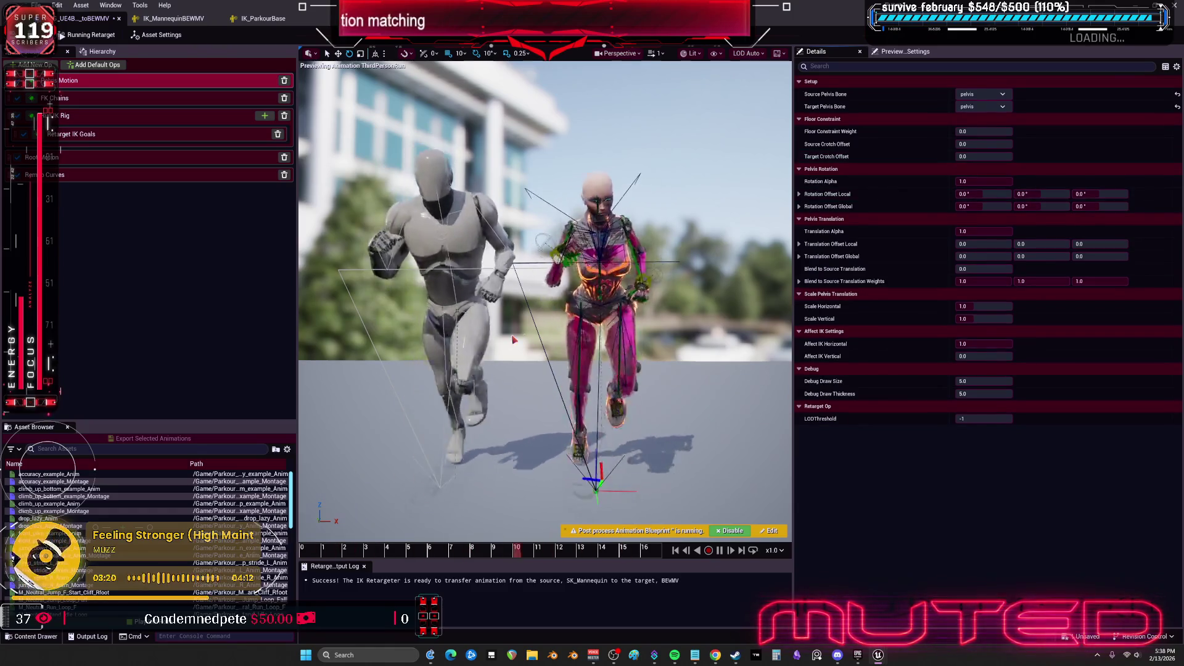
left_click(43, 525)
left_click(37, 518)
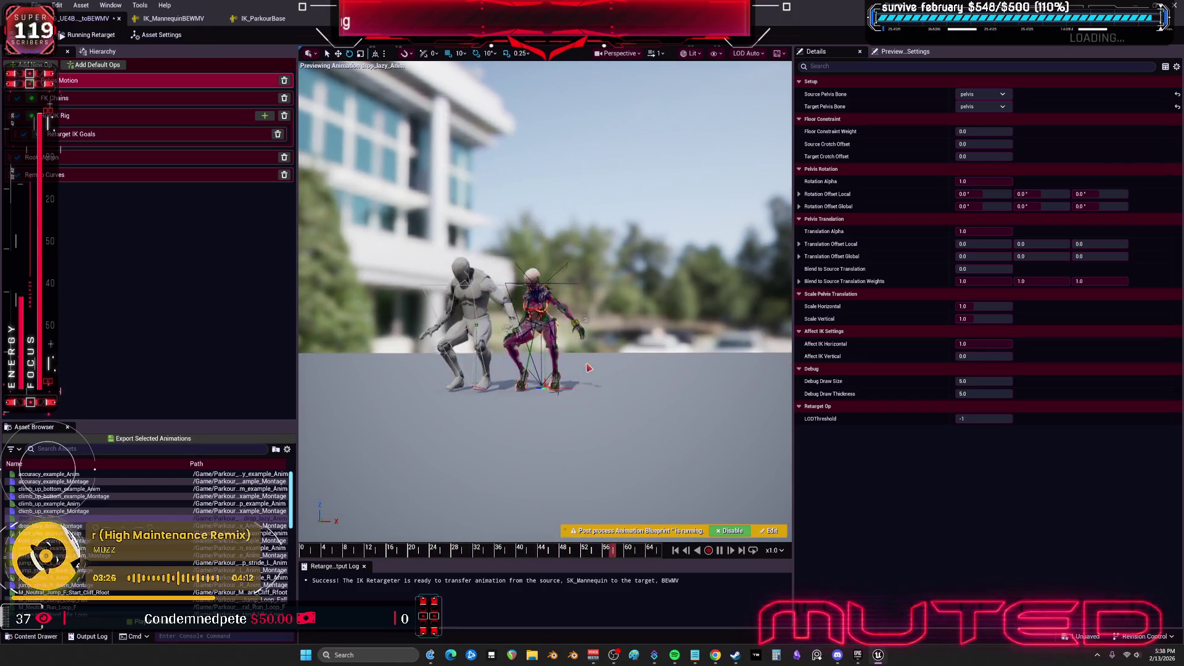
Preview the slide and tic_tac_vault_L animations, settling on M_Neutral_Run_Loop_F
scroll(94, 521, "down", 3)
scroll(94, 520, "down", 5)
left_click(62, 540)
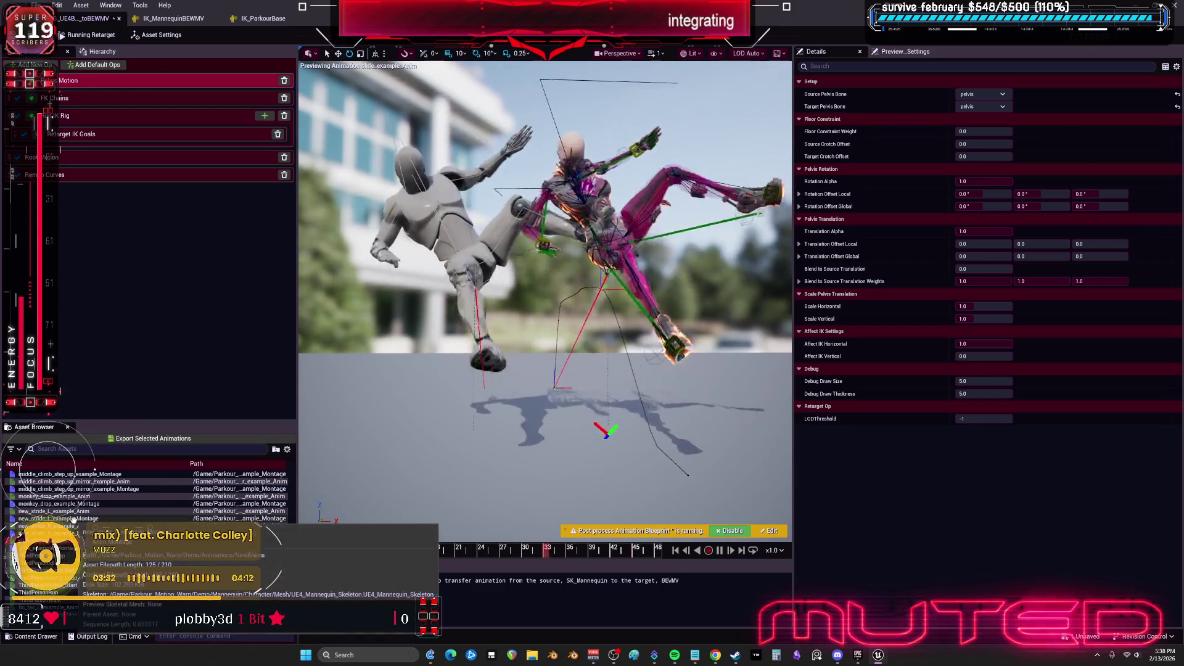
scroll(73, 520, "down", 3)
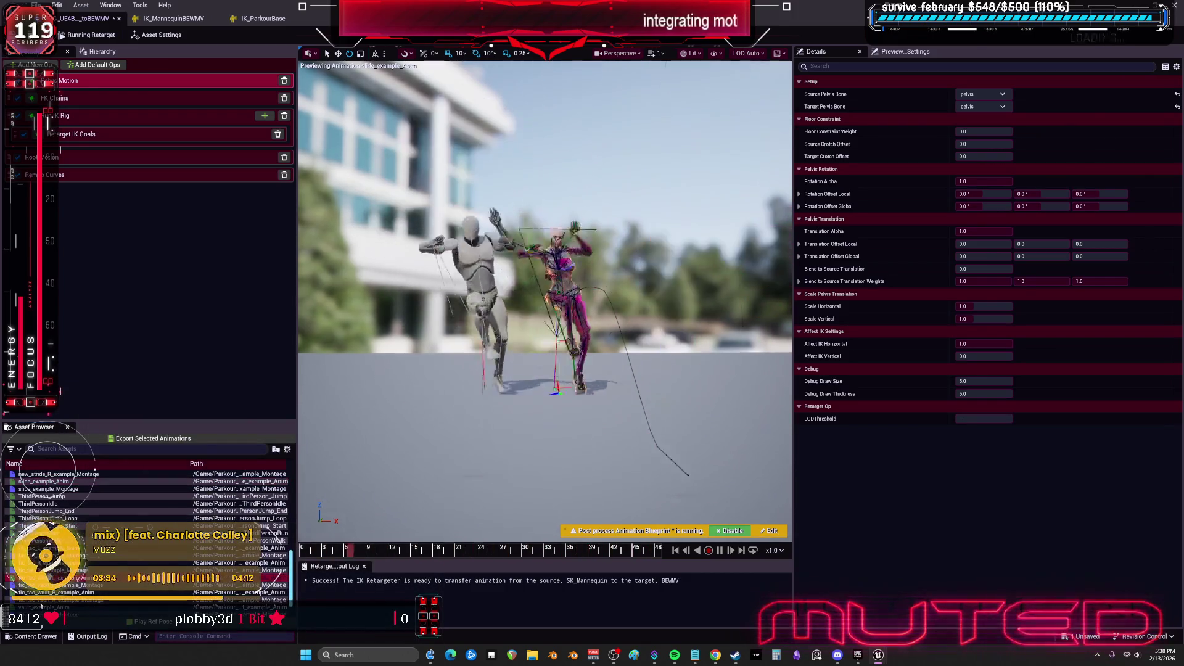
left_click(61, 578)
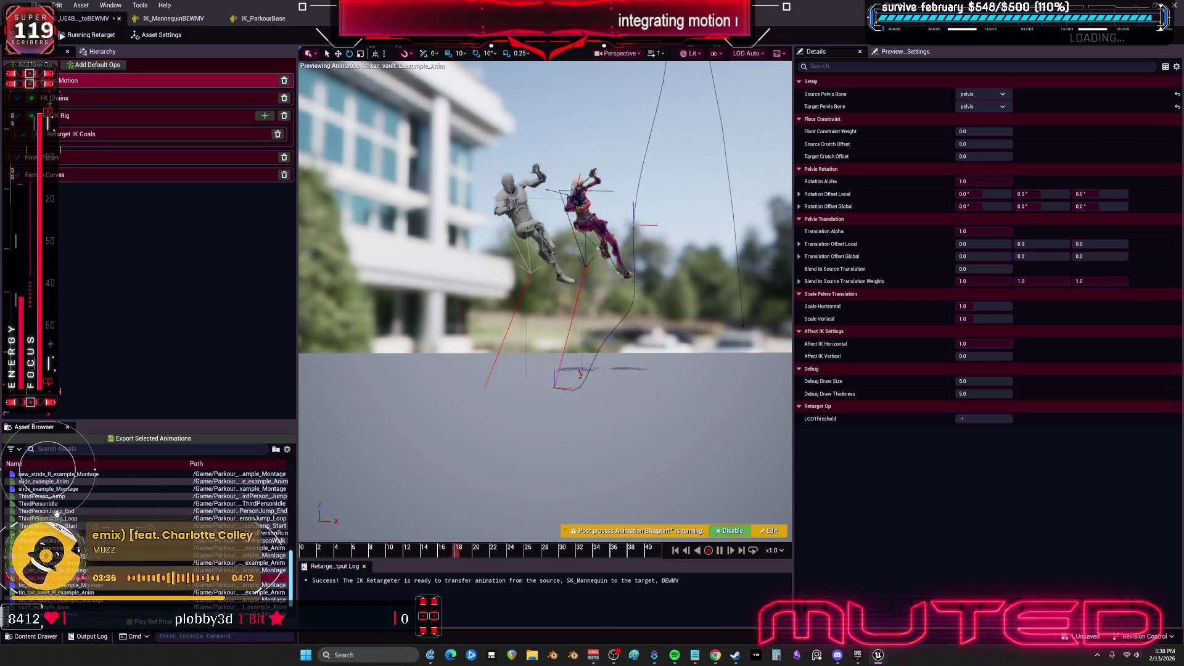
scroll(74, 518, "up", 10)
scroll(94, 520, "down", 3)
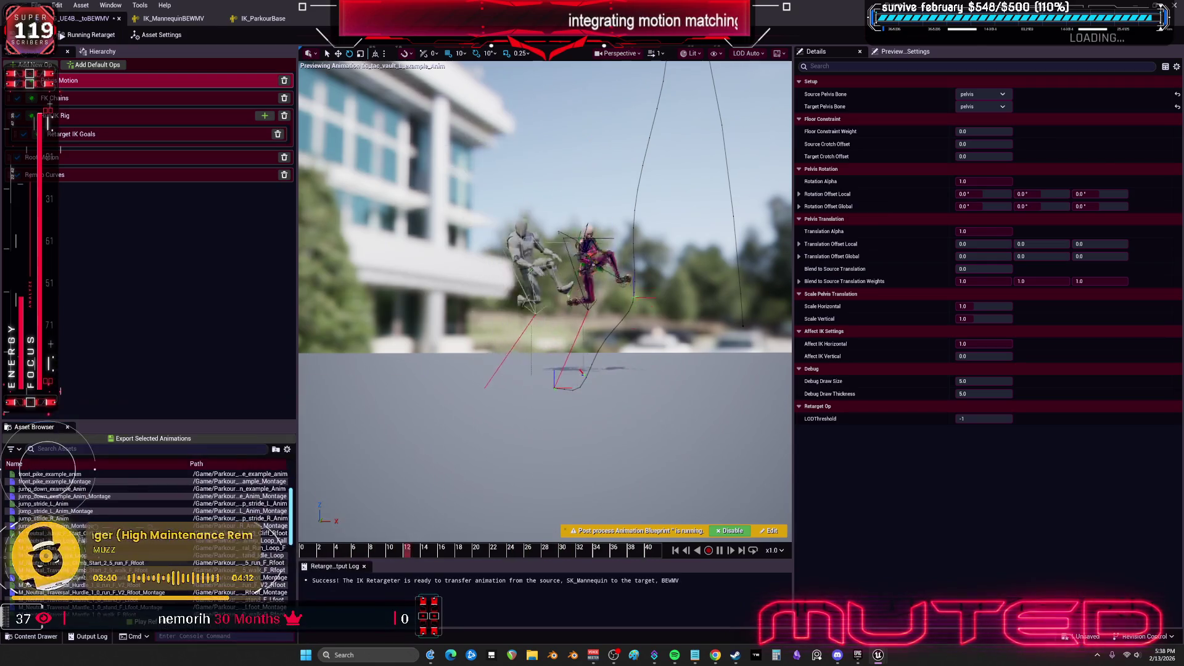
left_click(62, 547)
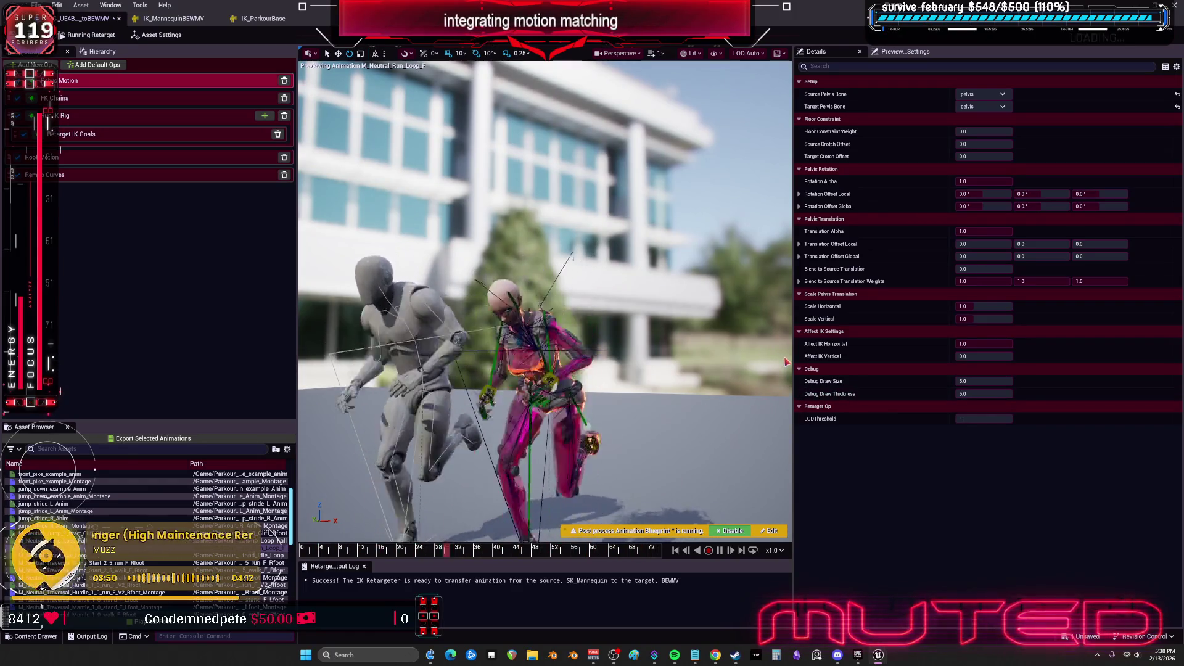
left_click(85, 101)
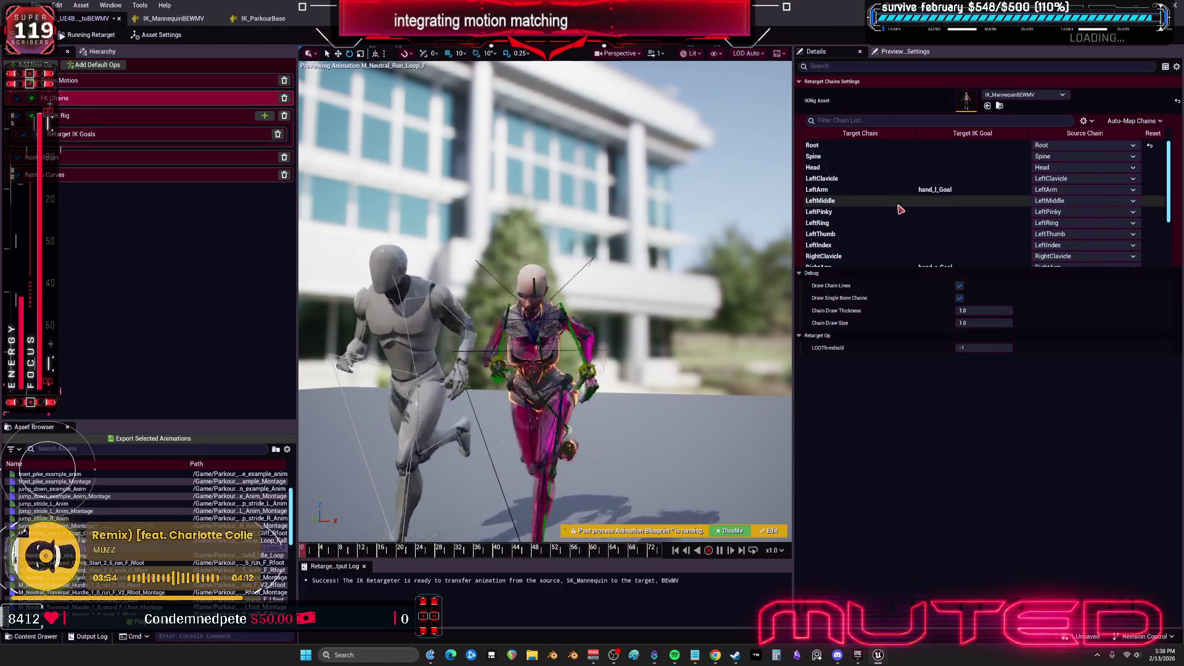
Inspect the LeftArm, RightLeg and LeftLeg FK chains, keeping LeftLeg translation mode None
scroll(908, 214, "down", 2)
left_click(905, 162)
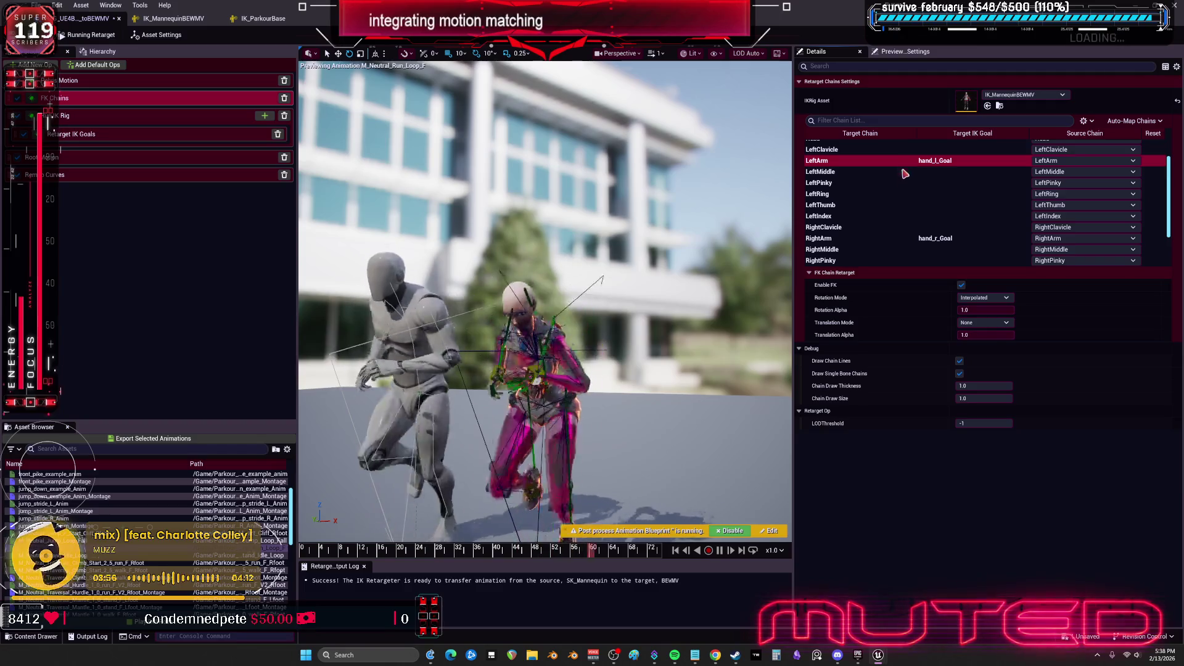
scroll(917, 251, "down", 3)
left_click(917, 249)
left_click(938, 261)
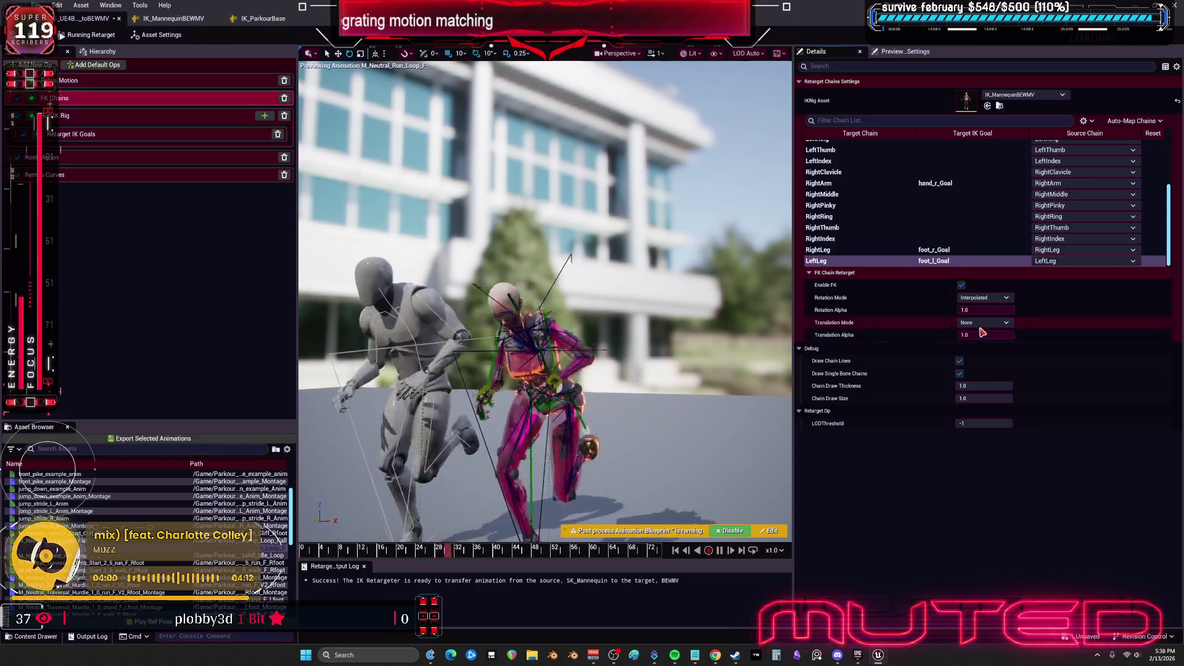
left_click(983, 323)
left_click(982, 332)
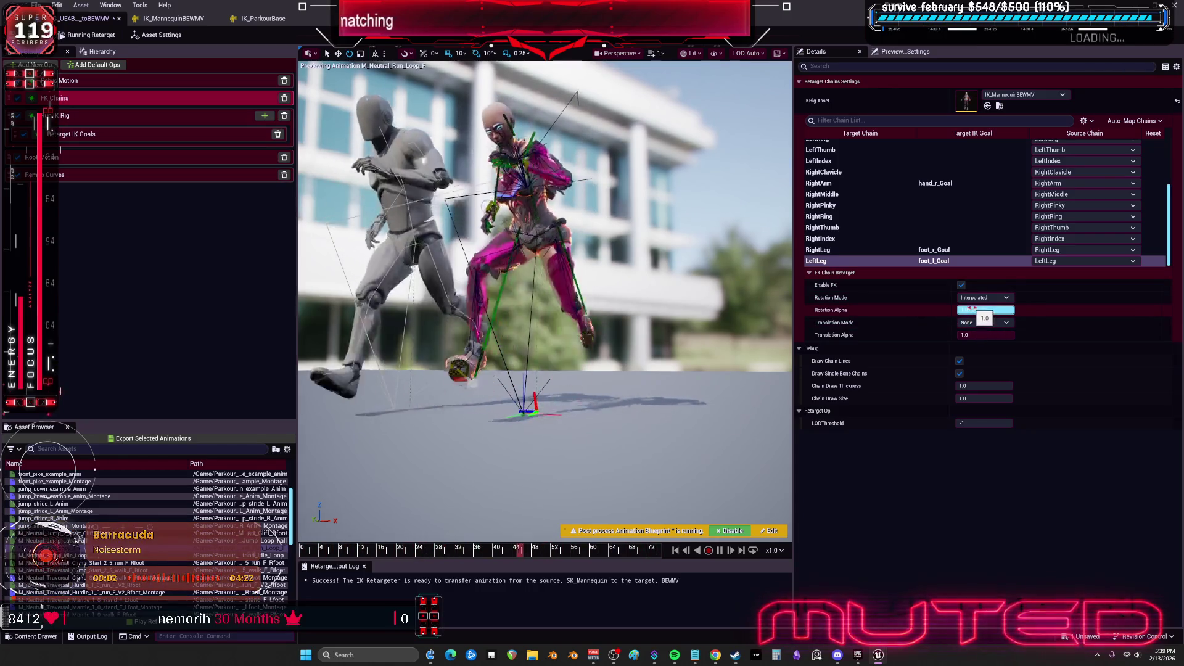
Recheck the RightLeg chain, then bring up the IK goal solving settings
left_click(919, 251)
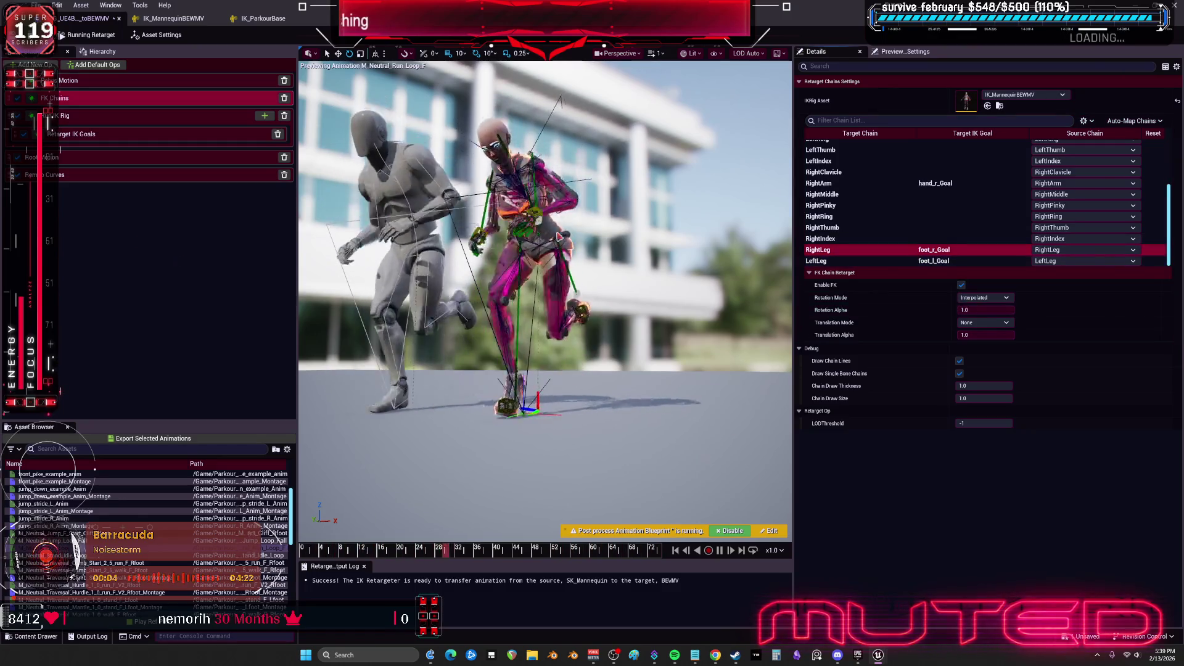
scroll(919, 197, "up", 5)
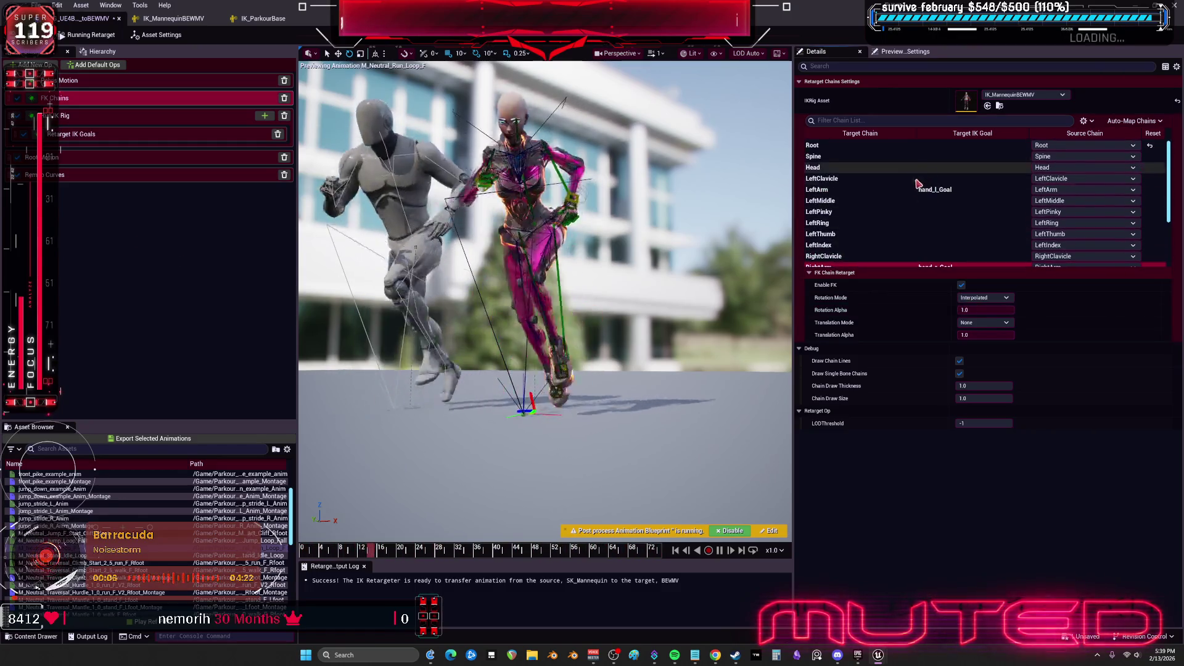
scroll(918, 198, "down", 5)
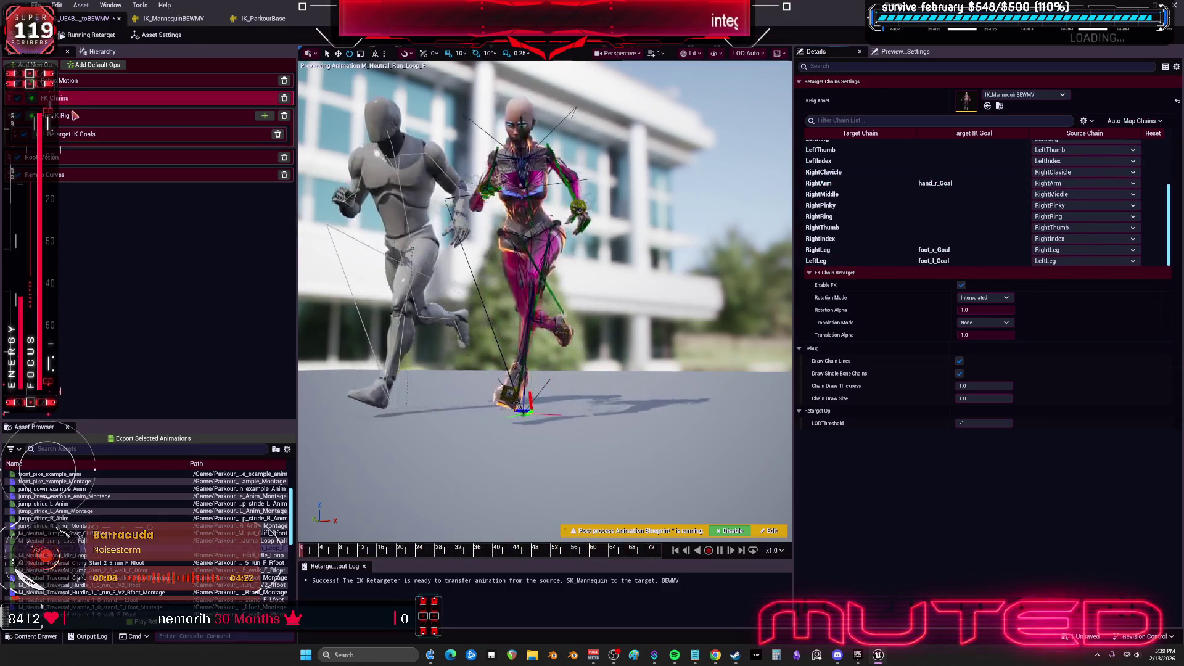
left_click(73, 116)
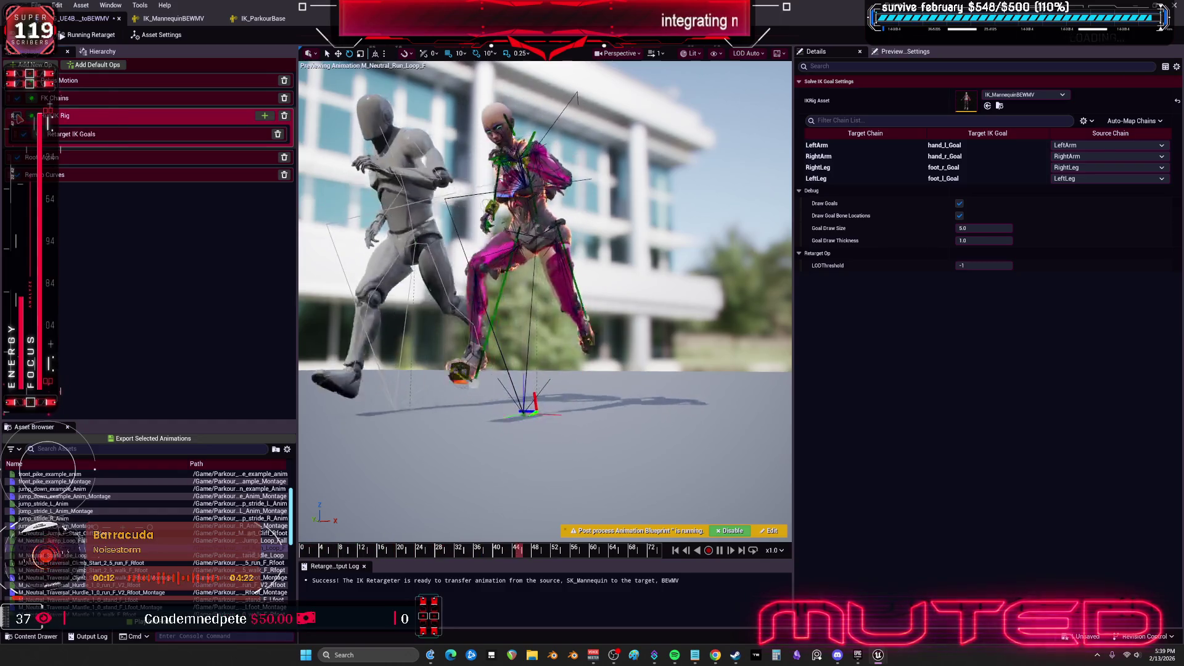
Set Blend to Source to 1.0 on LeftArm, RightArm, RightLeg and LeftLeg IK goals
left_click(73, 134)
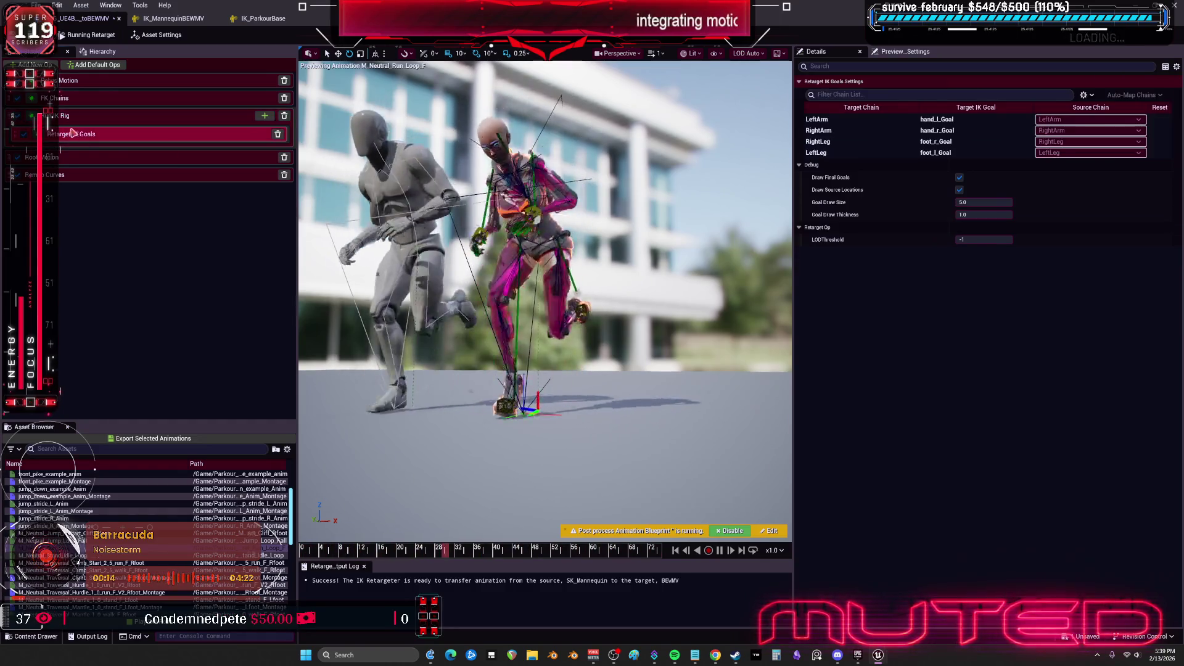
left_click(962, 119)
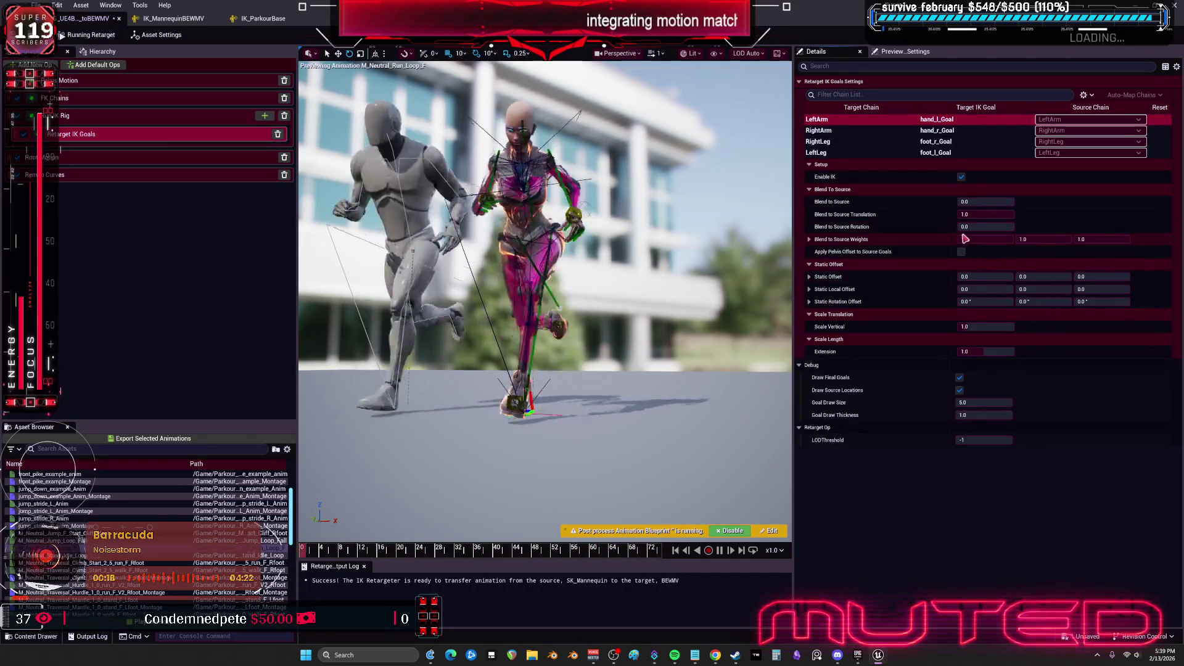
left_click_drag(980, 203, 1015, 203)
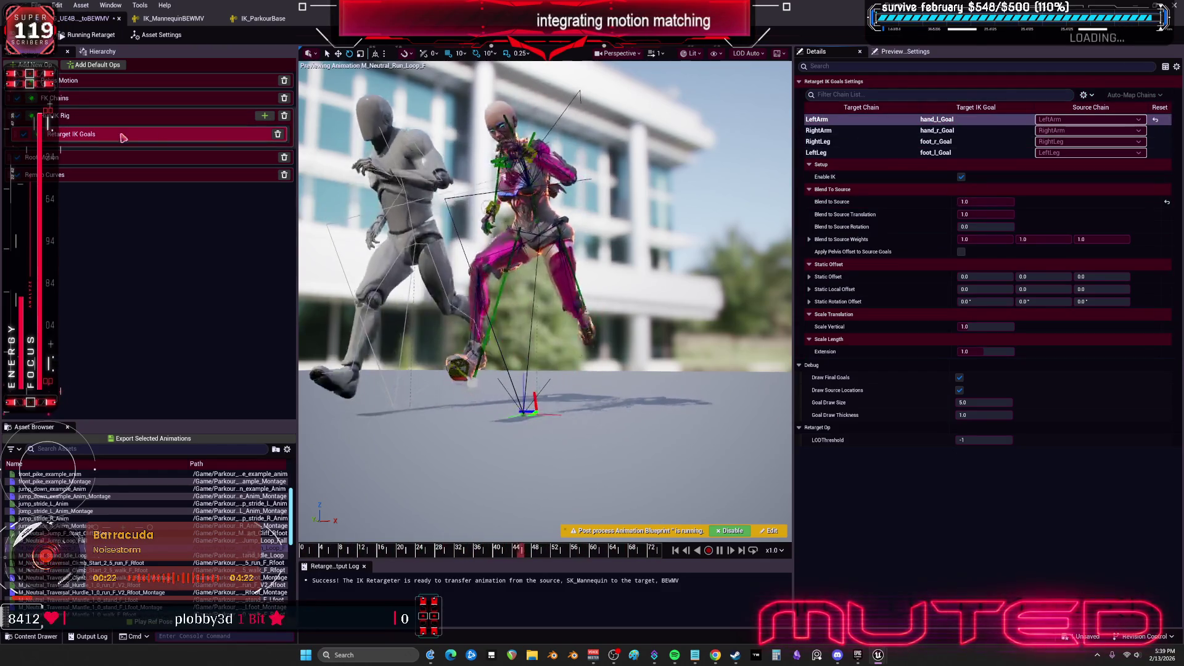
left_click(863, 131)
left_click_drag(981, 202, 1014, 205)
left_click(864, 142)
left_click(830, 153)
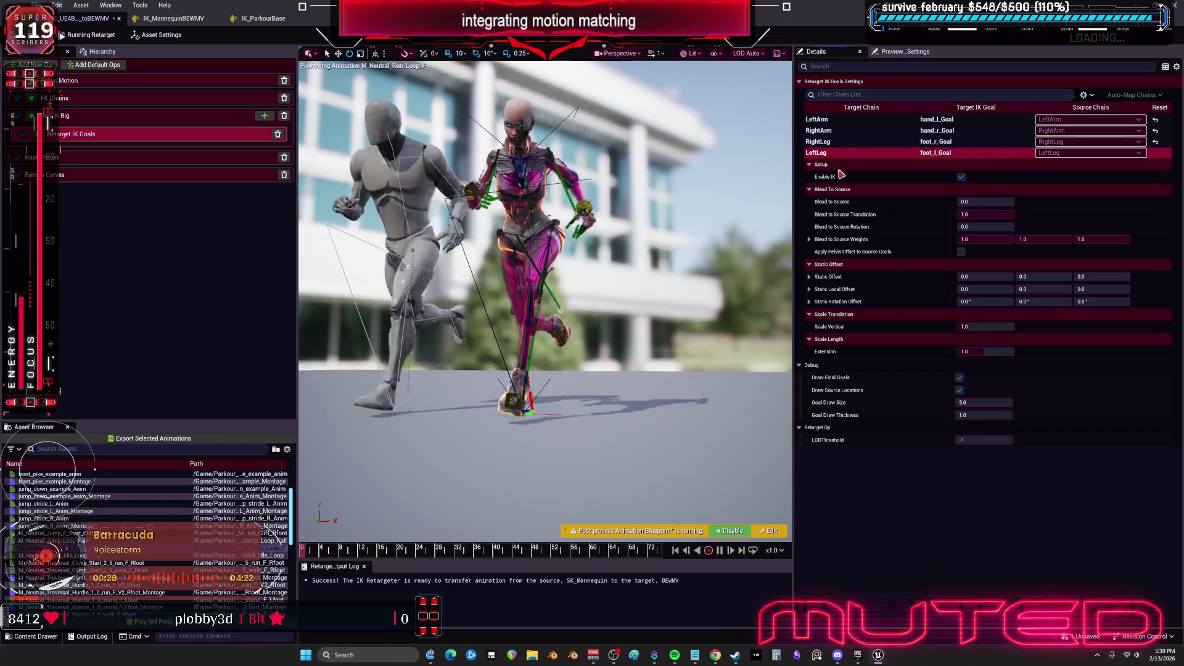
left_click_drag(980, 202, 1014, 202)
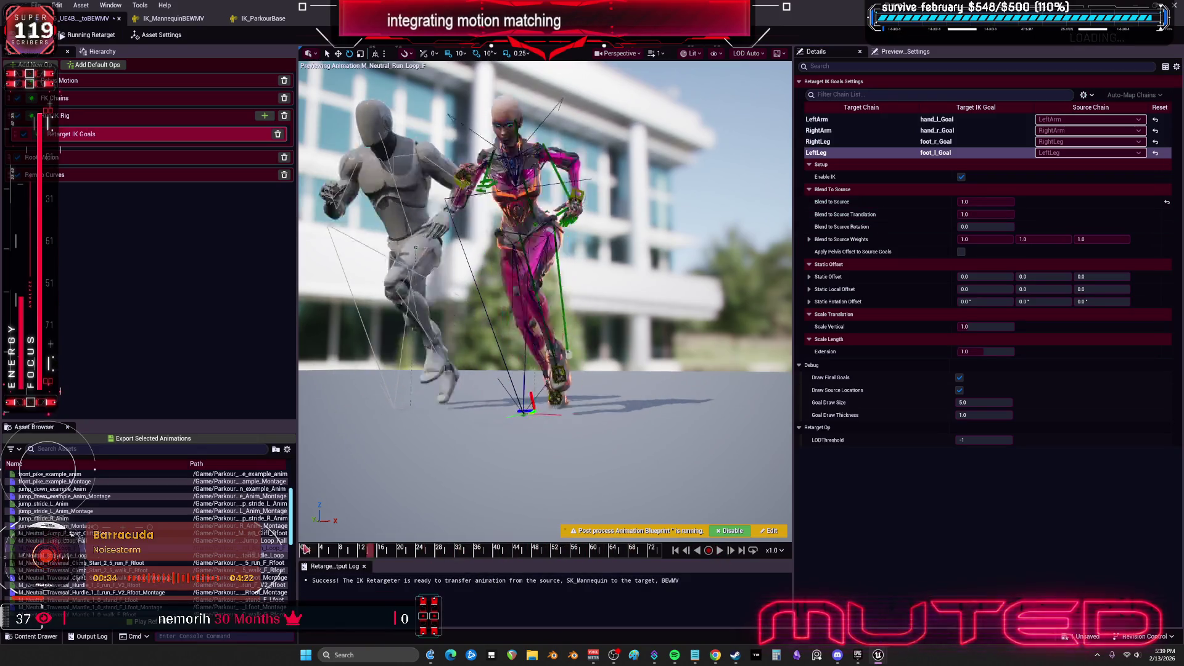
mouse_move(341, 551)
left_mouse_down()
mouse_move(555, 551)
mouse_move(671, 531)
left_mouse_up()
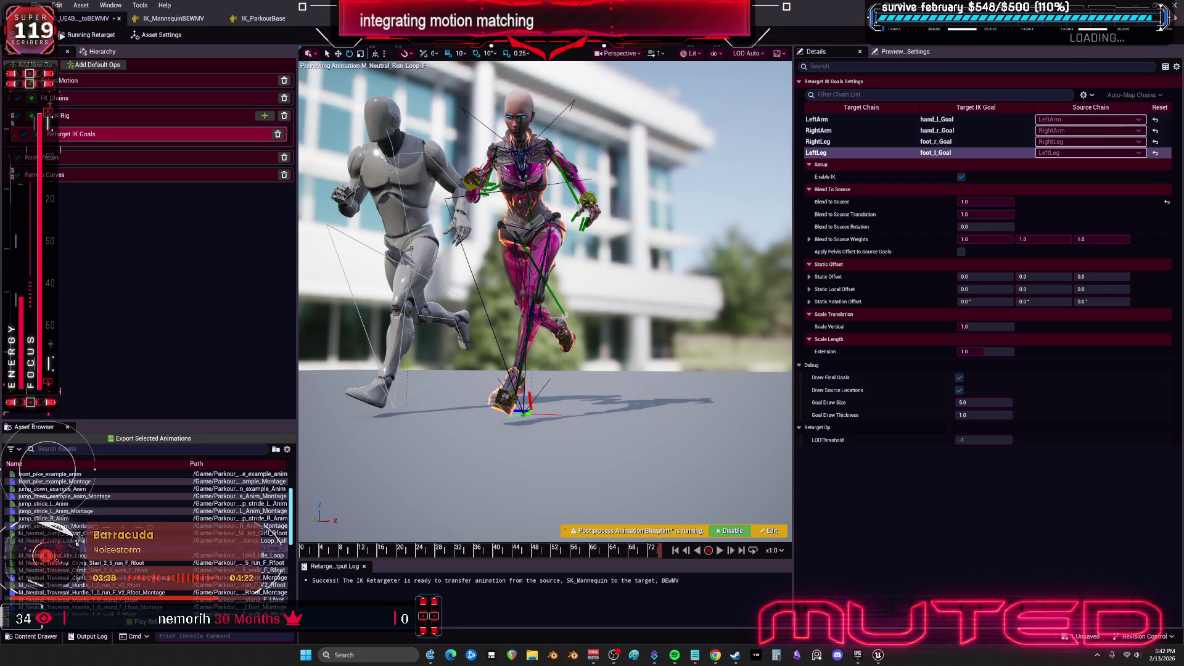
Switch from the Unreal Editor to the YouTube GASP dodge tutorial in Chrome
key("alt+Tab")
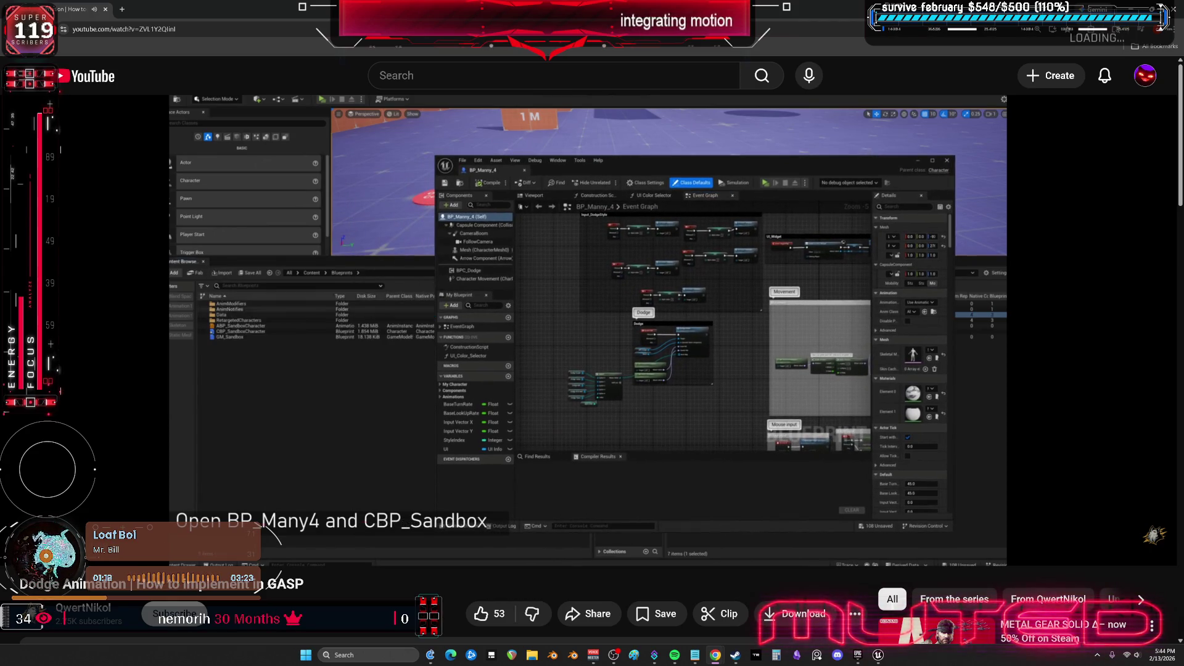
Skip the dodge tutorial ahead to 1:30, then return to the Unreal retargeter
key("l")
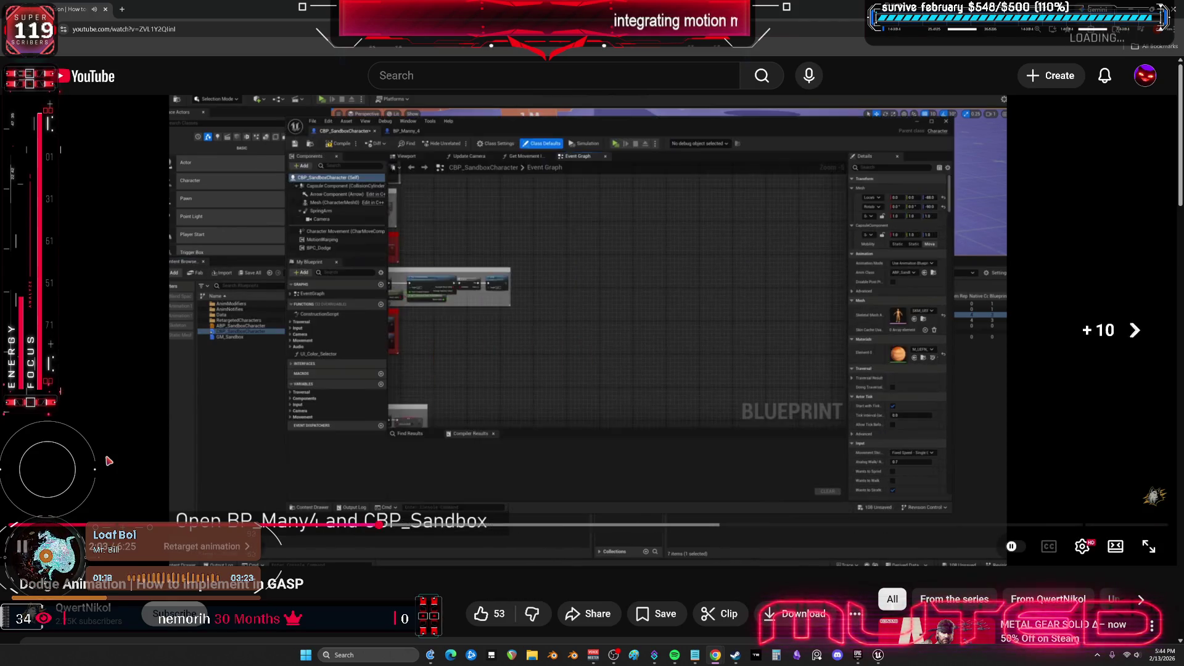
key("l")
key("l")
key("Right")
key("l")
key("l")
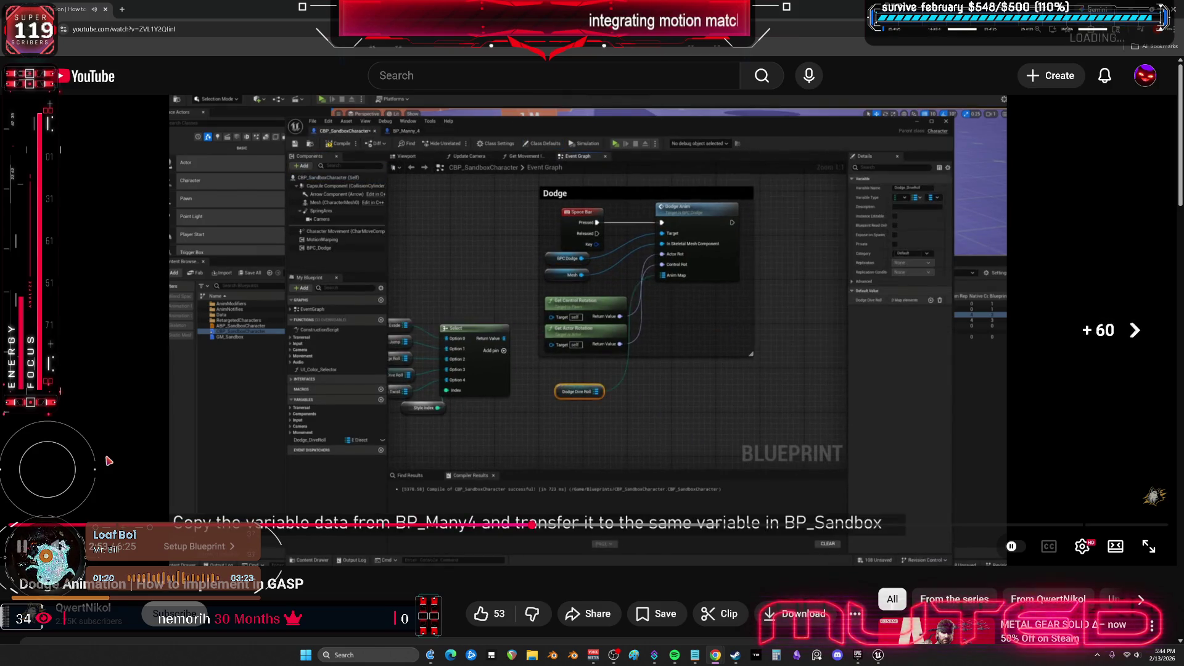
key("Right")
key("l")
key("l")
key("l")
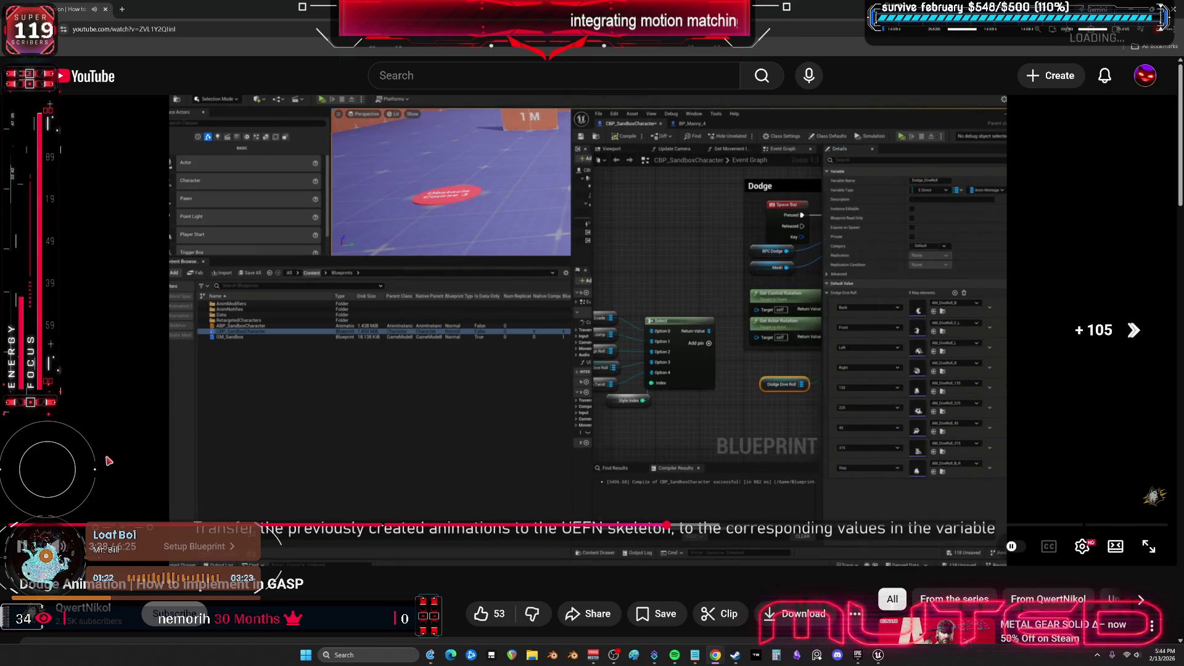
key("l")
key("l")
key("l")
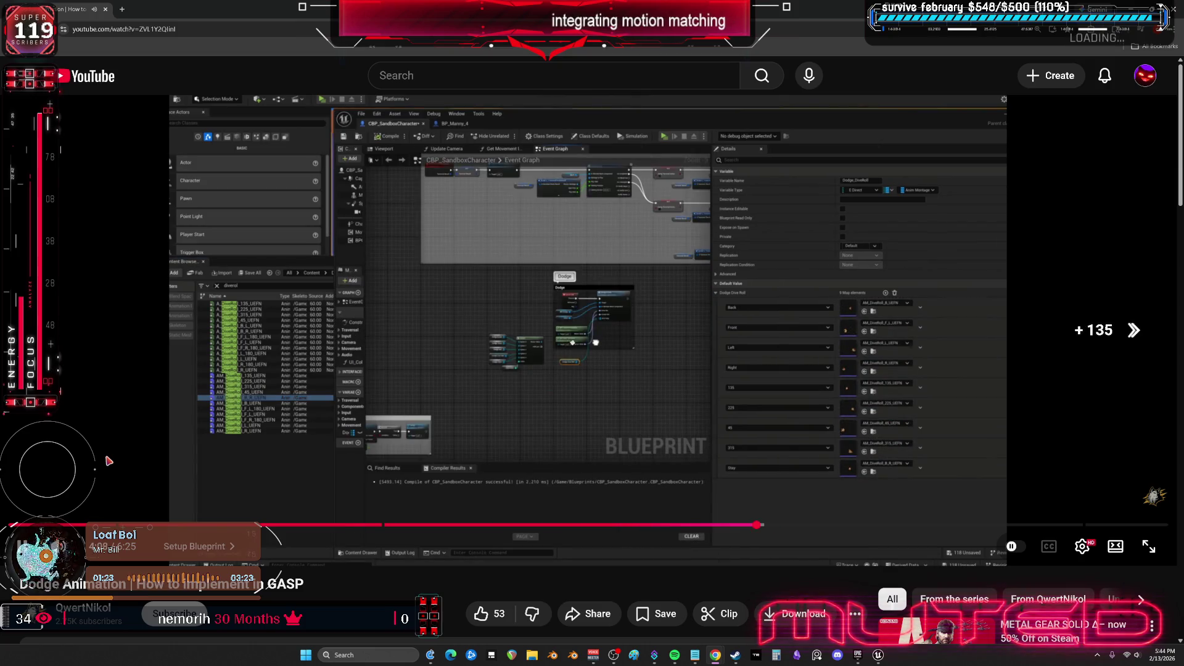
key("l")
key("Right")
key("Right")
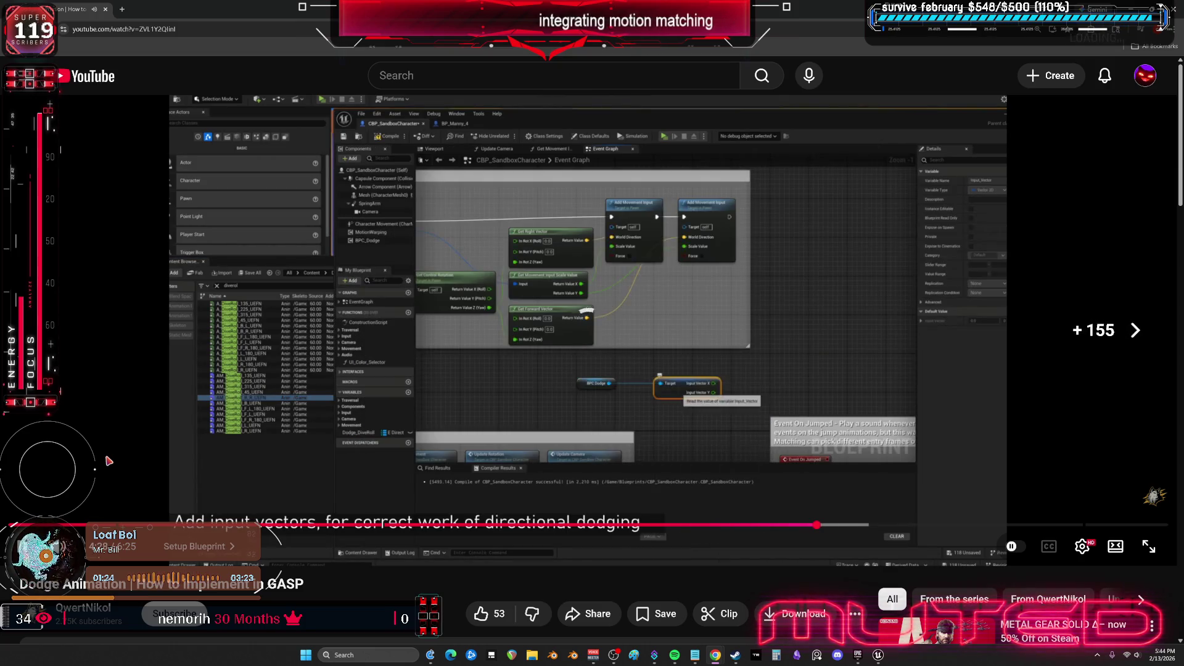
key("l")
key("l")
key("l")
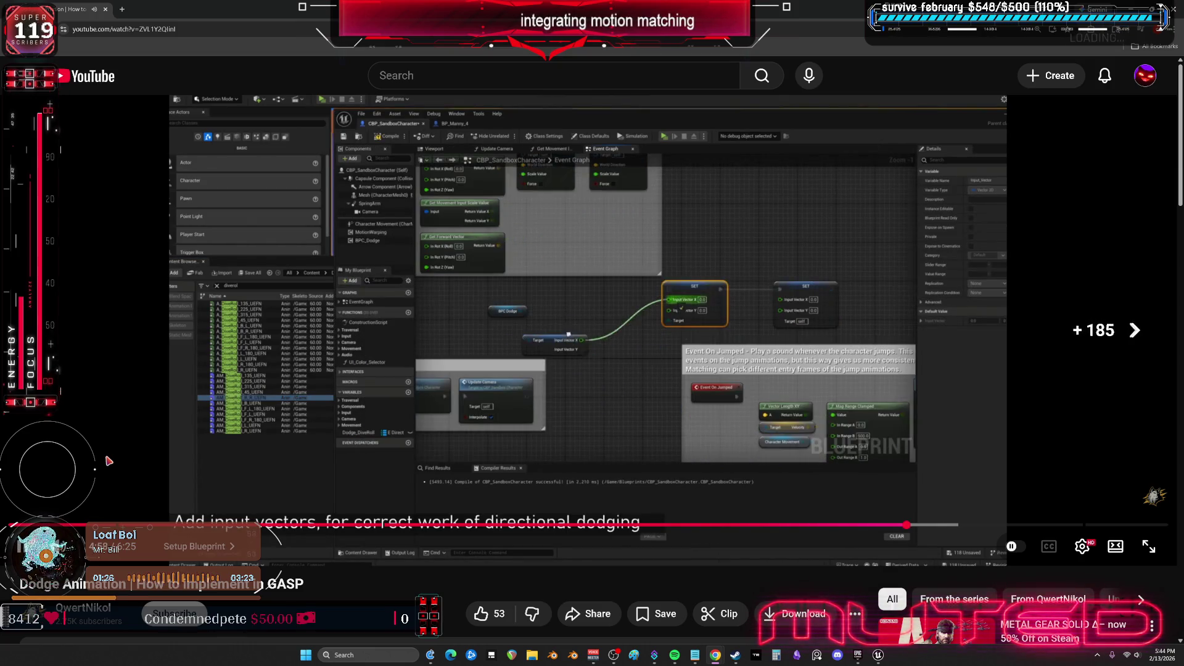
key("l")
key("l")
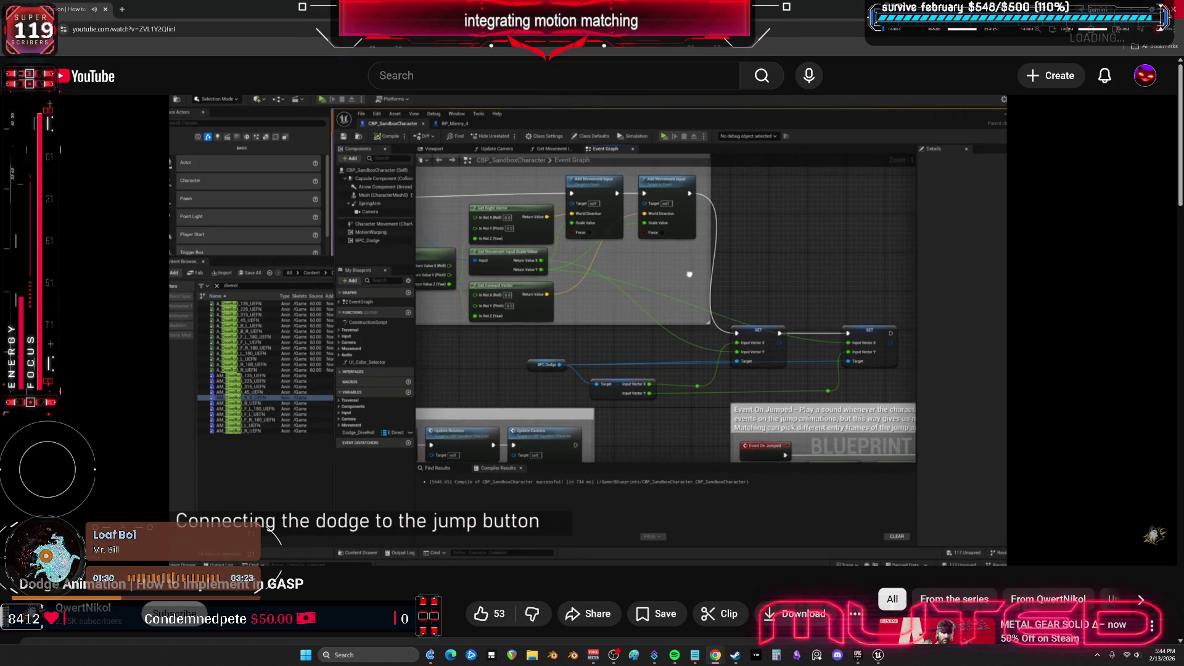
key("alt+Tab")
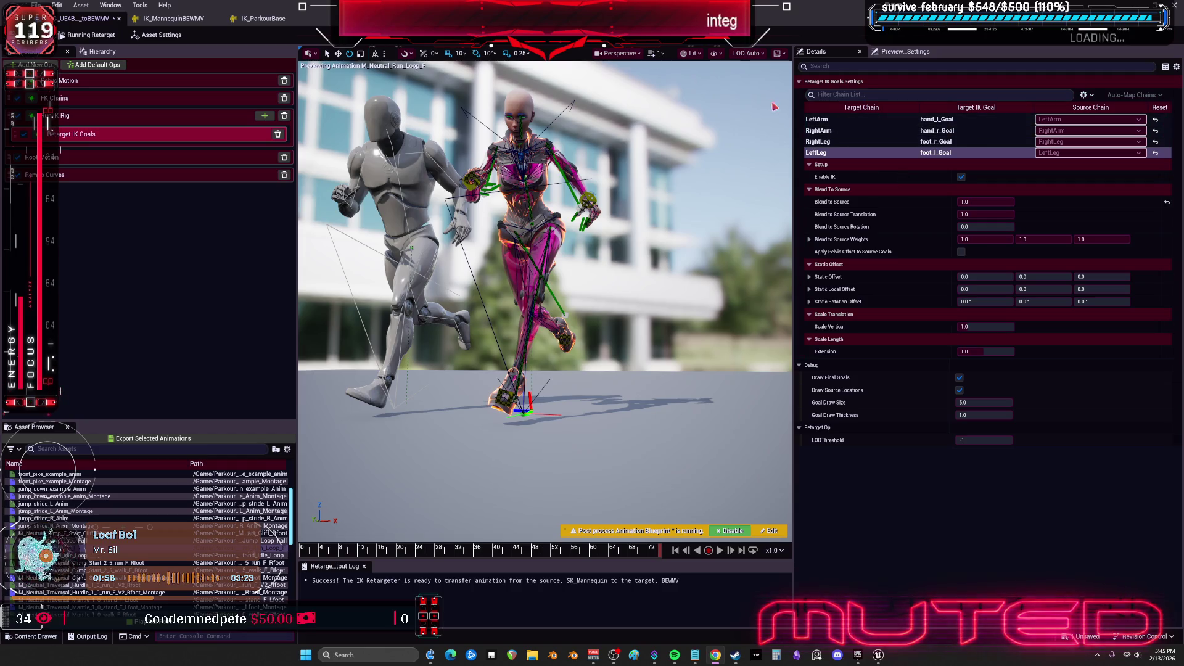
Compare the IK_MannequinBEWMV and IK_ParkourBase retarget chains, then return to the level editor
left_click(117, 84)
left_click(175, 18)
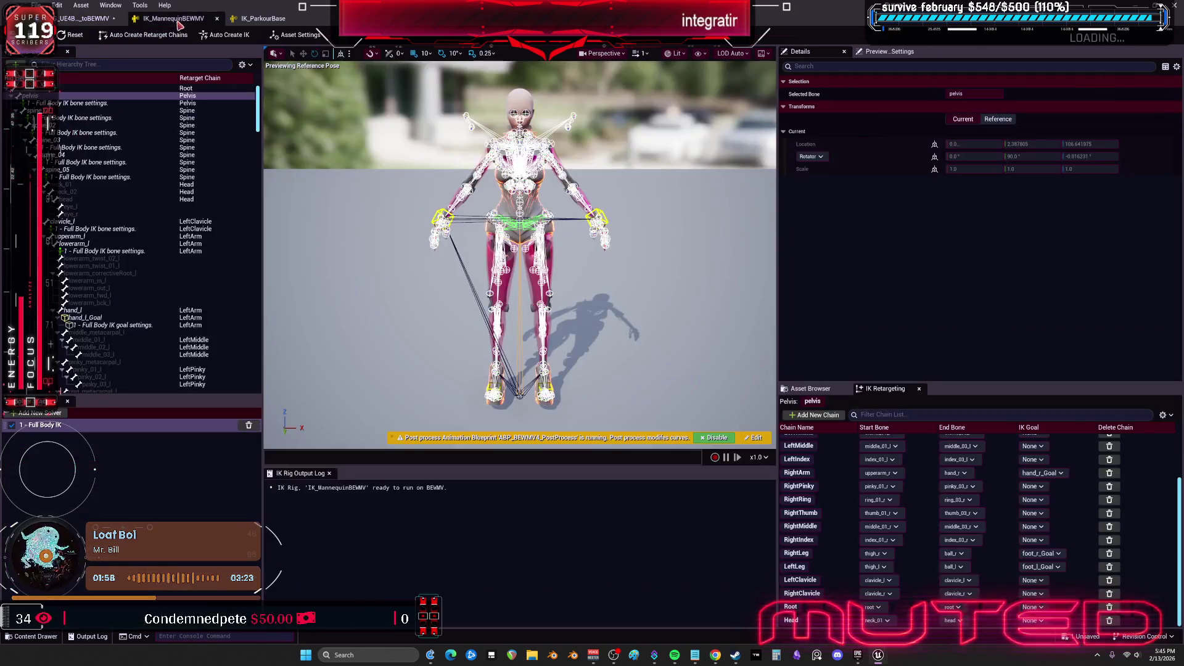
left_click(268, 19)
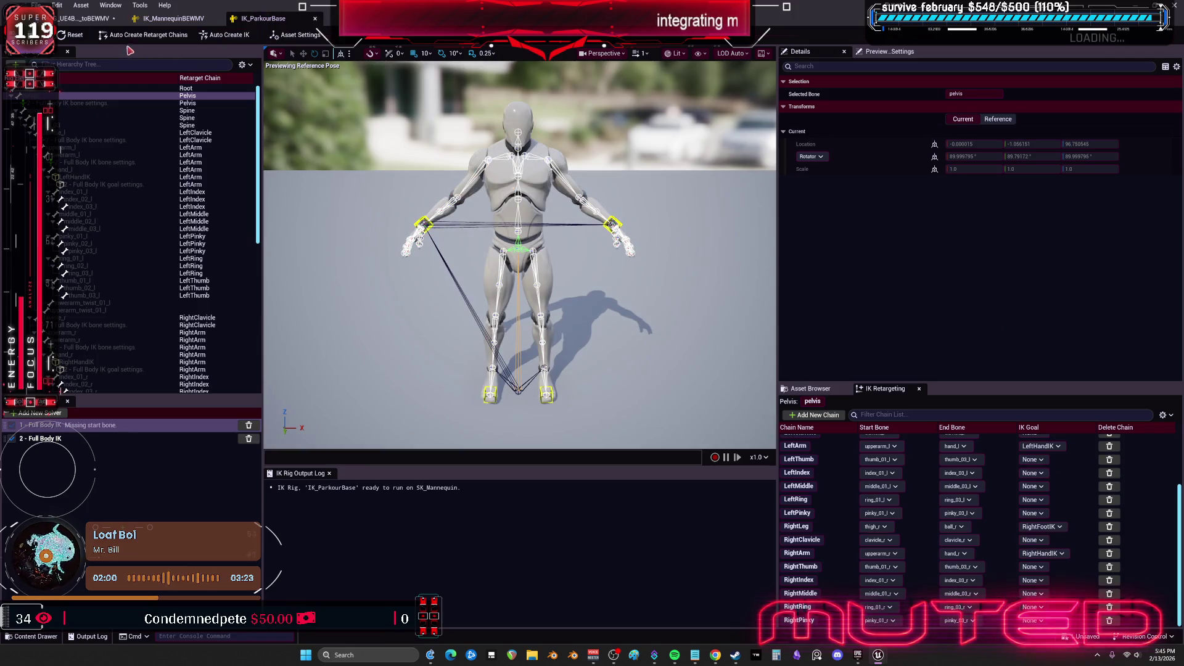
left_click(86, 18)
key("alt+Tab")
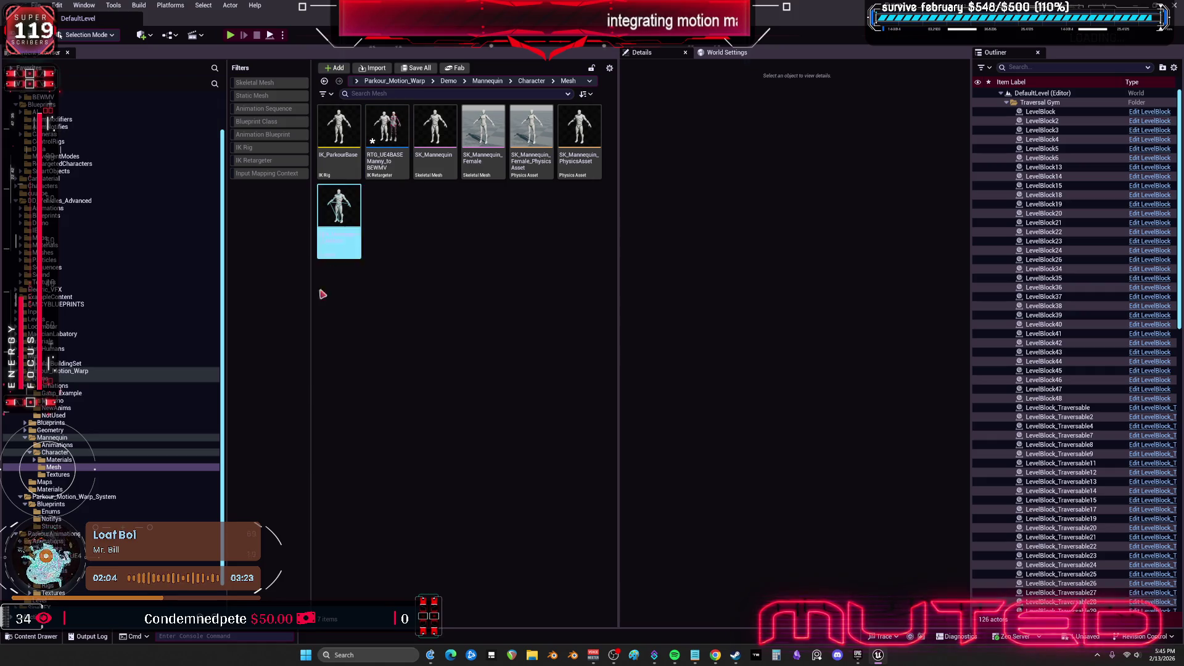
Copy the SK_Mannequin name and search the root Content folder for it
scroll(83, 102, "up", 3)
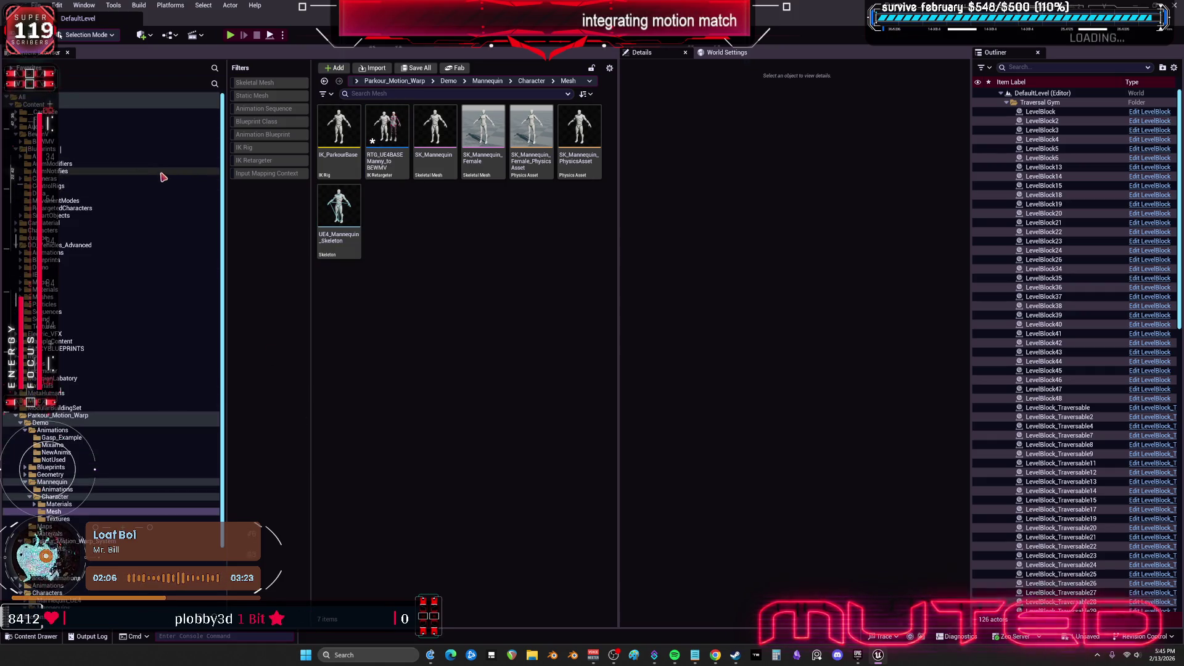
left_click(437, 139)
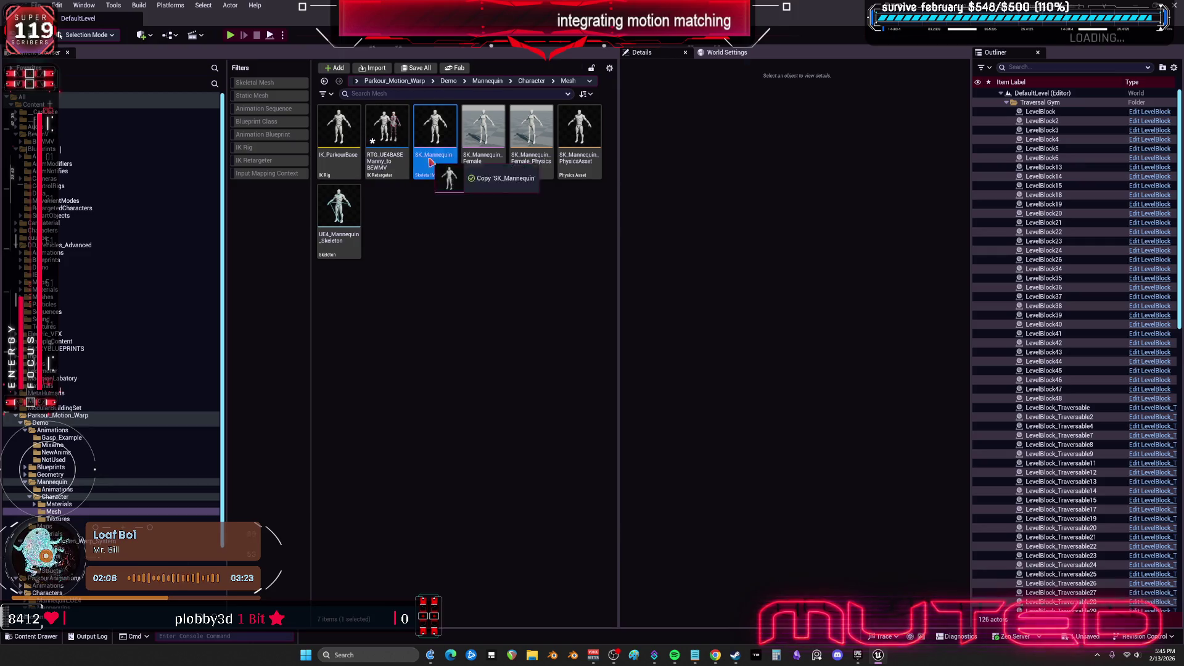
key("F2")
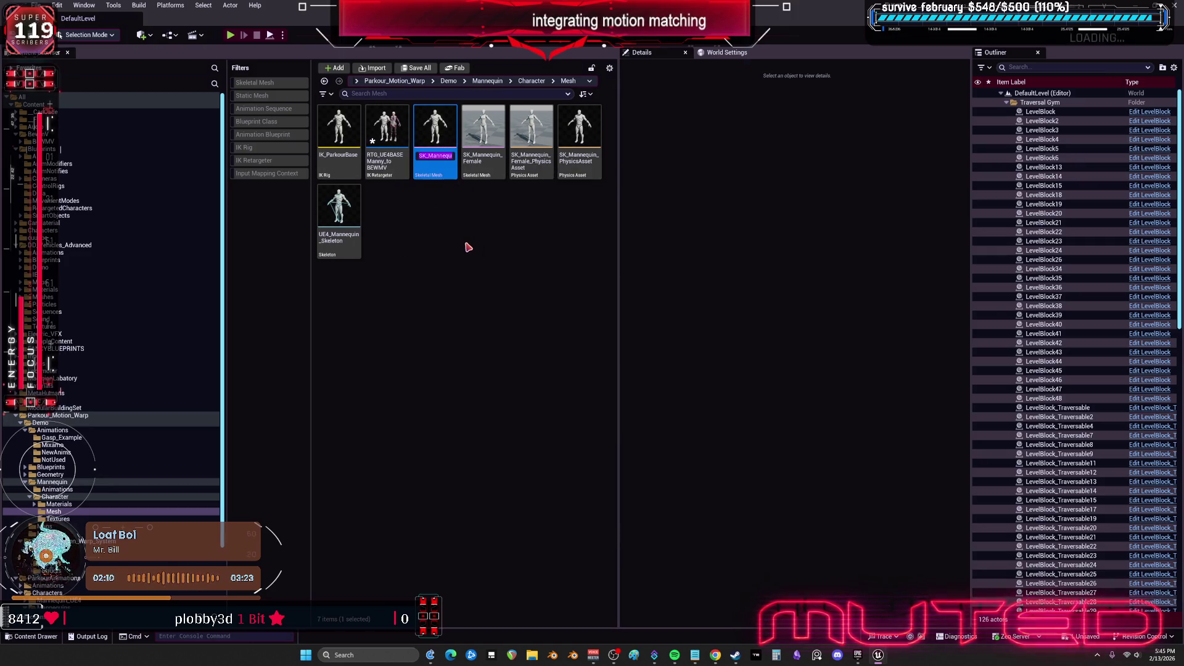
left_click(147, 108)
left_click(387, 93)
type("SK_Mannequin")
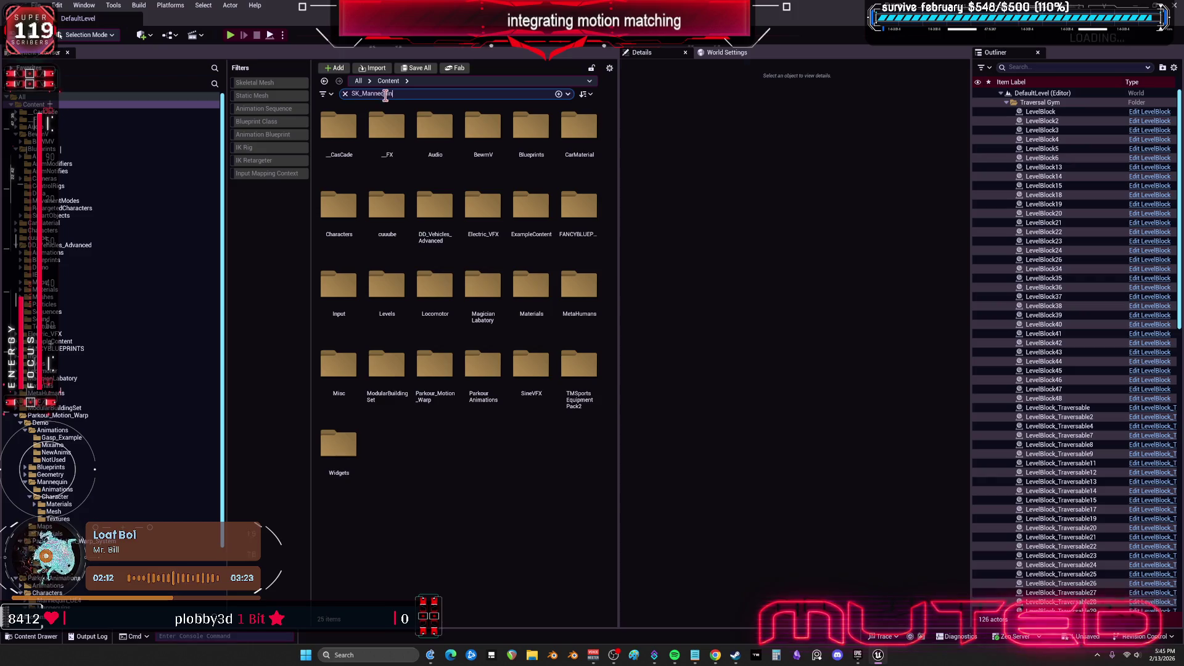
Compare the locations of the SK_Mannequin results, including the Parkour_Motion_Warp mesh
left_click(373, 132)
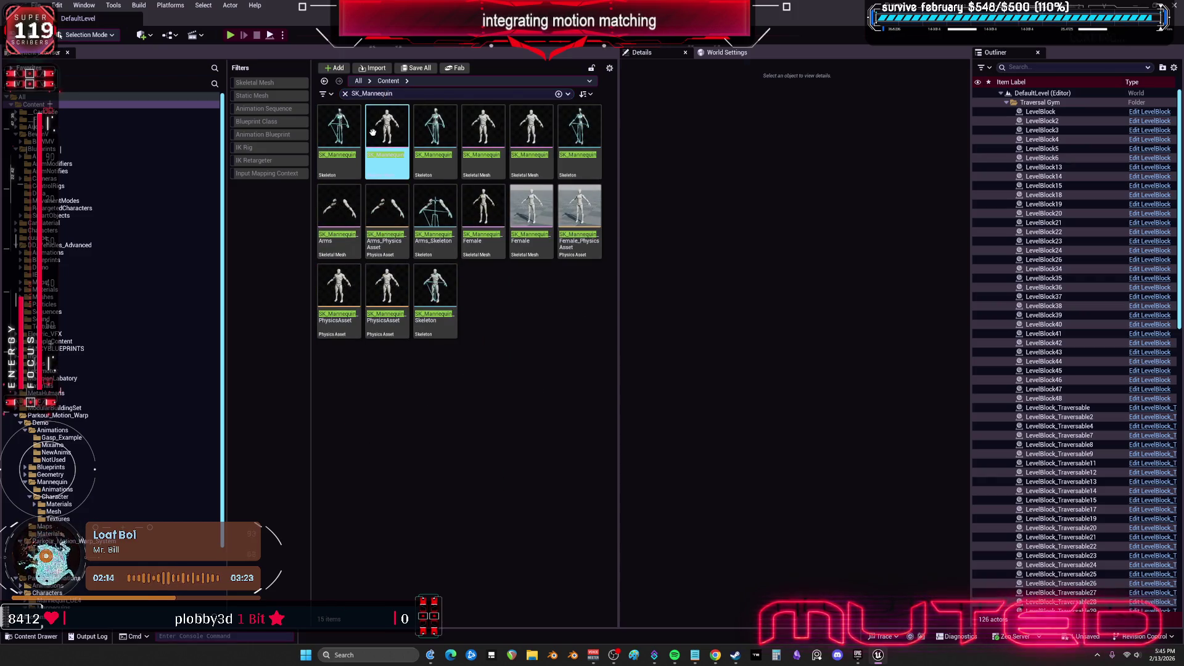
left_click(483, 209)
left_click(483, 127)
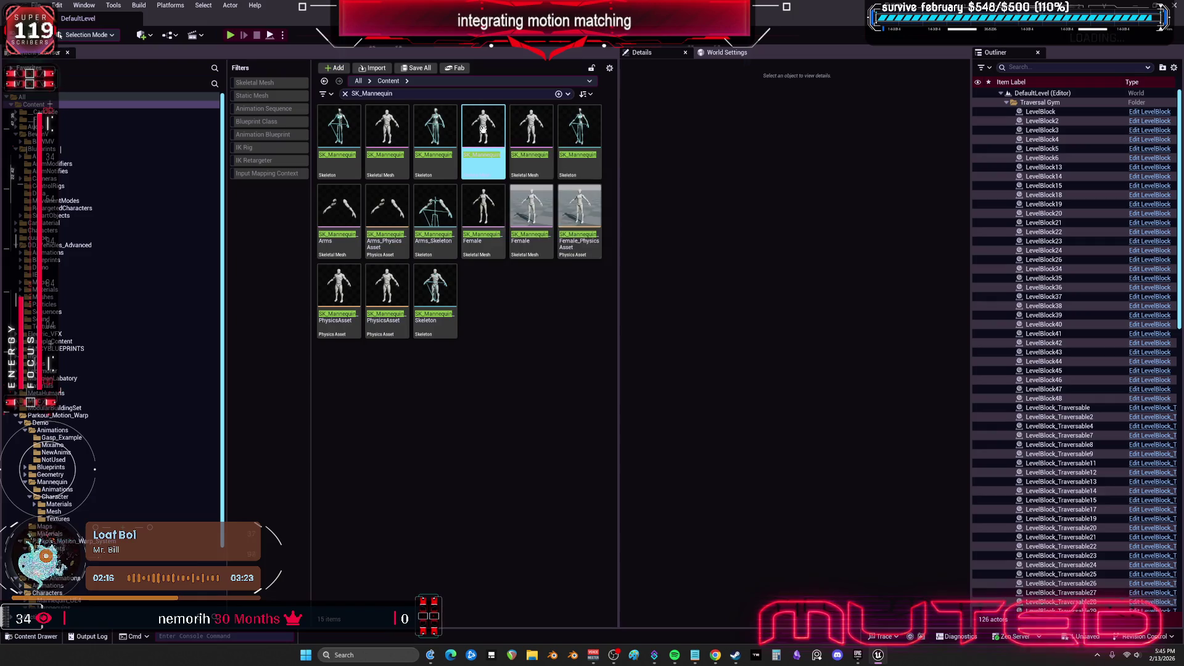
left_click(532, 128)
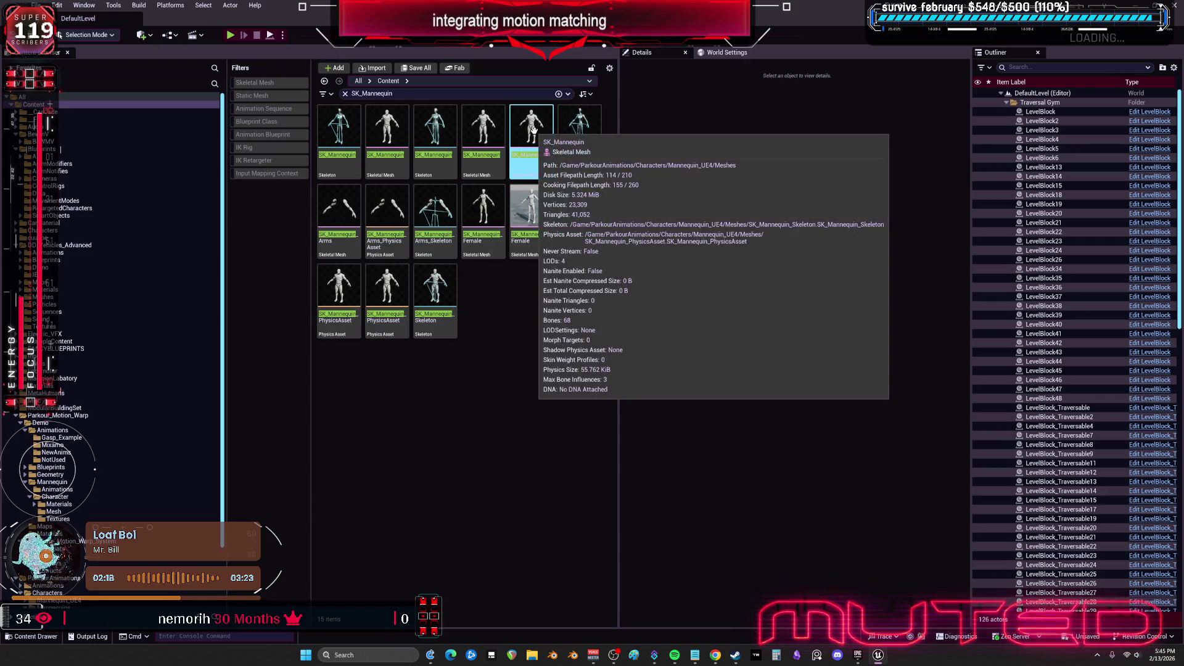
left_click(487, 151)
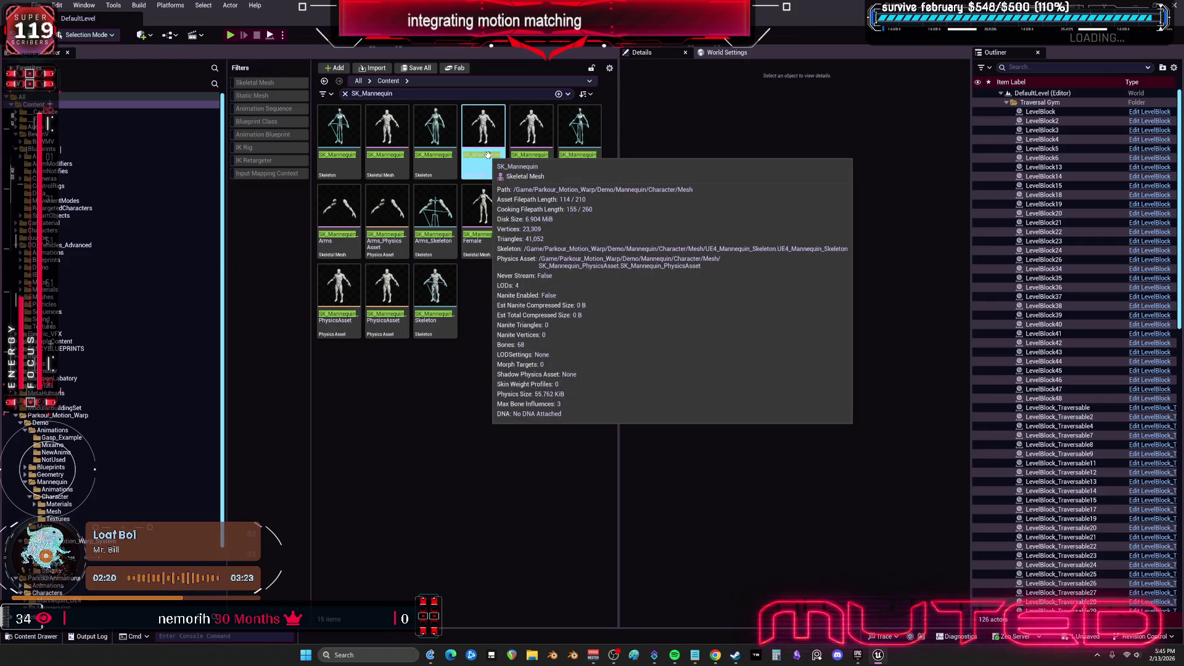
left_click(487, 337)
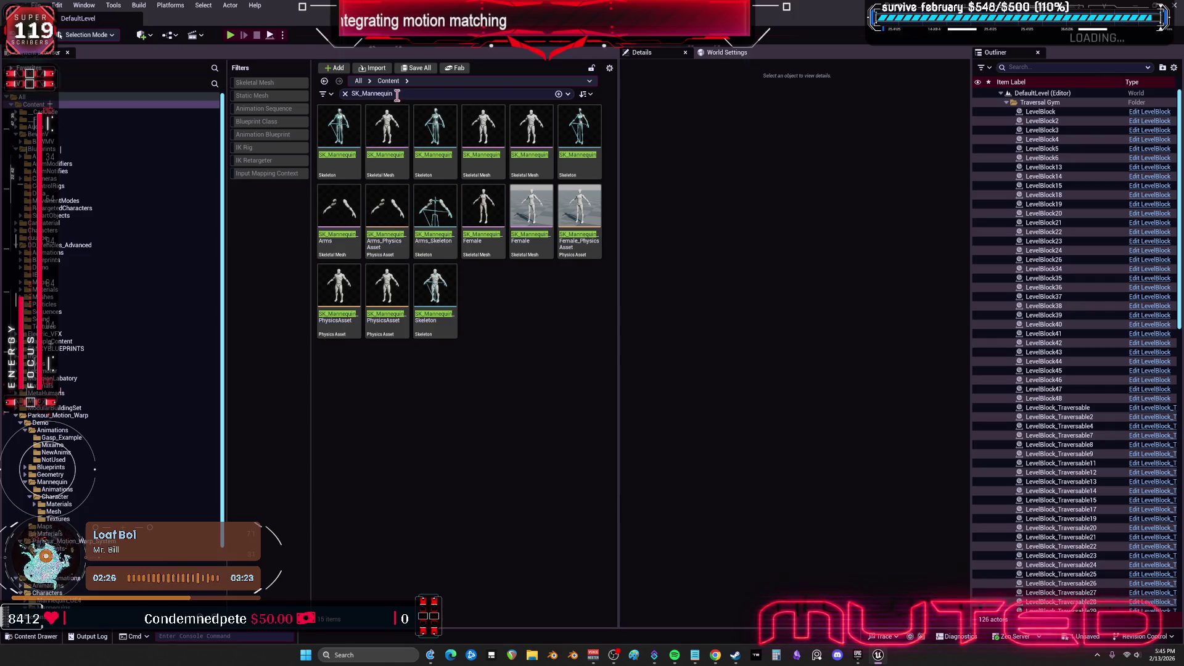
Change the search to Mannequin and filter results to Skeletal Mesh
left_click(363, 93)
key("BackSpace")
key("BackSpace")
key("BackSpace")
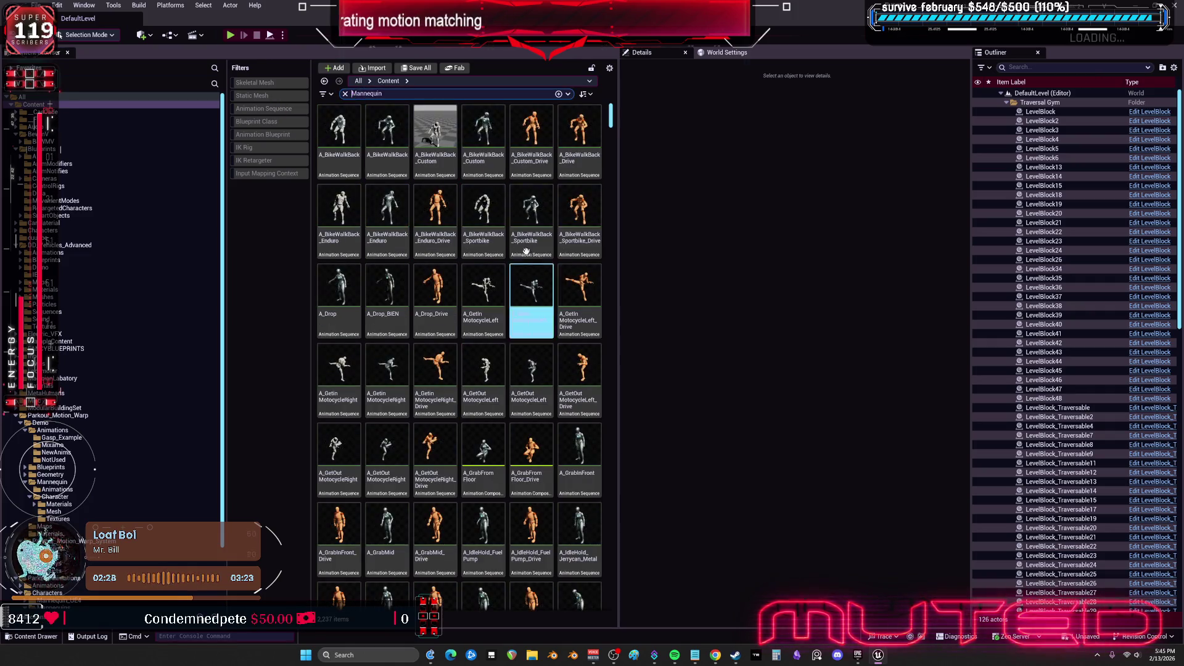
left_click(271, 83)
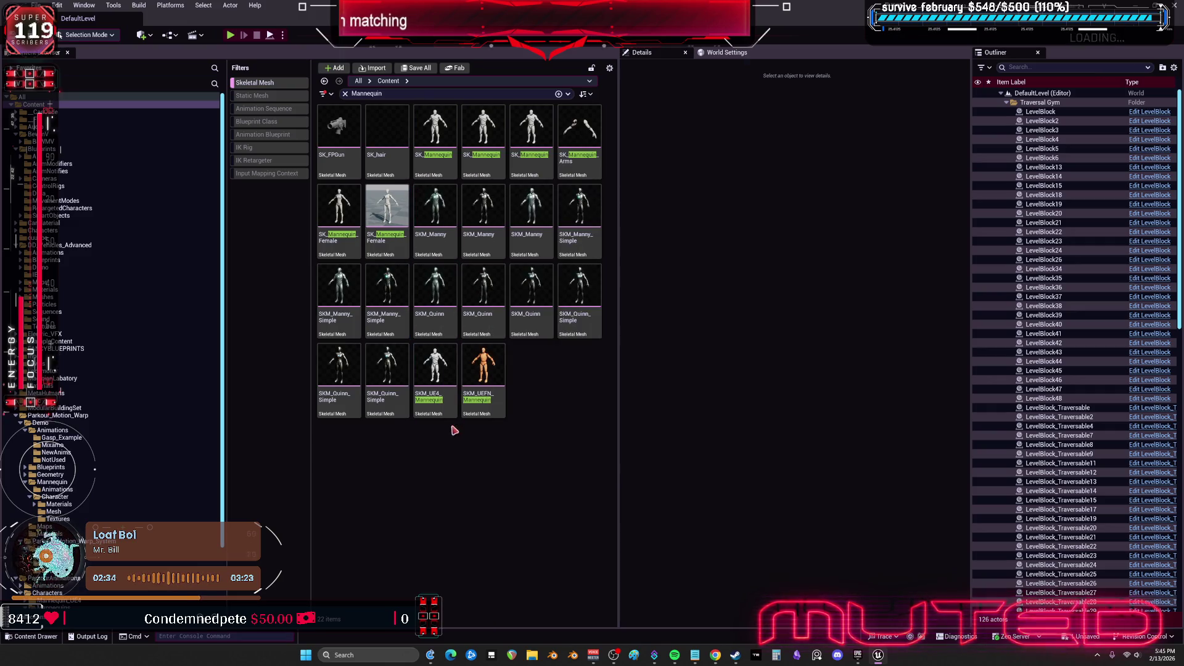
Select the three duplicate SK_Mannequin skeletal meshes in the Mannequin results
mouse_move(436, 385)
left_click(439, 363)
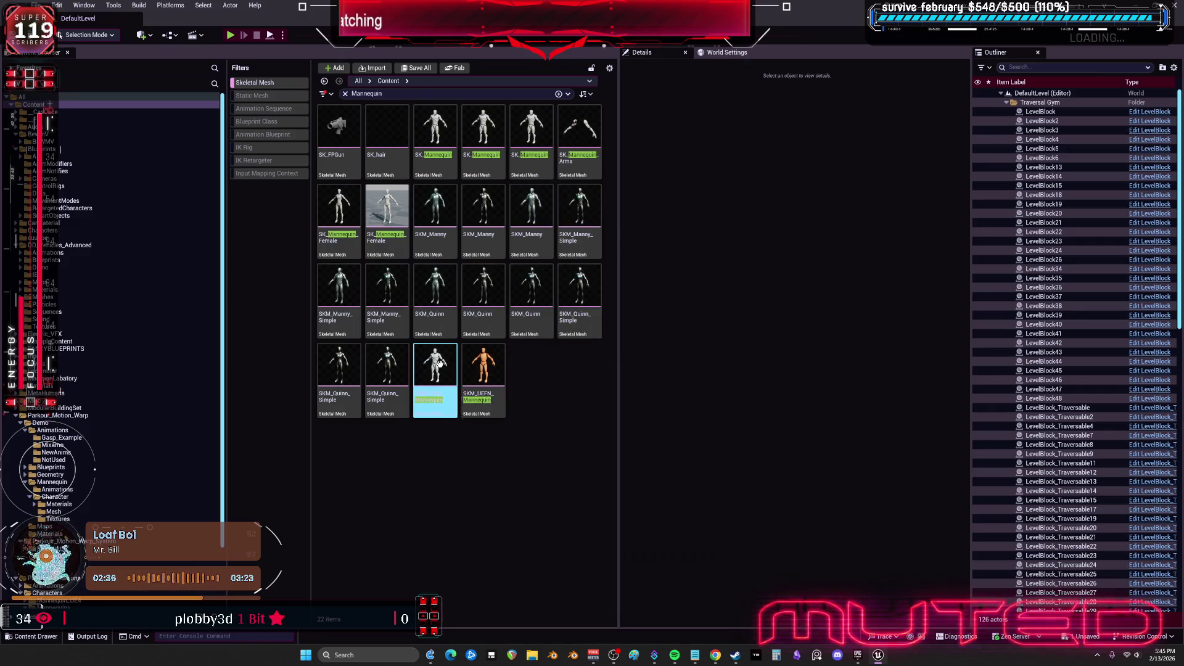
left_click(529, 405)
left_click(435, 132)
left_click(483, 133, "ctrl")
left_click(531, 132, "ctrl")
left_click_drag(531, 133, 556, 250)
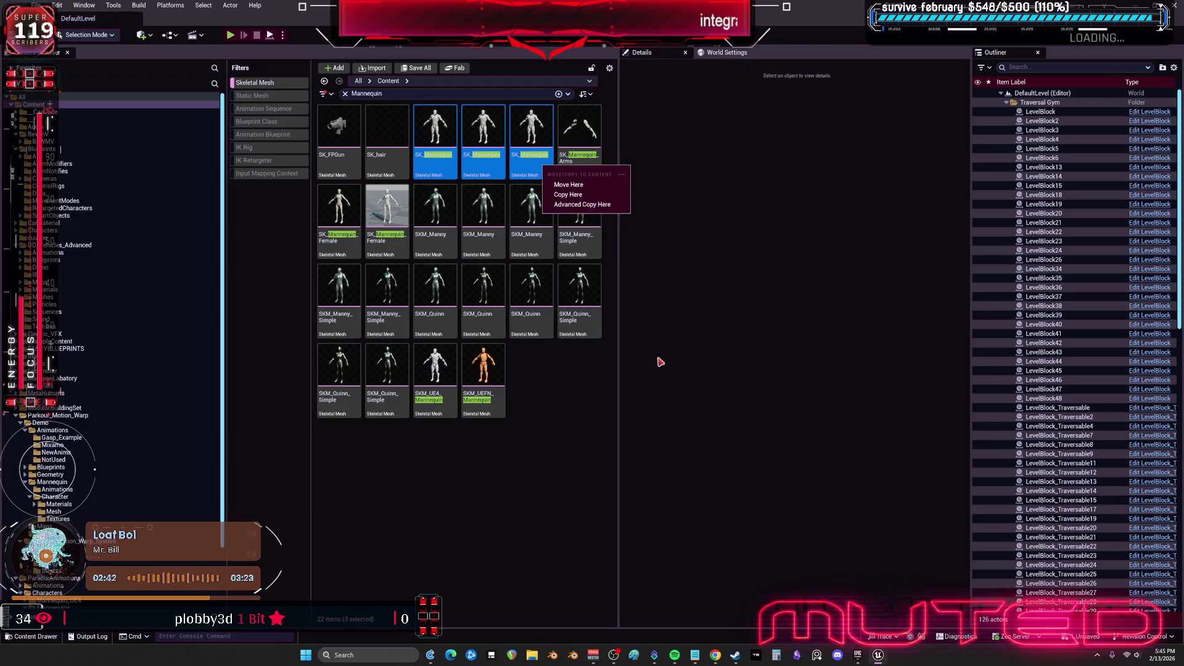
left_click(641, 322)
left_click(463, 165)
left_click(445, 159, "ctrl")
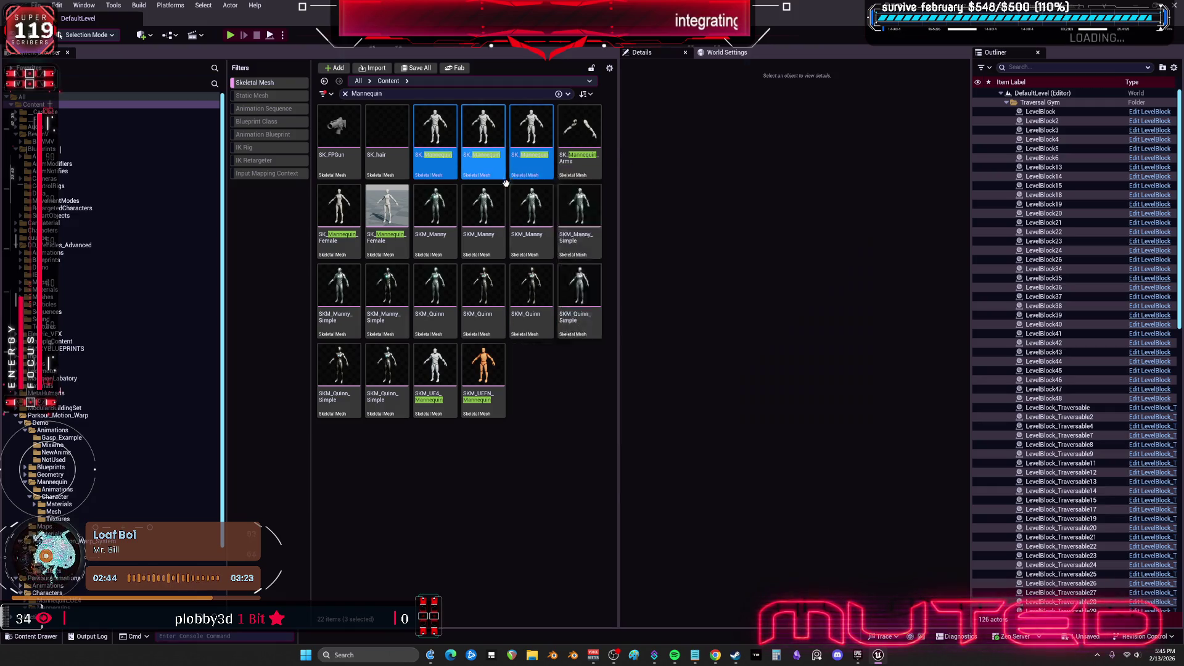
Delete them, replacing their references with SKM_UE4_Mannequin, and save the changes
key("Delete")
left_click(512, 459)
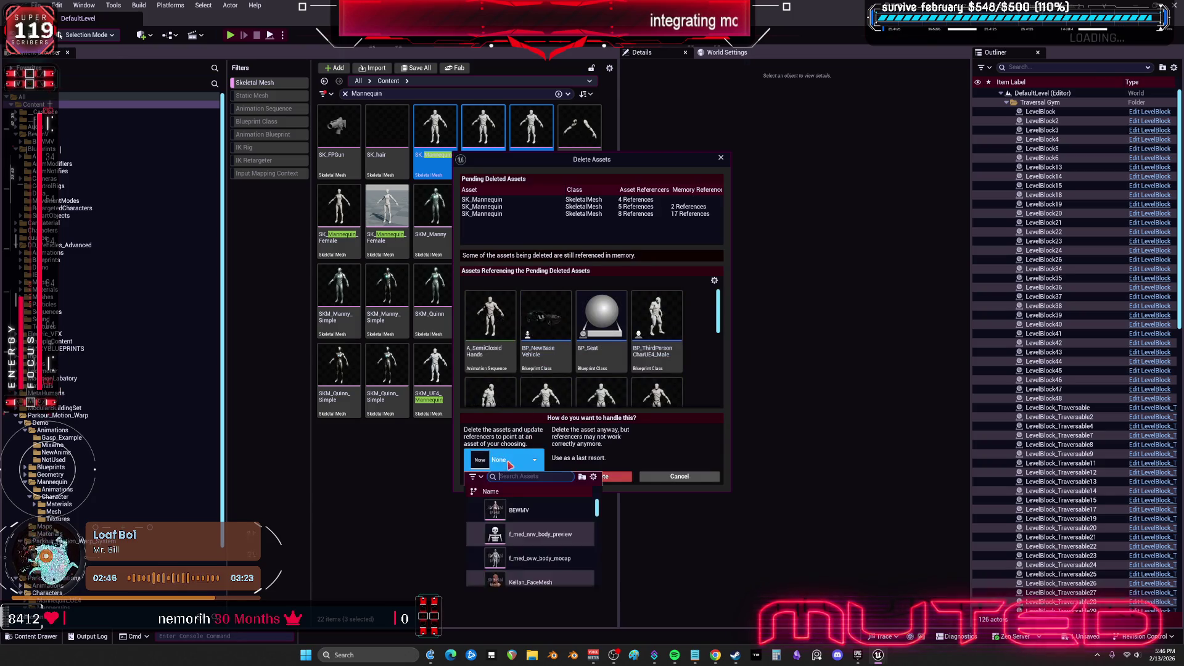
left_click(503, 518)
left_click(526, 477)
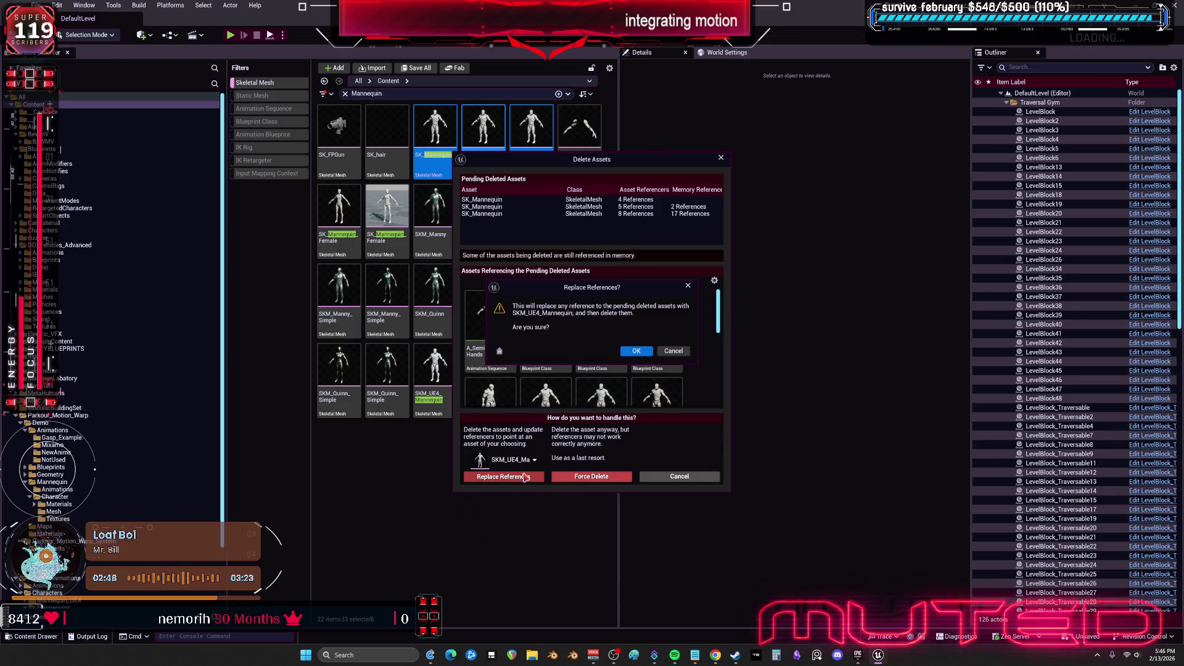
left_click(636, 353)
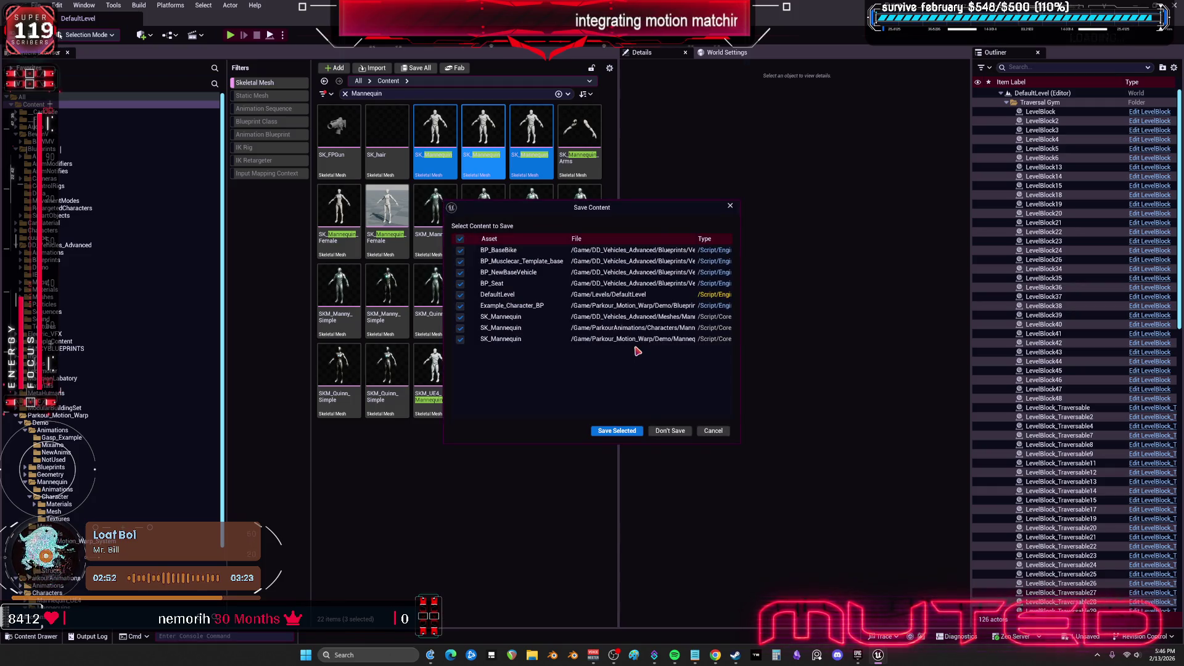
left_click(615, 431)
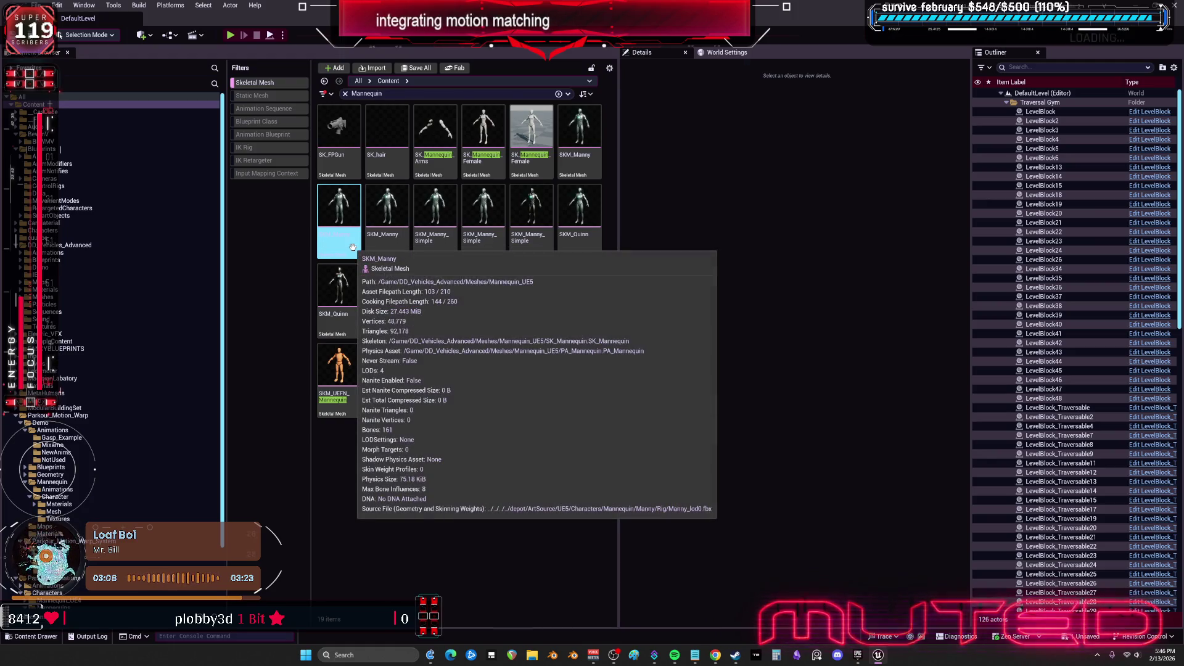
Select the two duplicate SKM_Manny meshes and delete them
left_click(580, 125)
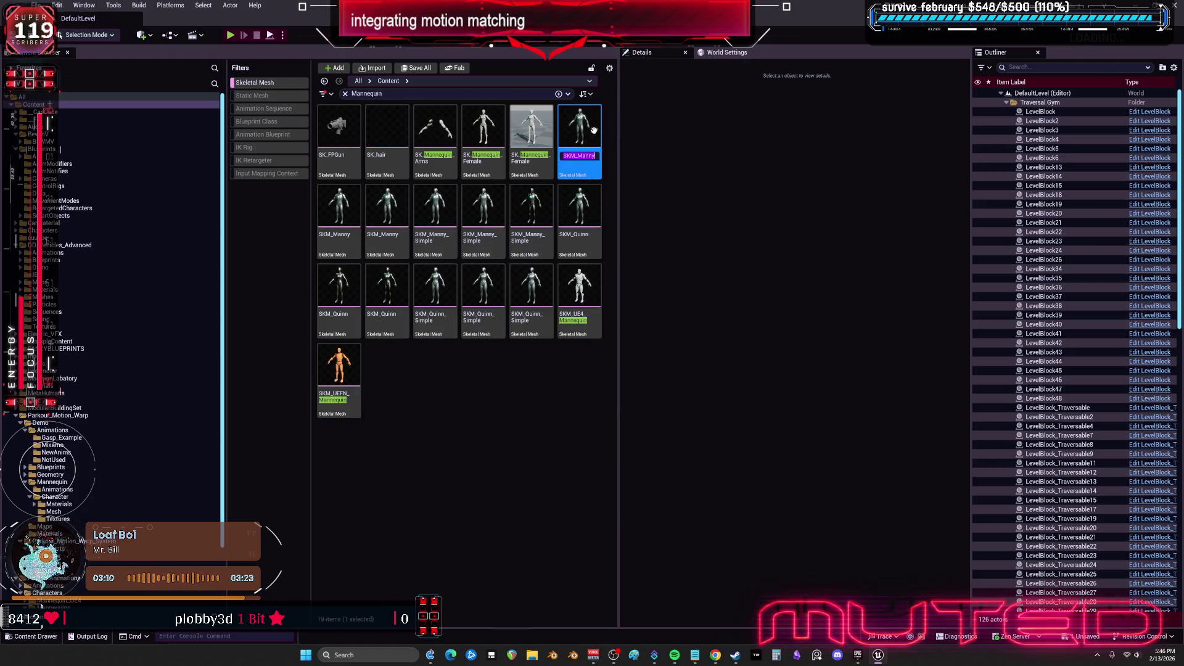
left_click(387, 210)
left_click(341, 221, "ctrl")
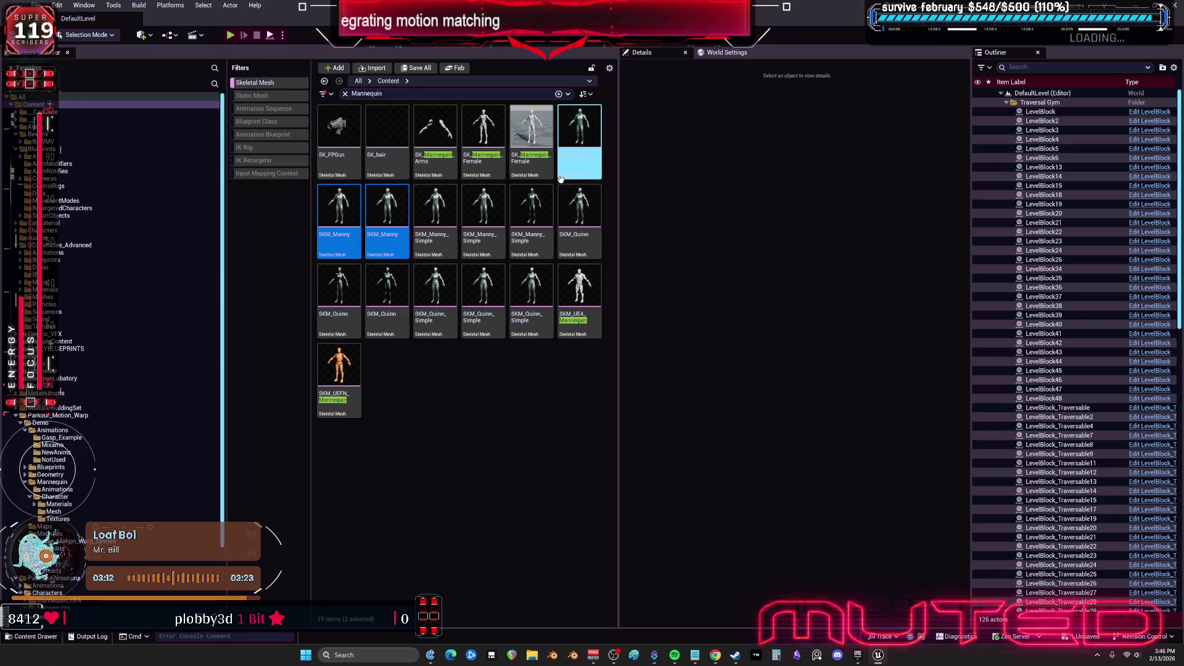
key("Delete")
Redirect their references to SKM_Manny, save, then select both duplicate SKM_Quinn meshes
left_click(518, 460)
type("manny")
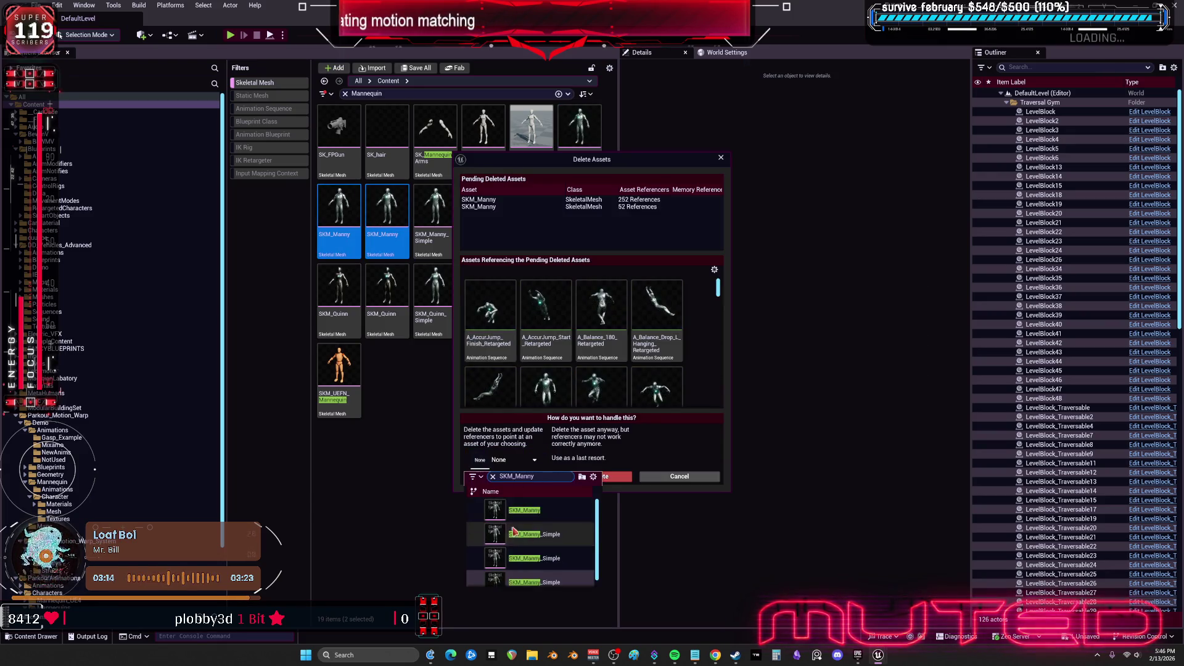
left_click(497, 520)
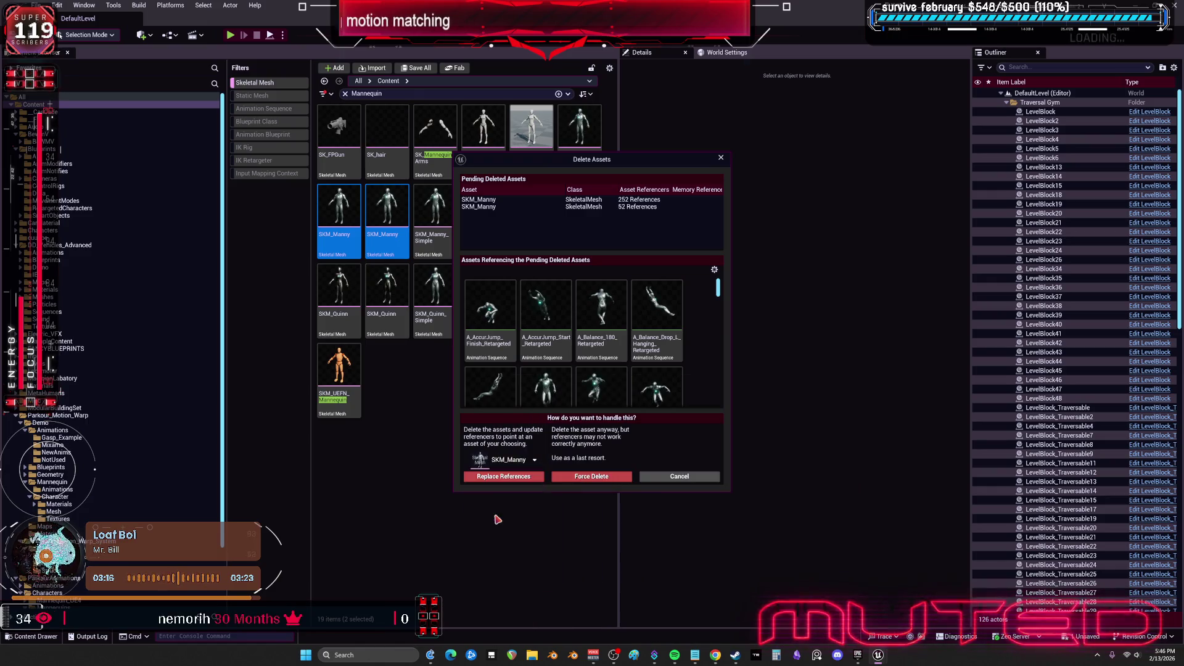
left_click(521, 477)
left_click(662, 353)
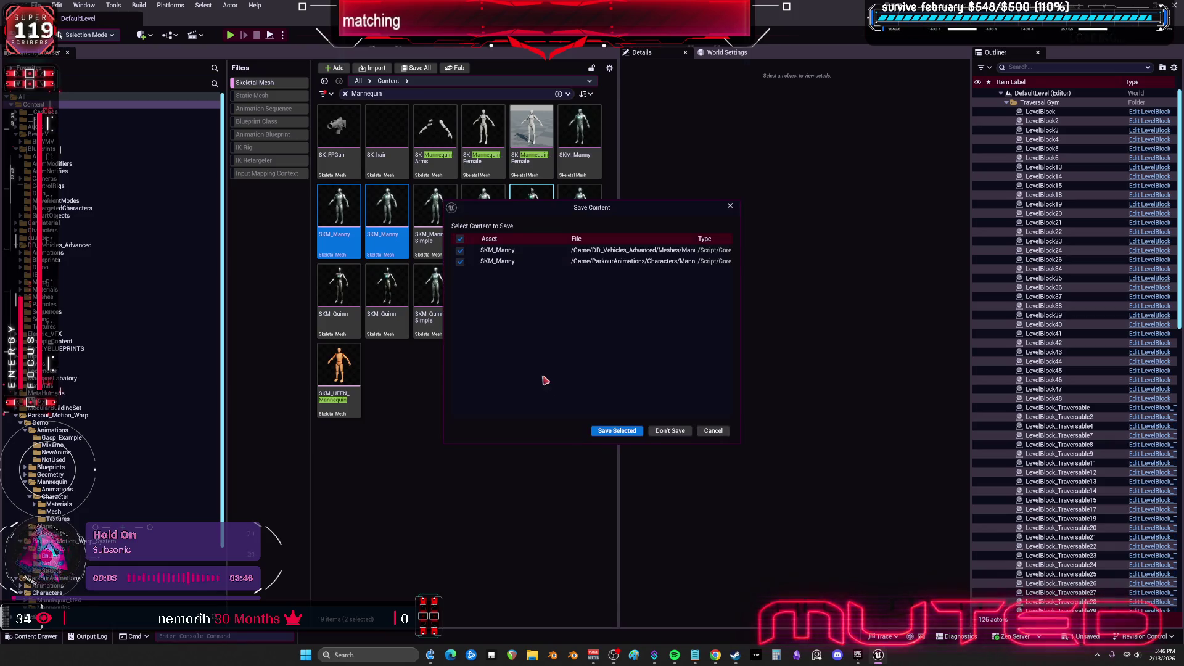
left_click(635, 432)
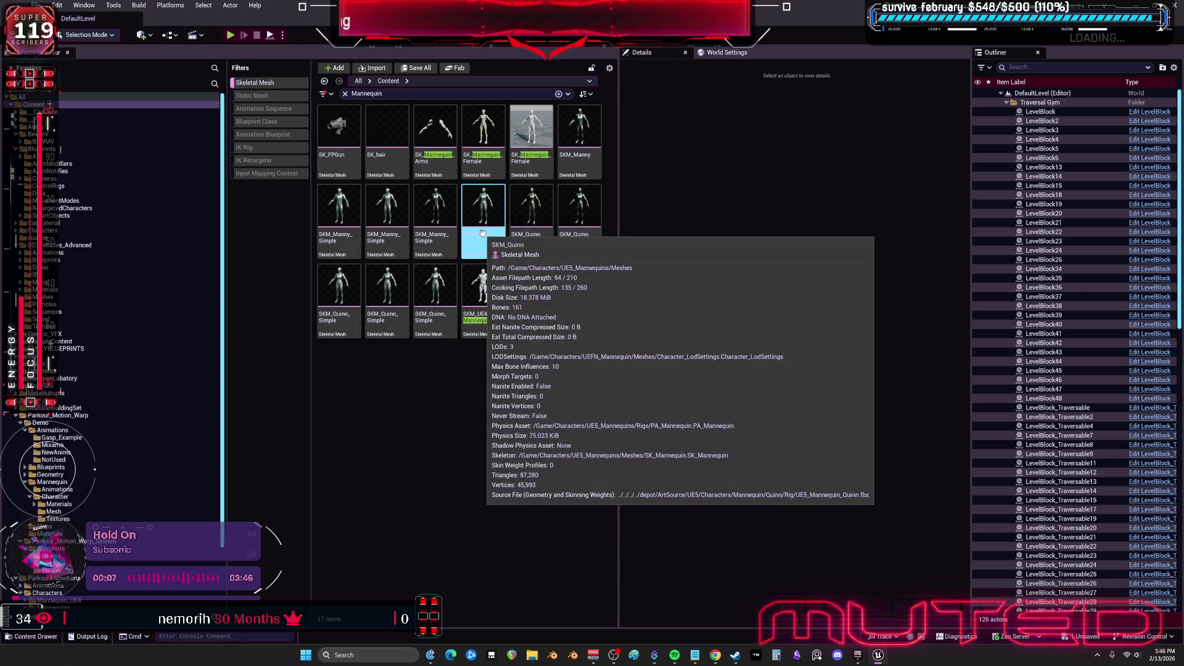
left_click(529, 239)
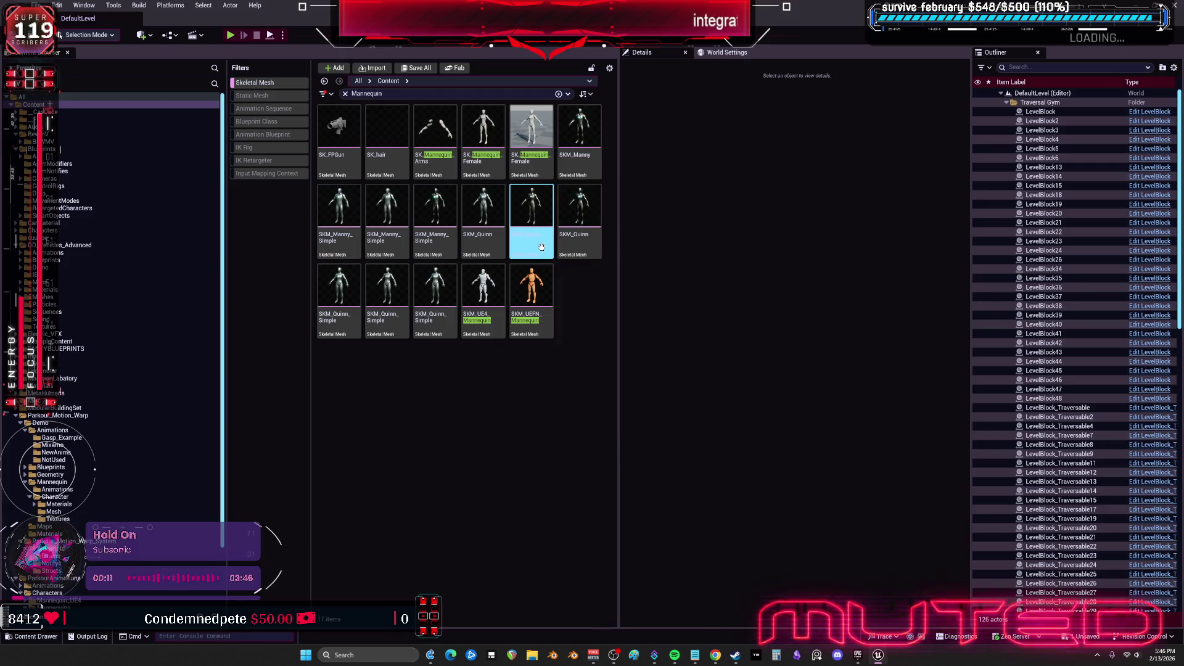
left_click(580, 241, "ctrl")
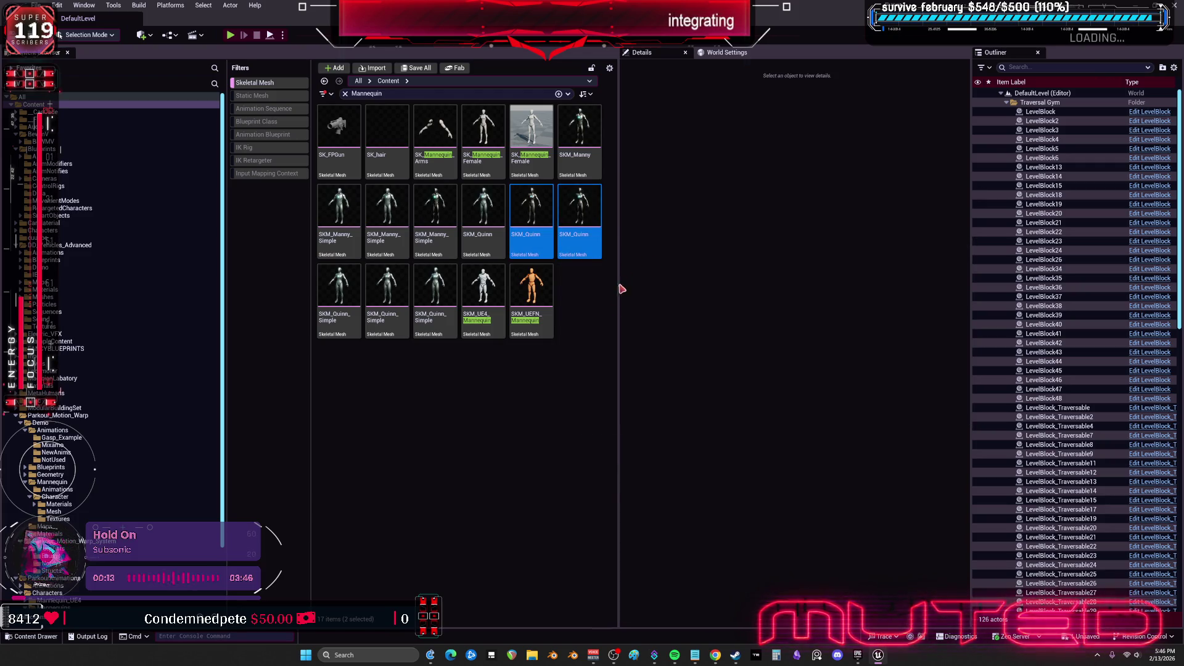
Delete the two SKM_Quinn duplicates, replacing references with SKM_Quinn, and save
key("Delete")
left_click(514, 460)
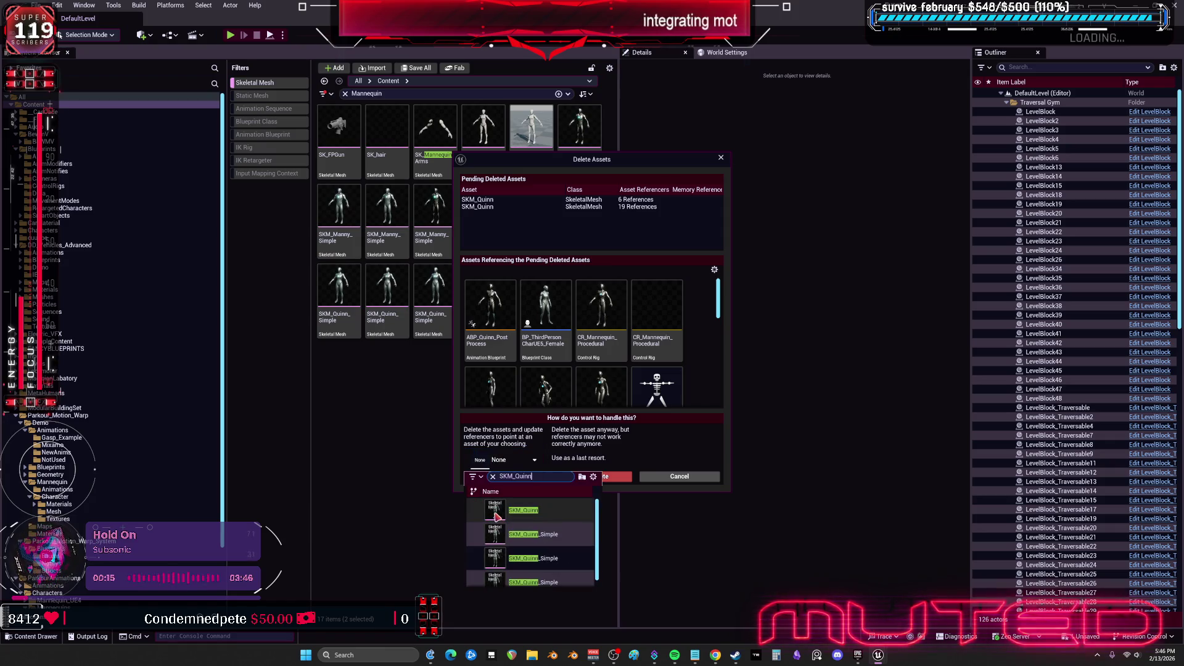
left_click(497, 512)
left_click(522, 478)
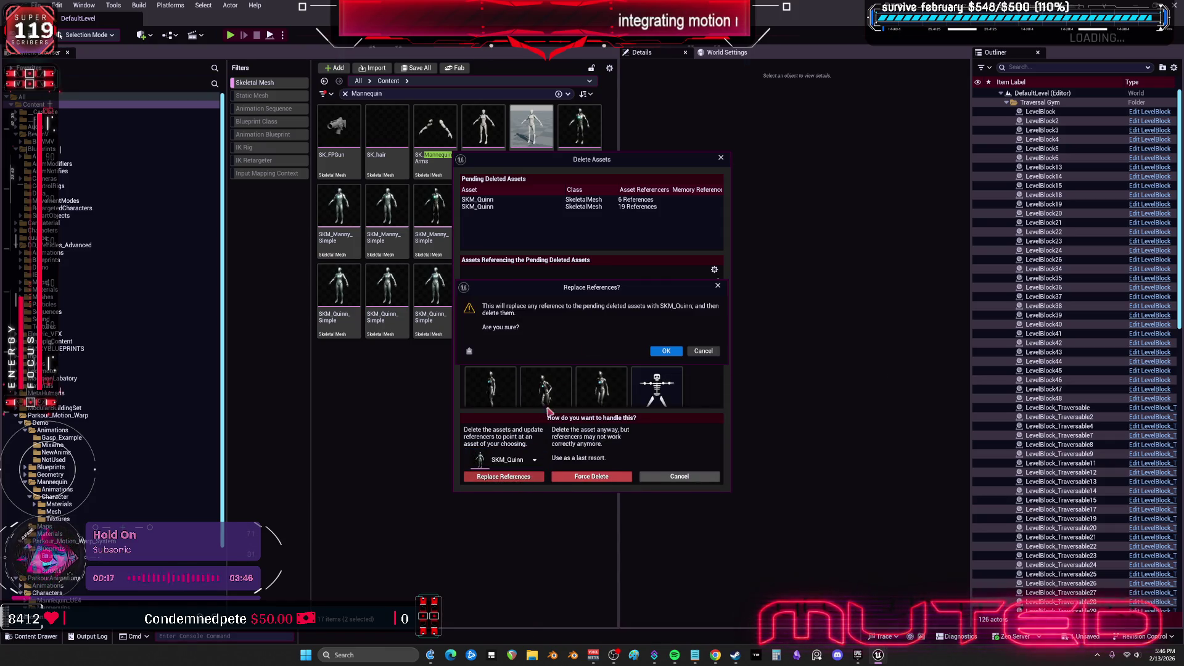
left_click(666, 352)
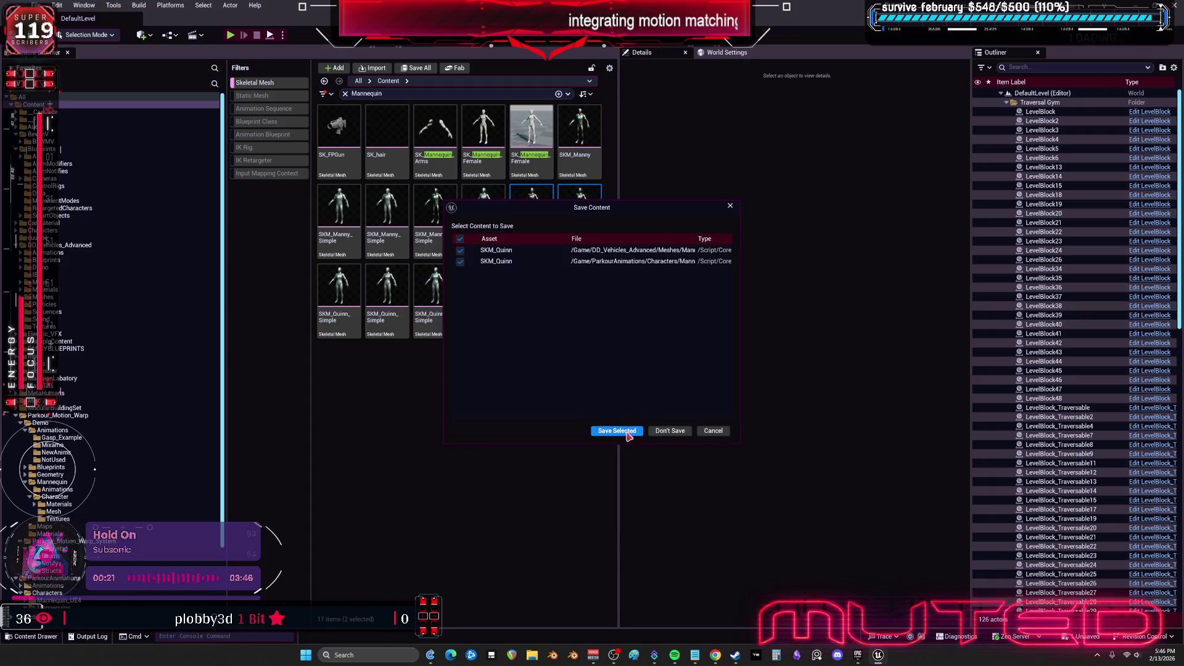
left_click(617, 431)
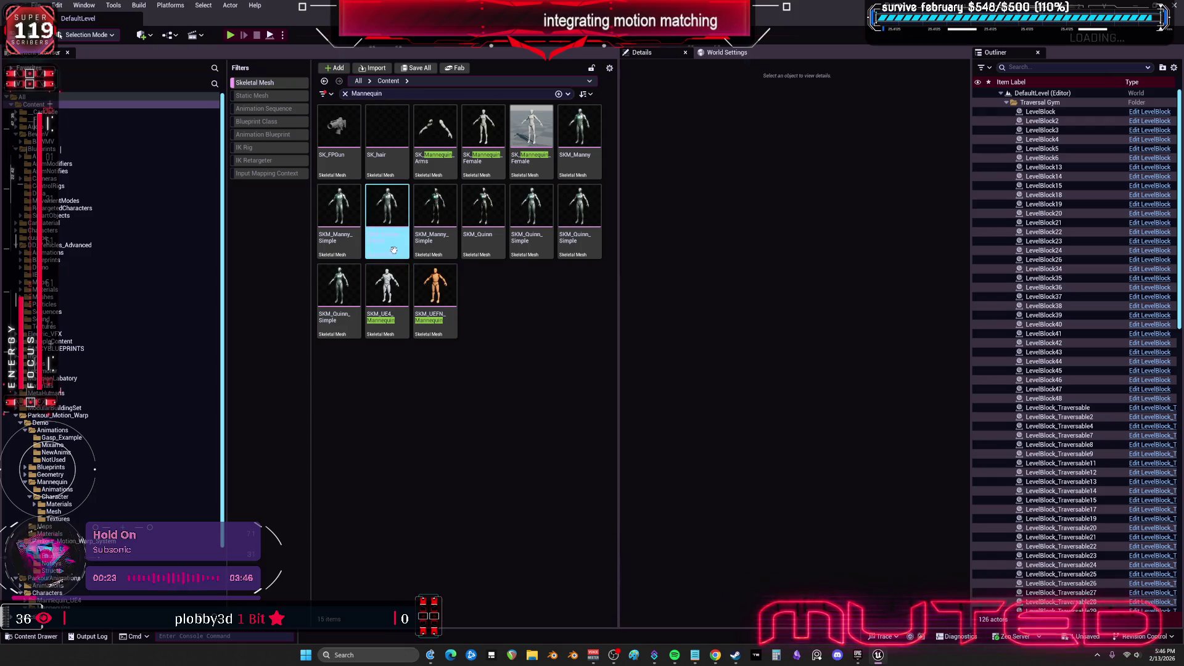
Delete the duplicate SKM_Manny_Simple meshes, redirecting references to SKM_Manny_Simple, and save
mouse_move(387, 247)
left_click(336, 246)
key("F2")
left_click(376, 410)
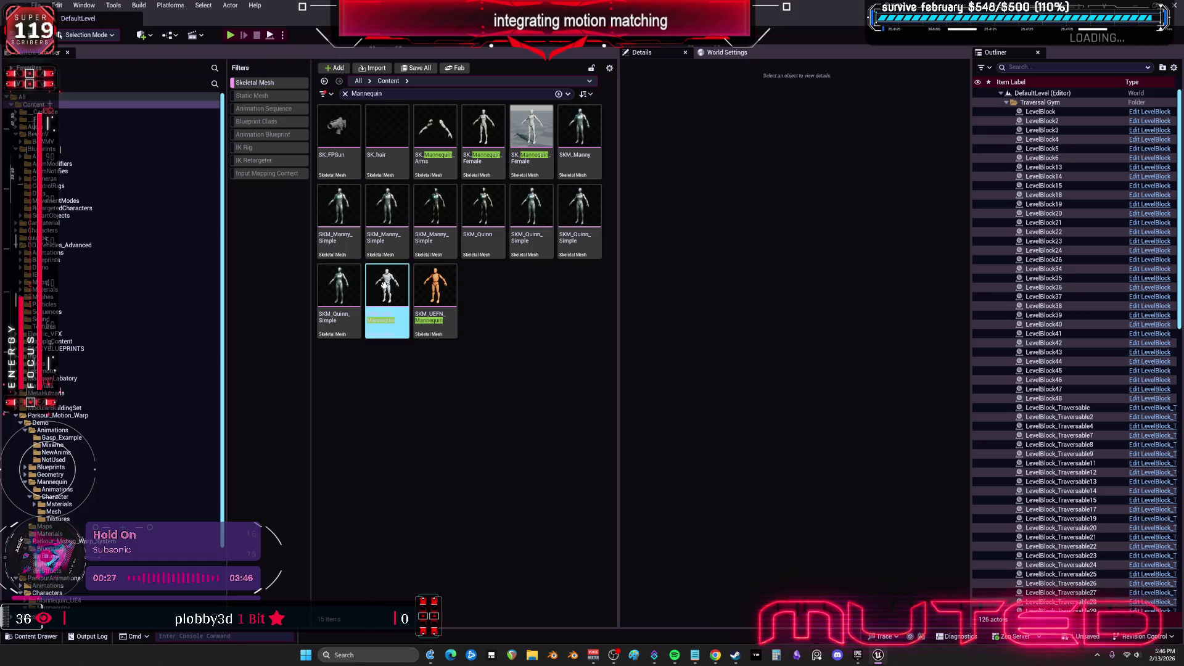
left_click(387, 209)
left_click(435, 209, "ctrl")
key("Delete")
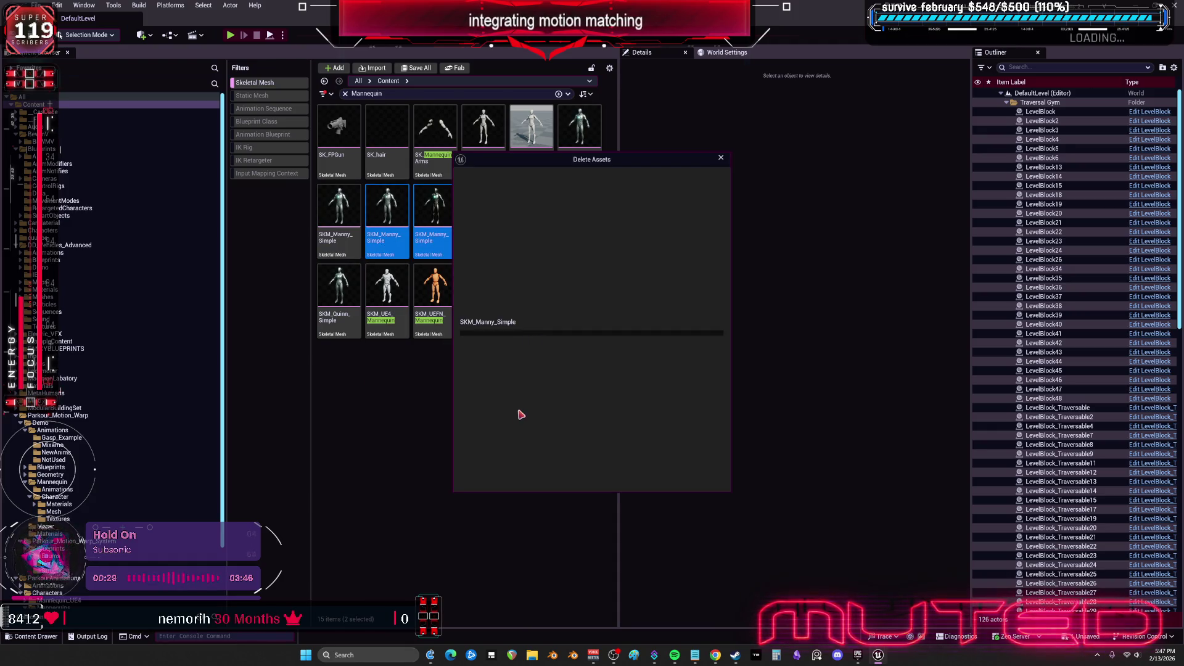
left_click(512, 460)
type("SKM_Manny_Simple")
left_click(504, 511)
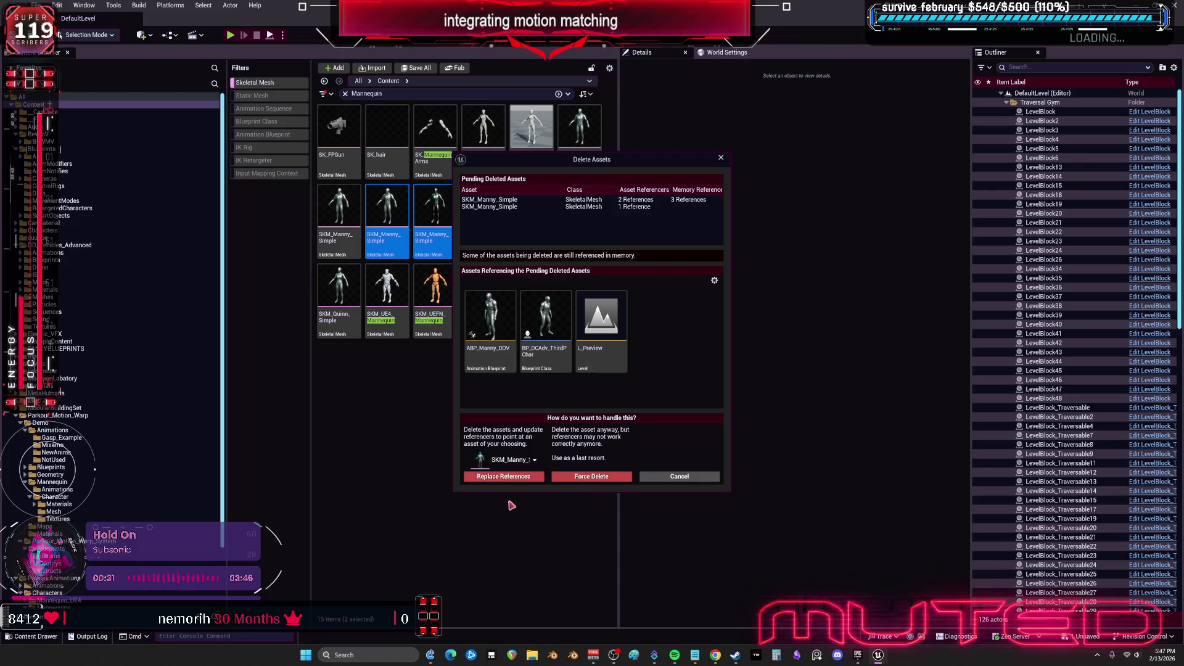
left_click(526, 477)
left_click(662, 357)
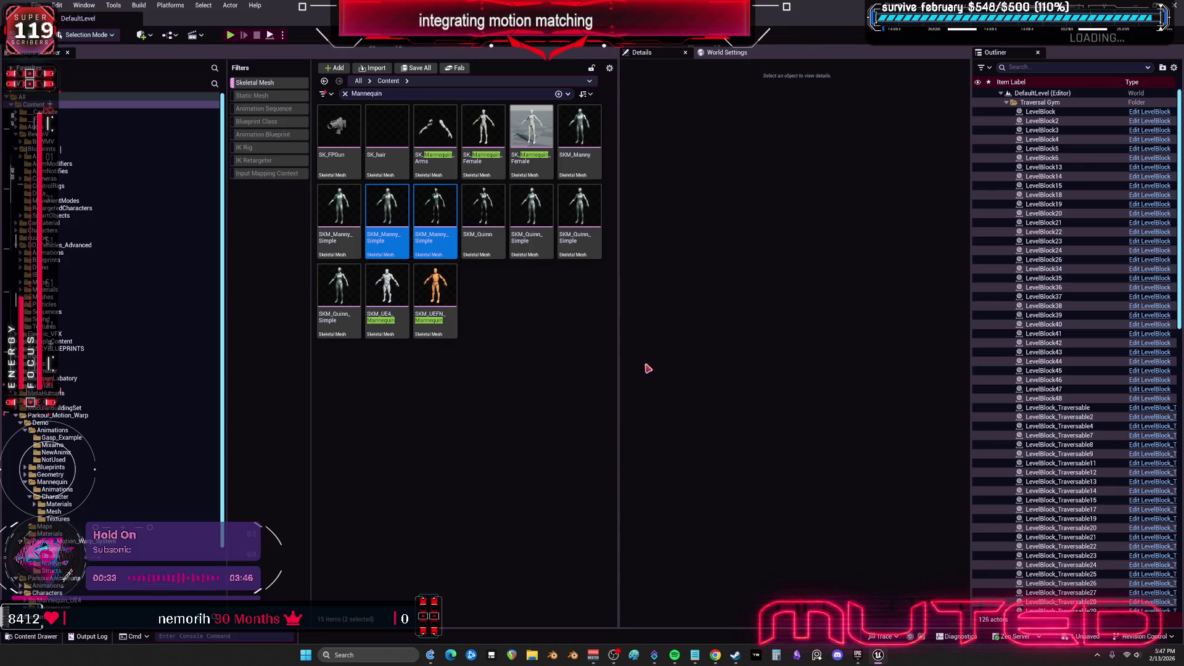
left_click(611, 431)
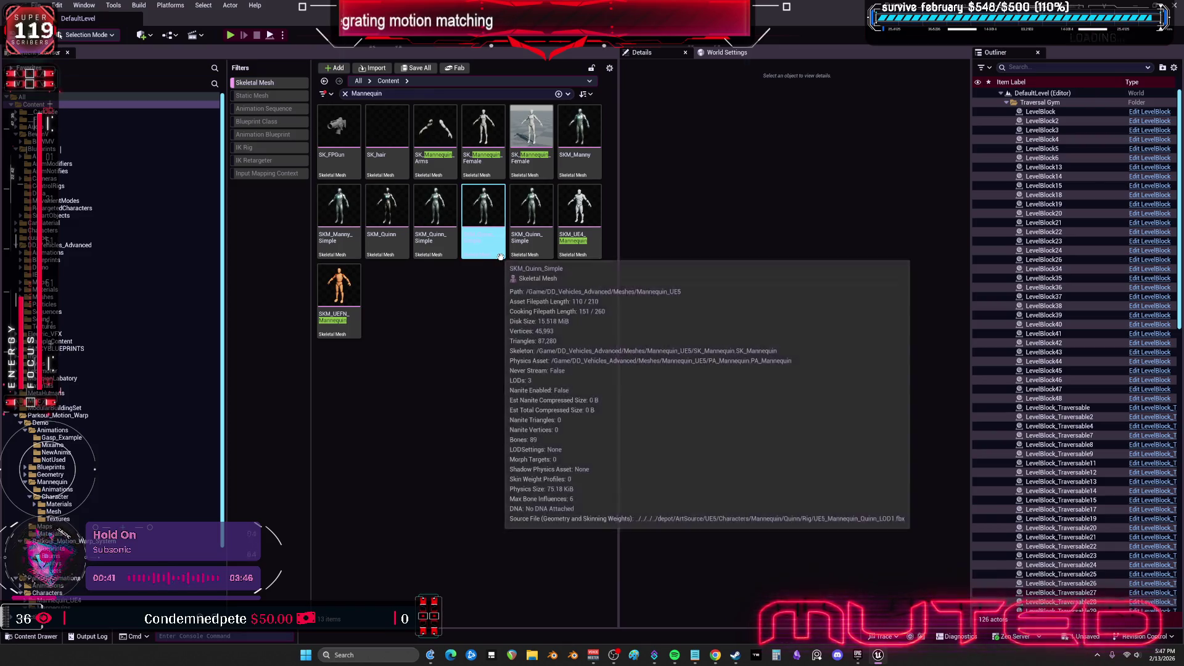
Delete both duplicate SKM_Quinn_Simple meshes, redirecting references to SKM_Quinn_Simple, and save
left_click(438, 244)
left_click_drag(466, 308, 530, 247)
key("Delete")
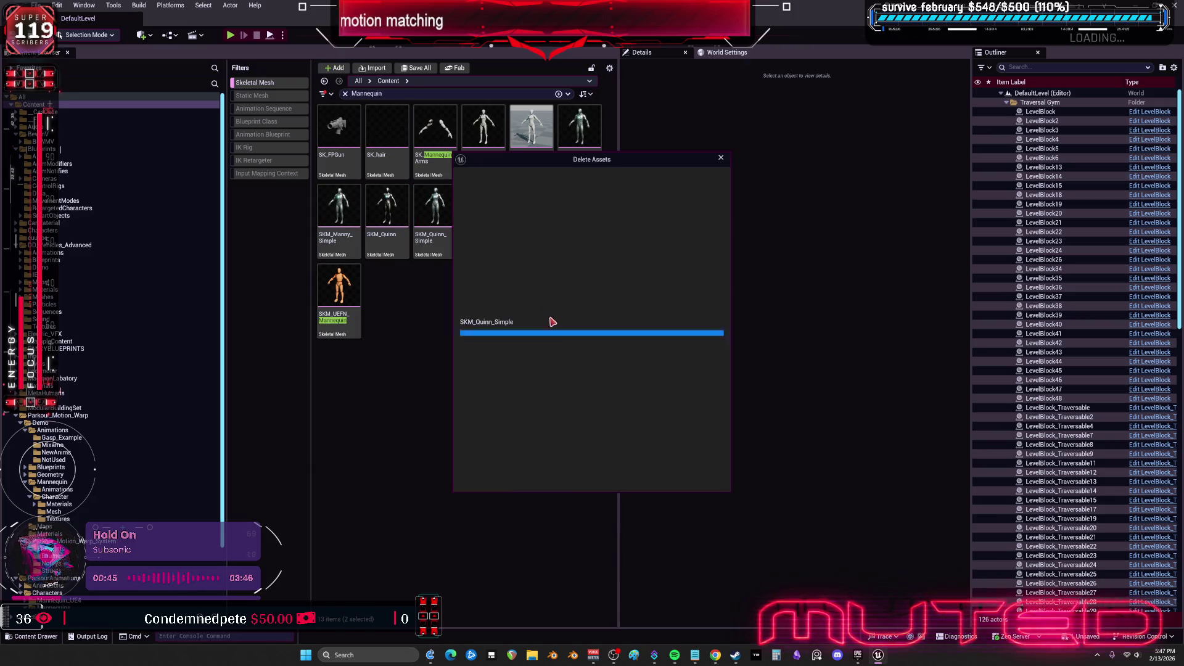
left_click(505, 460)
type("SKM_Quinn_Simple")
left_click(497, 511)
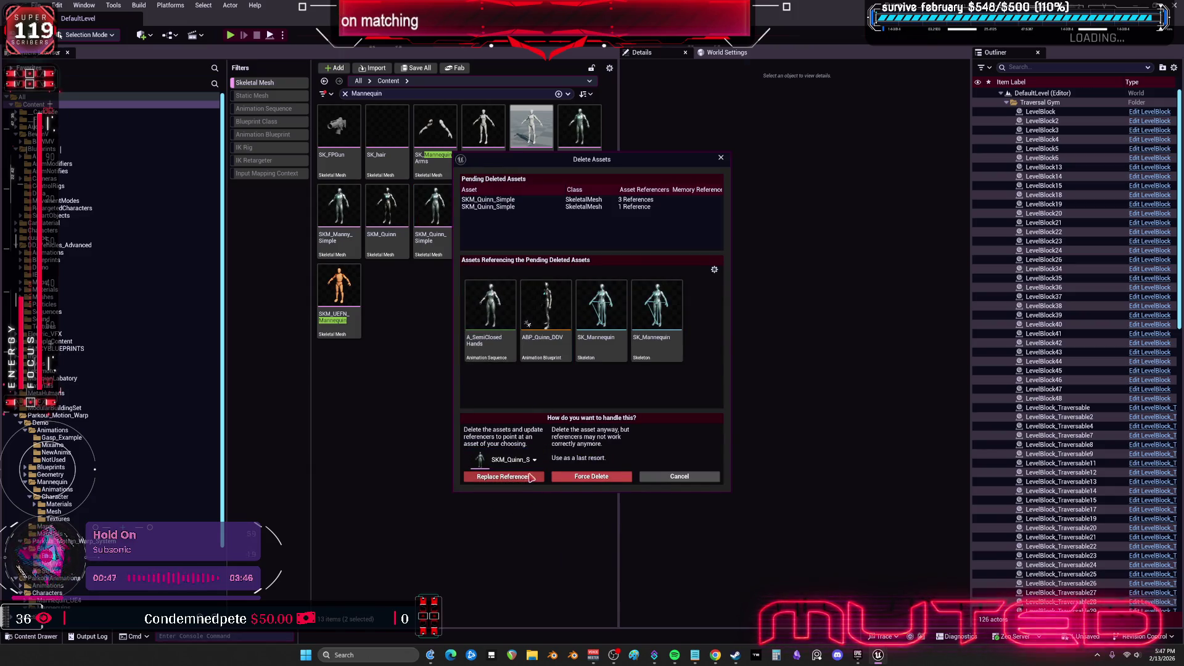
left_click(502, 477)
left_click(666, 353)
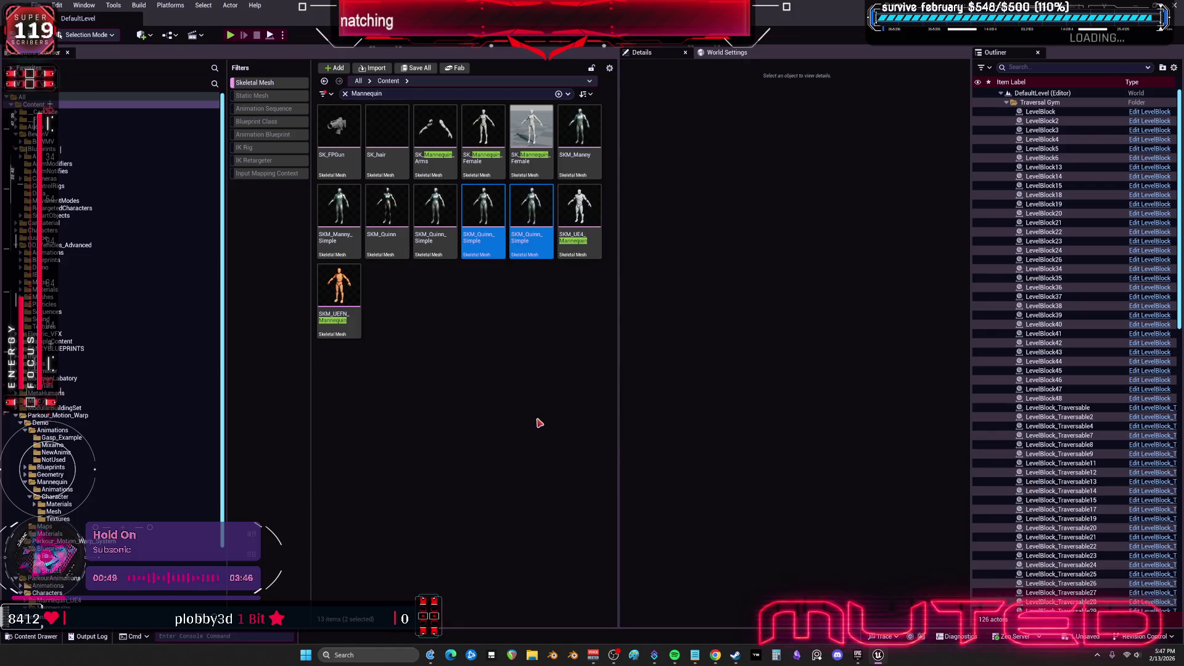
left_click(607, 433)
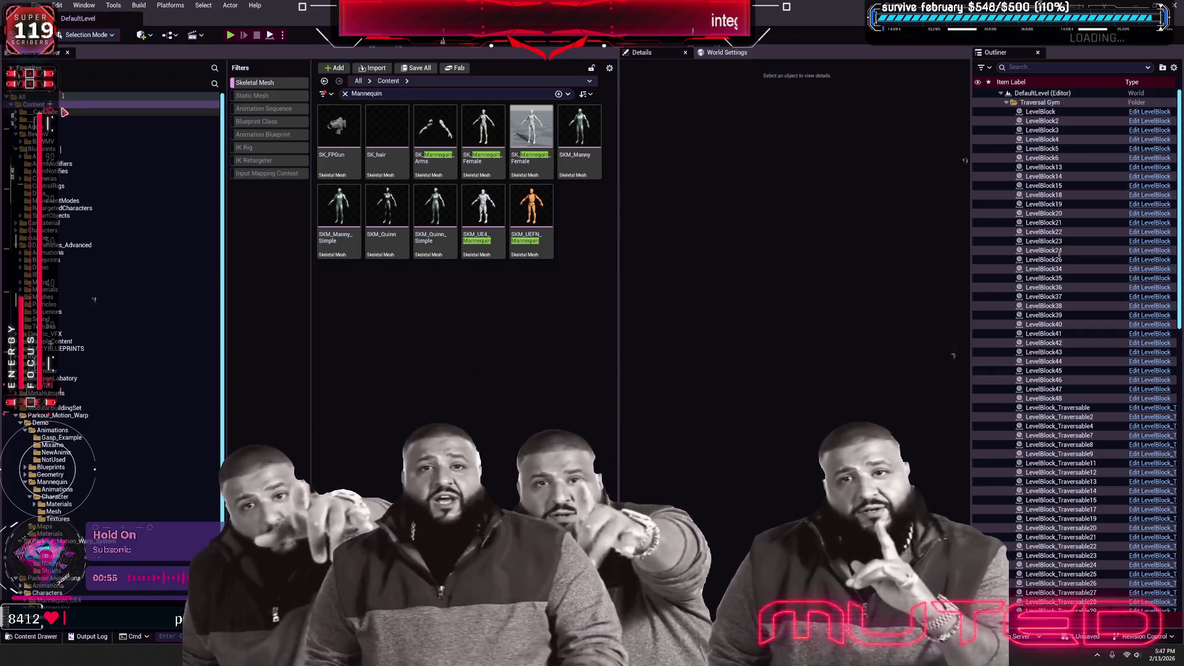
Fix up redirectors in the Content folder, loading 55 assets, and delete unreferenced redirectors
scroll(111, 278, "down", 3)
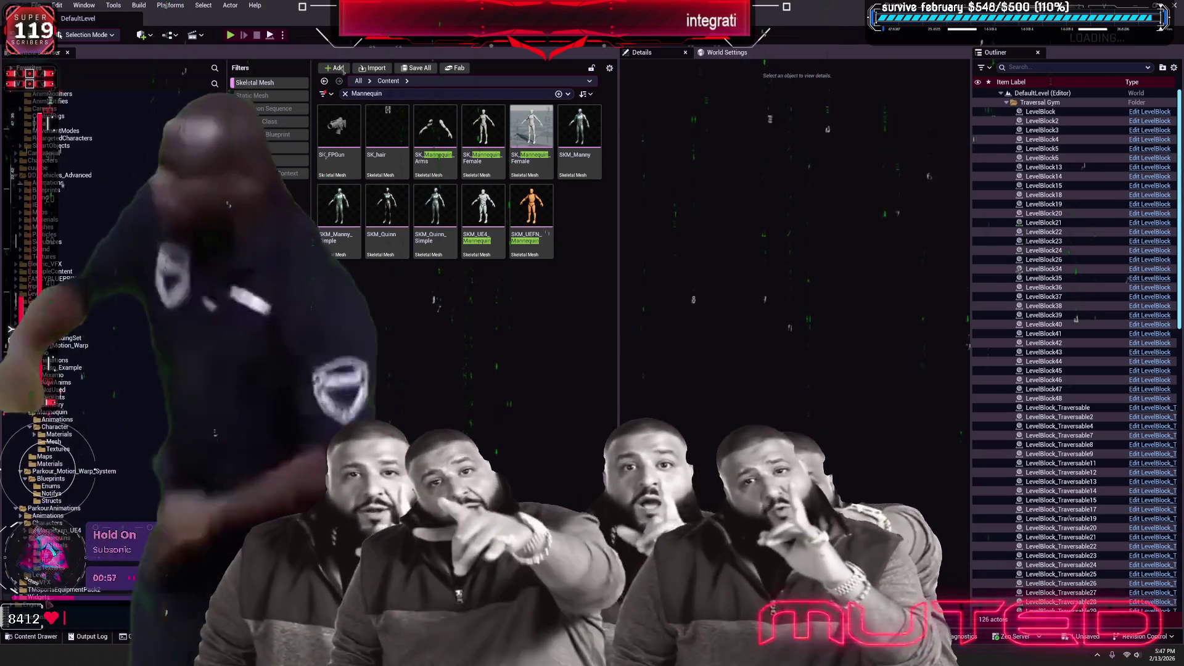
right_click(62, 346)
left_click(271, 142)
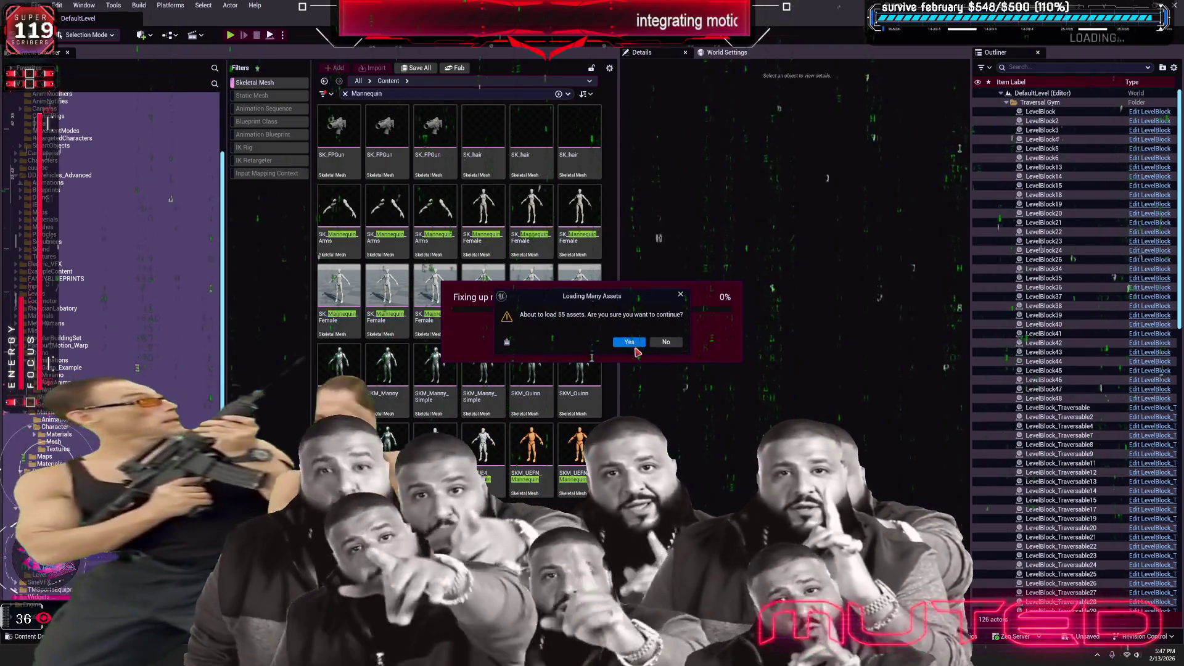
left_click(634, 346)
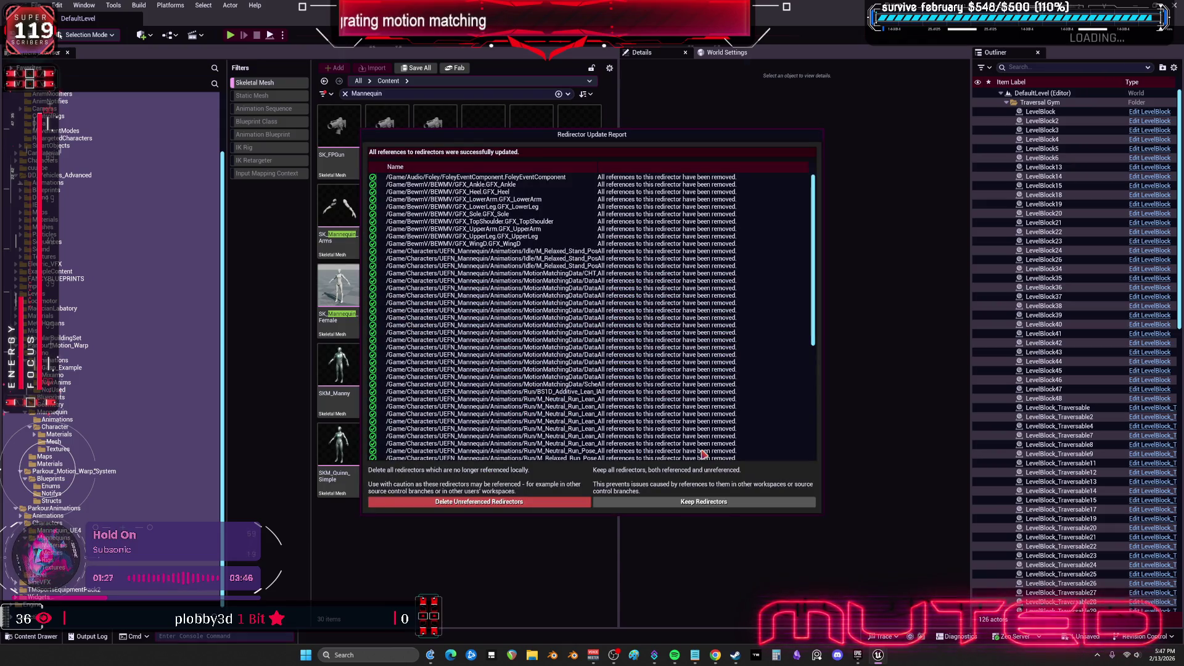
left_click(480, 501)
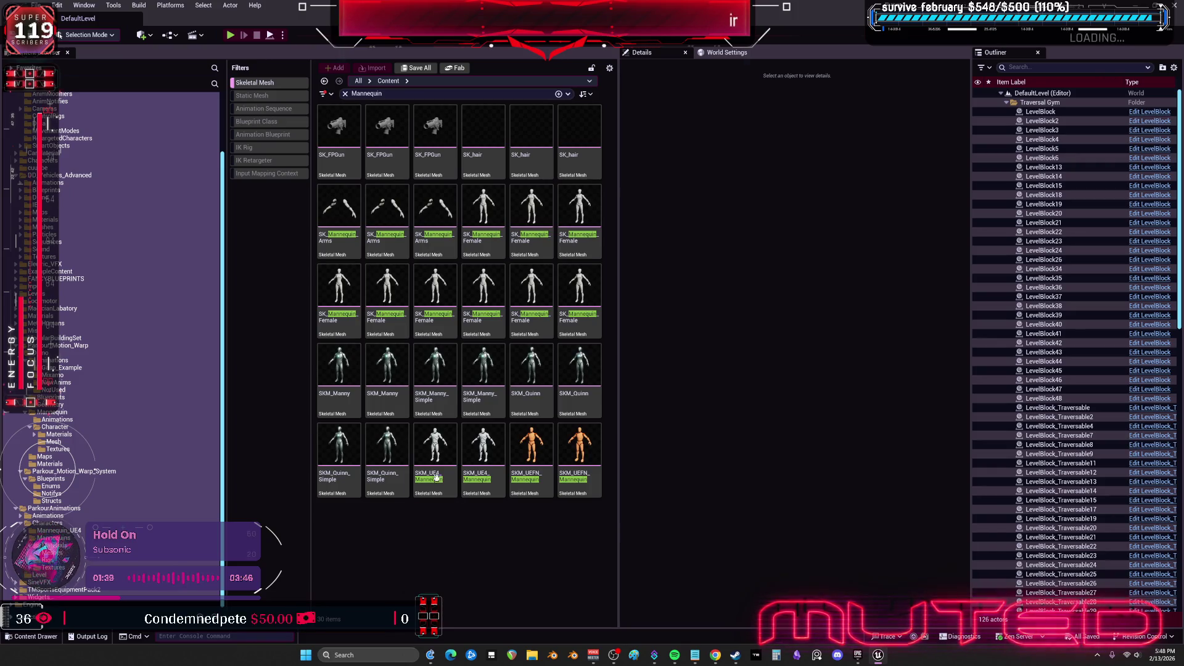
Inspect the remaining female mannequin and neighbouring meshes in the results
left_click(486, 200)
left_click(531, 203)
left_click(580, 204)
left_click(591, 327)
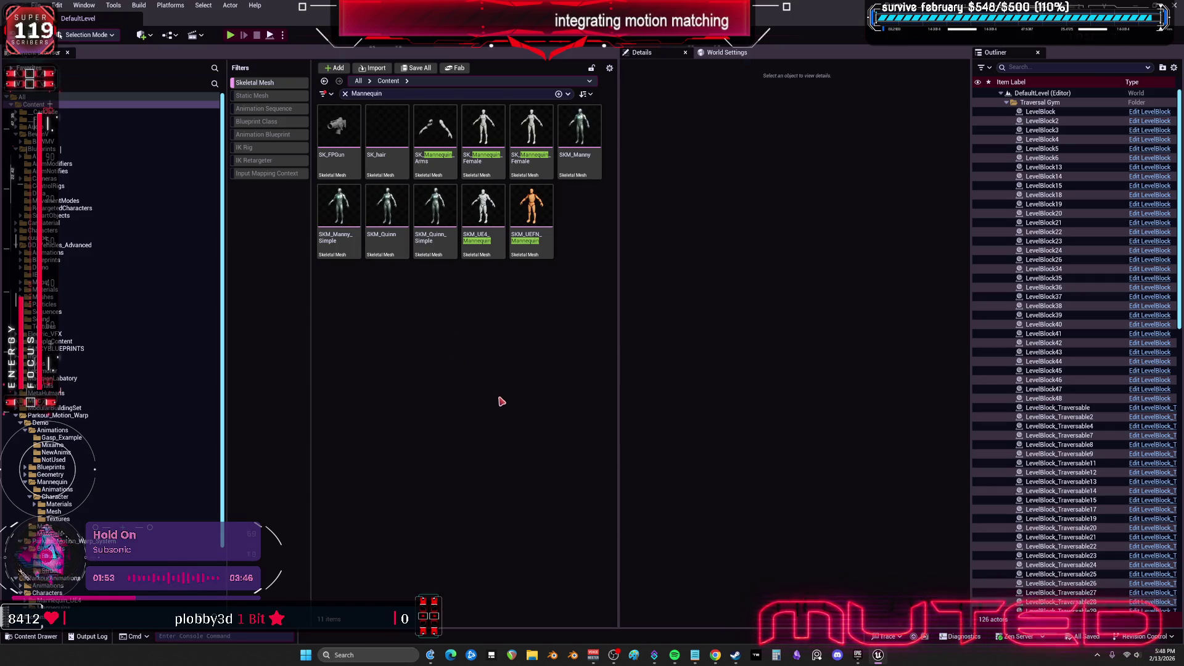
Select the SK_Mannequin_Female mesh after checking its neighbouring female mesh
left_click(488, 139)
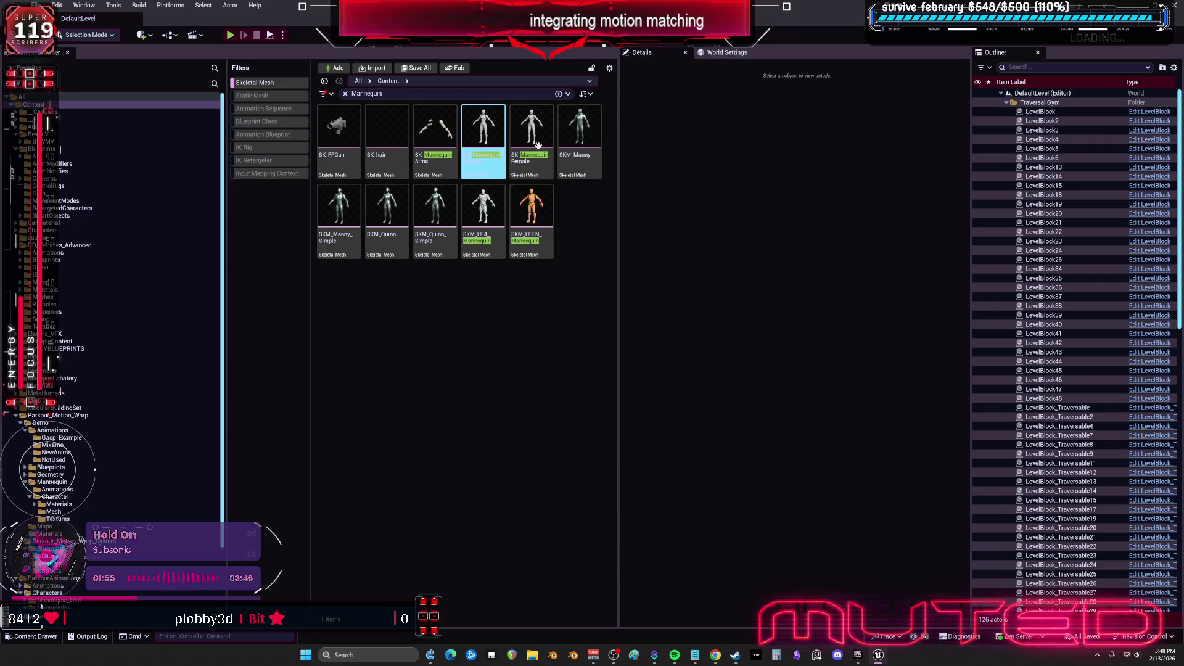
left_click(543, 146)
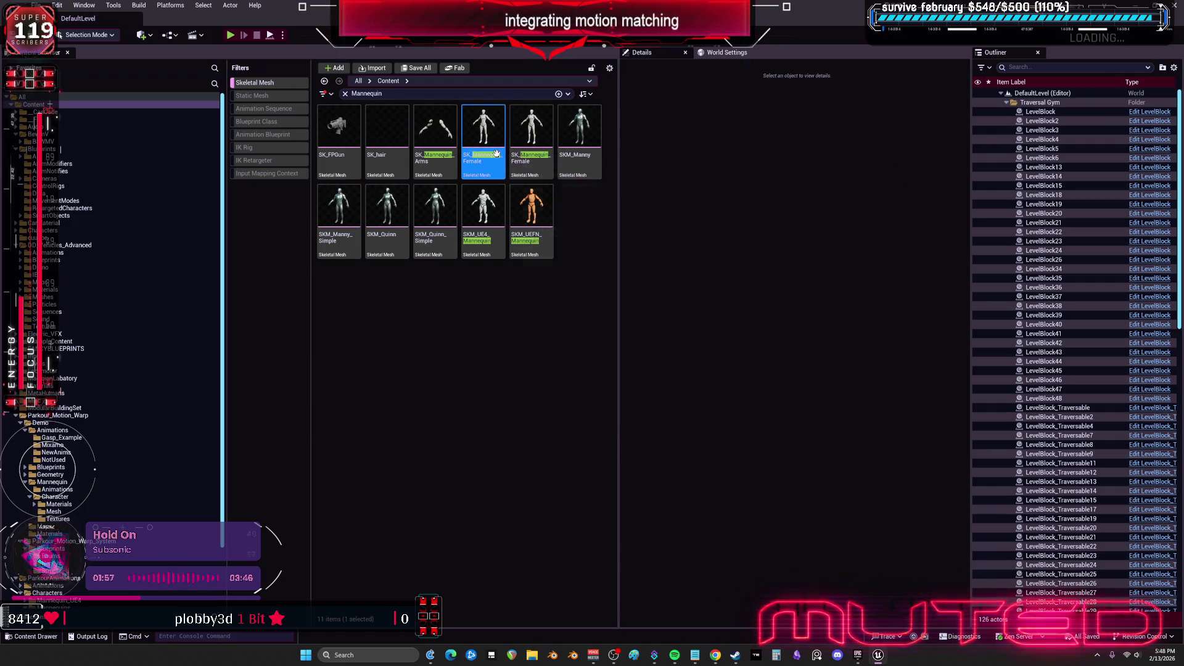
left_click(530, 216)
left_click(526, 153)
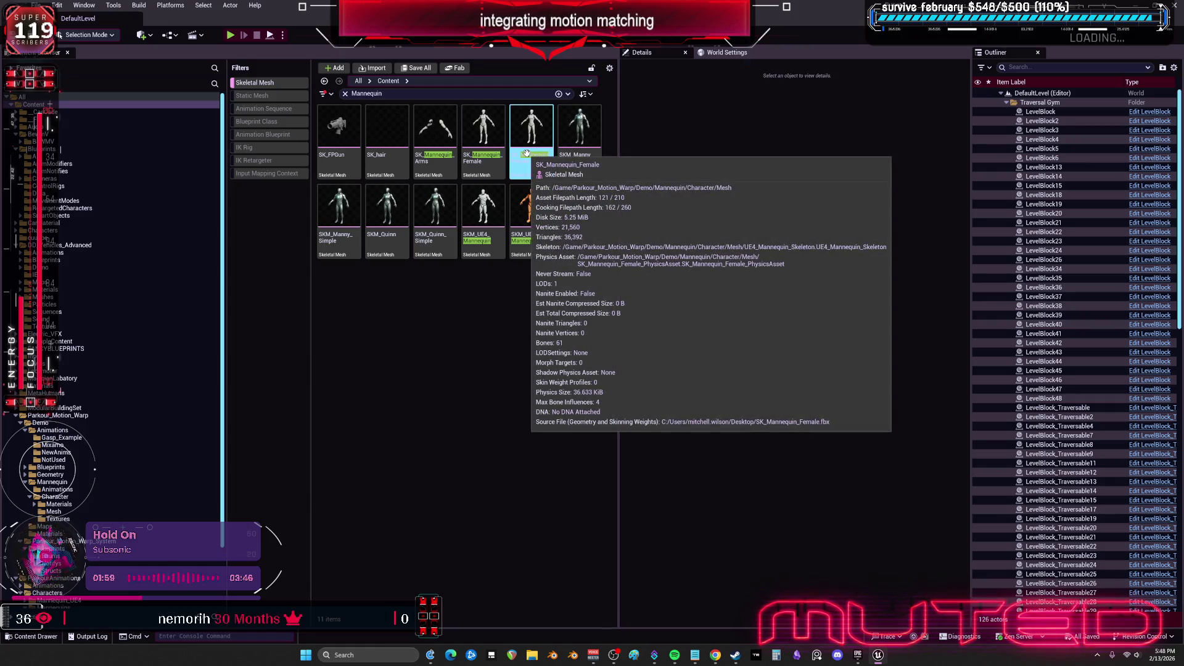
Delete it, replacing references with the other female mannequin mesh, and confirm removal
key("Delete")
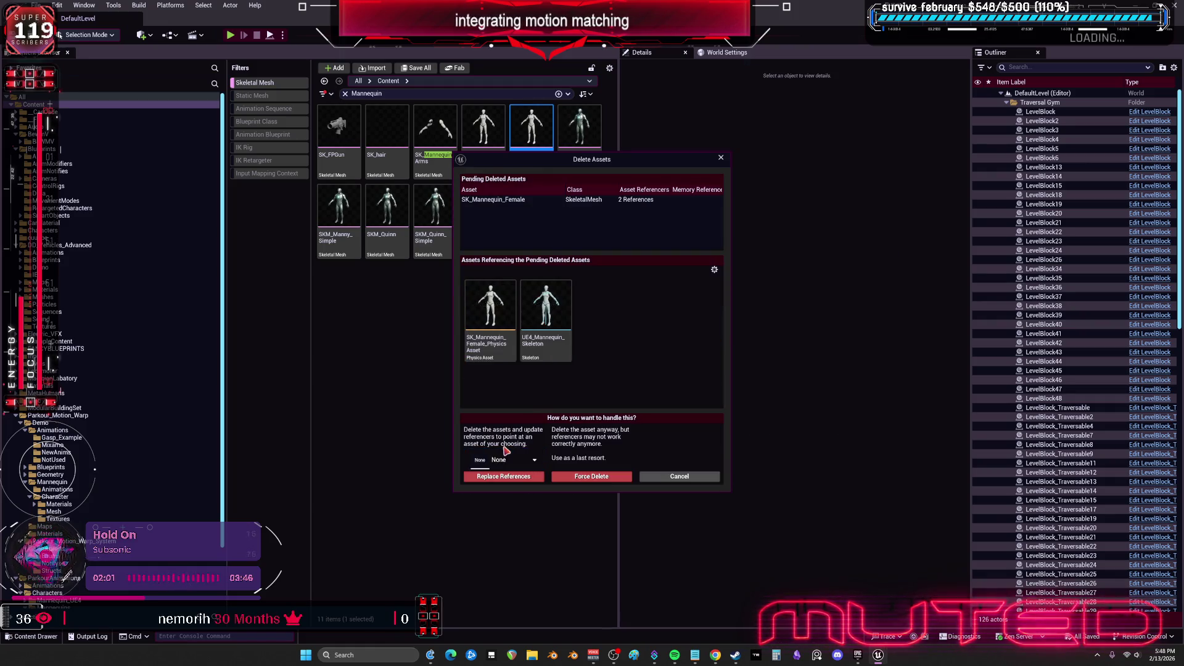
left_click(509, 460)
type("female")
left_click(515, 510)
left_click(504, 477)
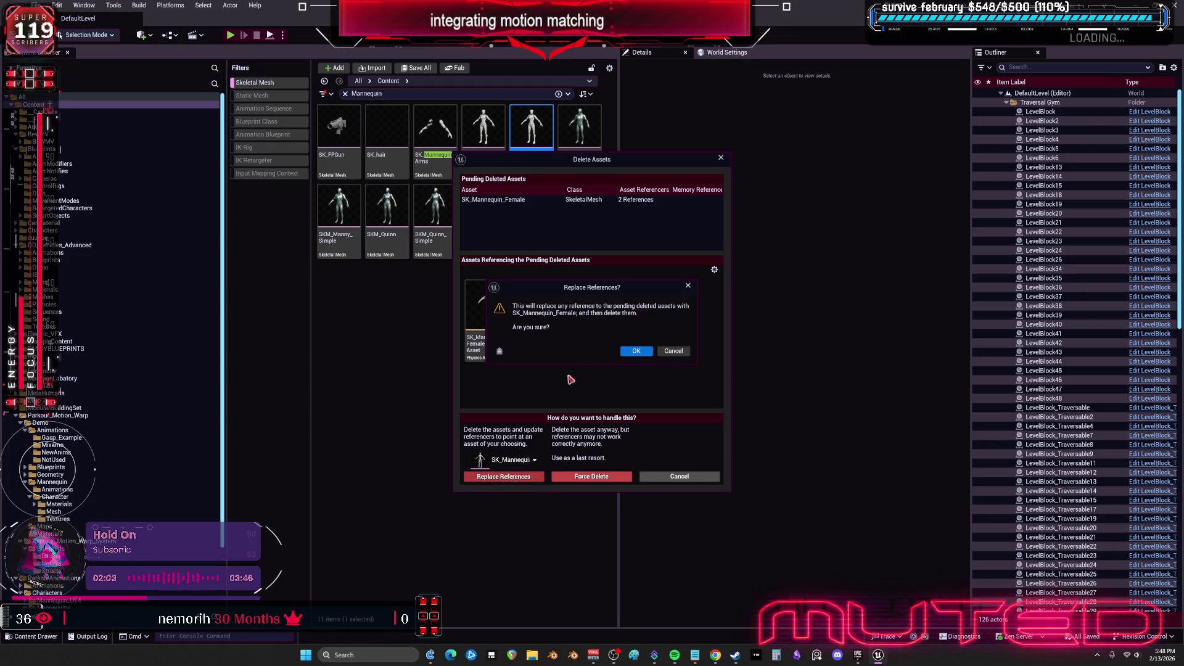
left_click(639, 357)
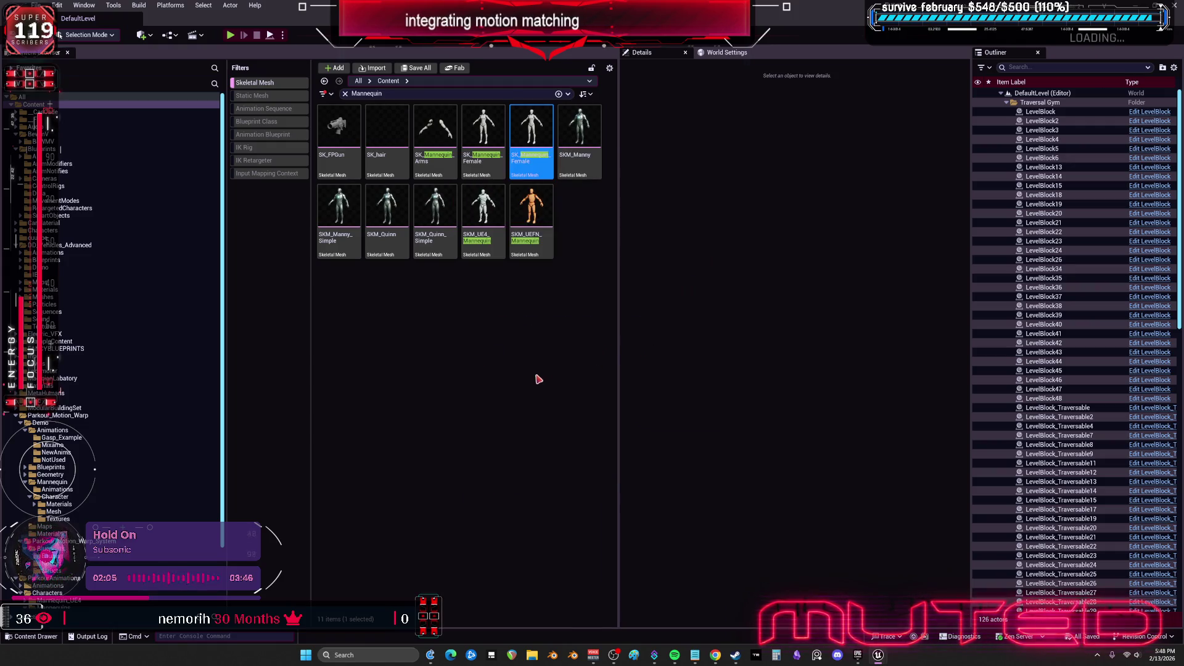
left_click(609, 431)
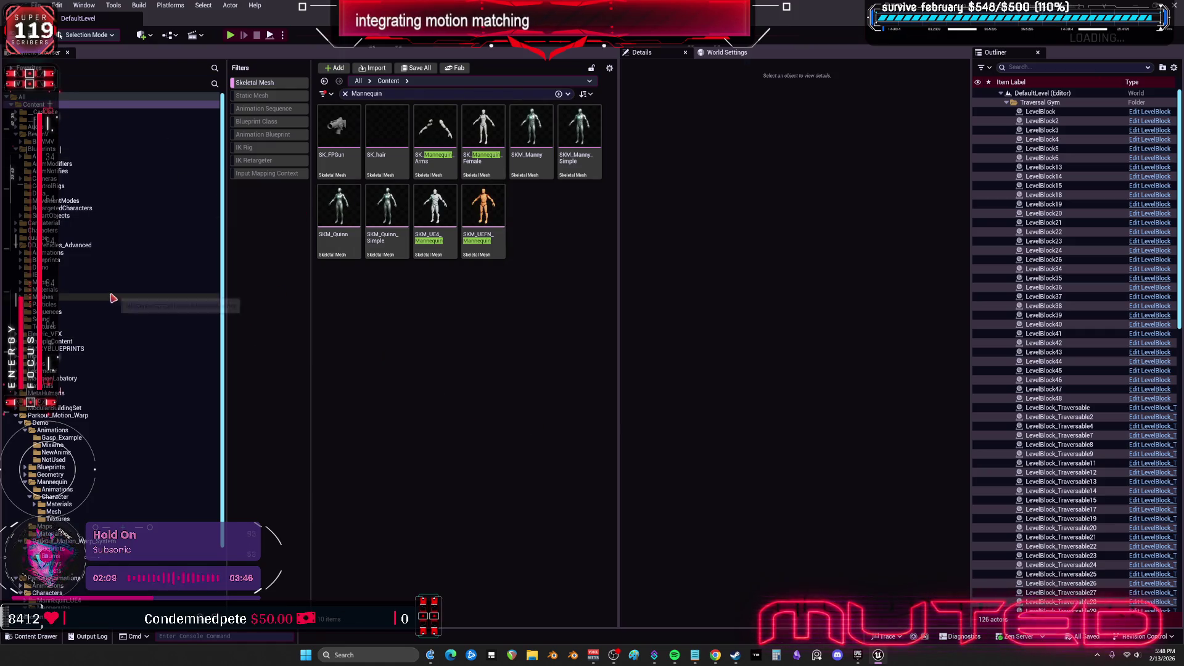
Open SKM_UE4_Mannequin in the mesh editor and review its enlarged Asset Details
left_click(431, 239)
right_click(430, 219)
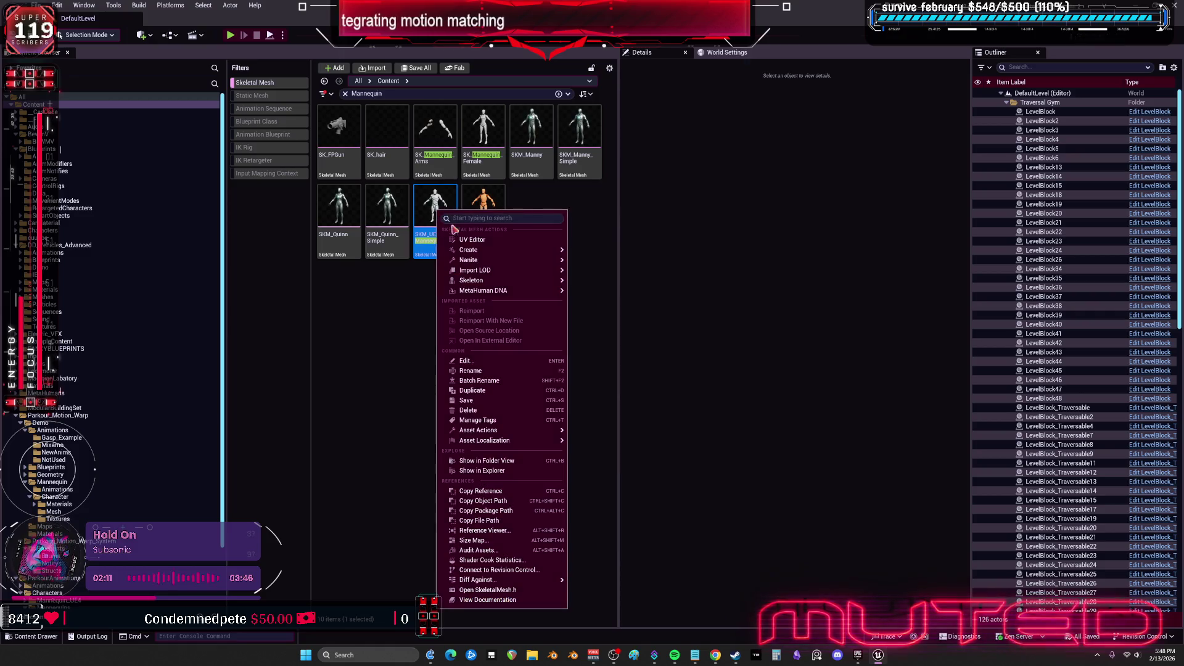
key("Escape")
double_click(430, 217)
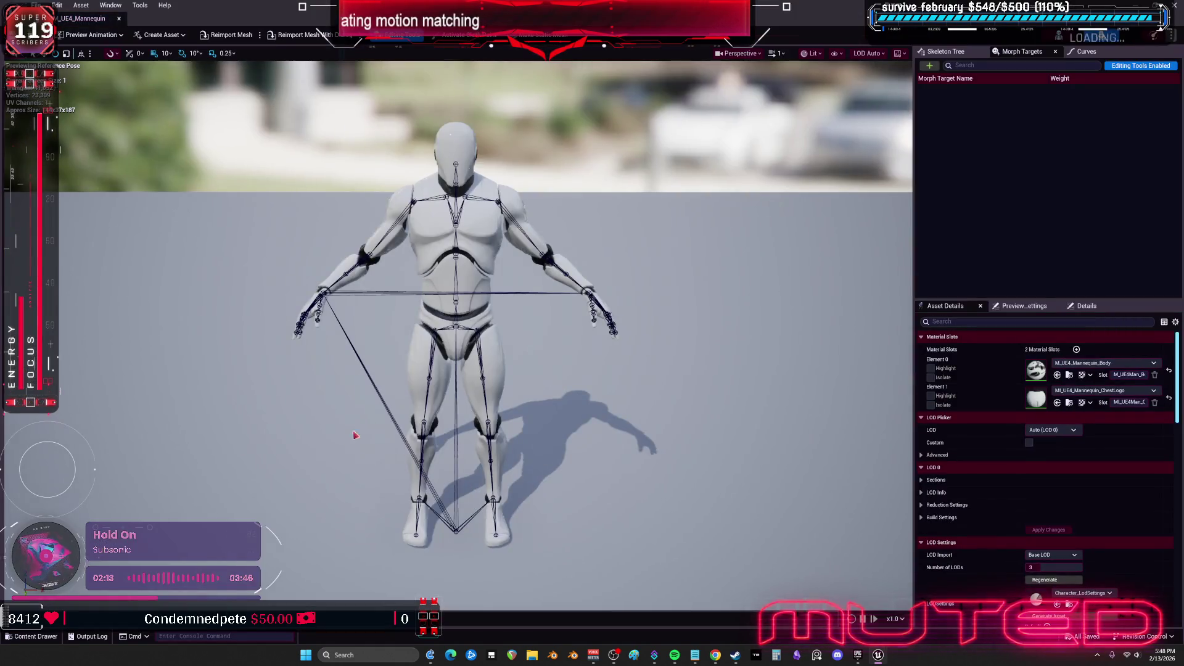
left_click_drag(956, 298, 957, 146)
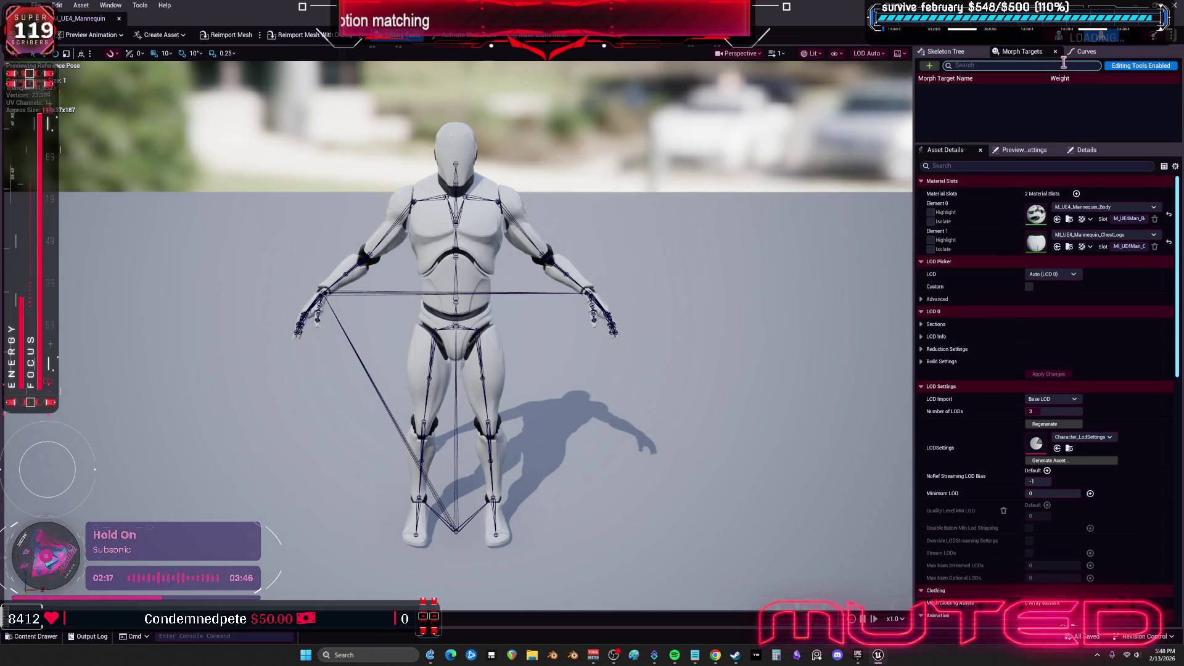
scroll(960, 624, "down", 2)
scroll(960, 624, "down", 10)
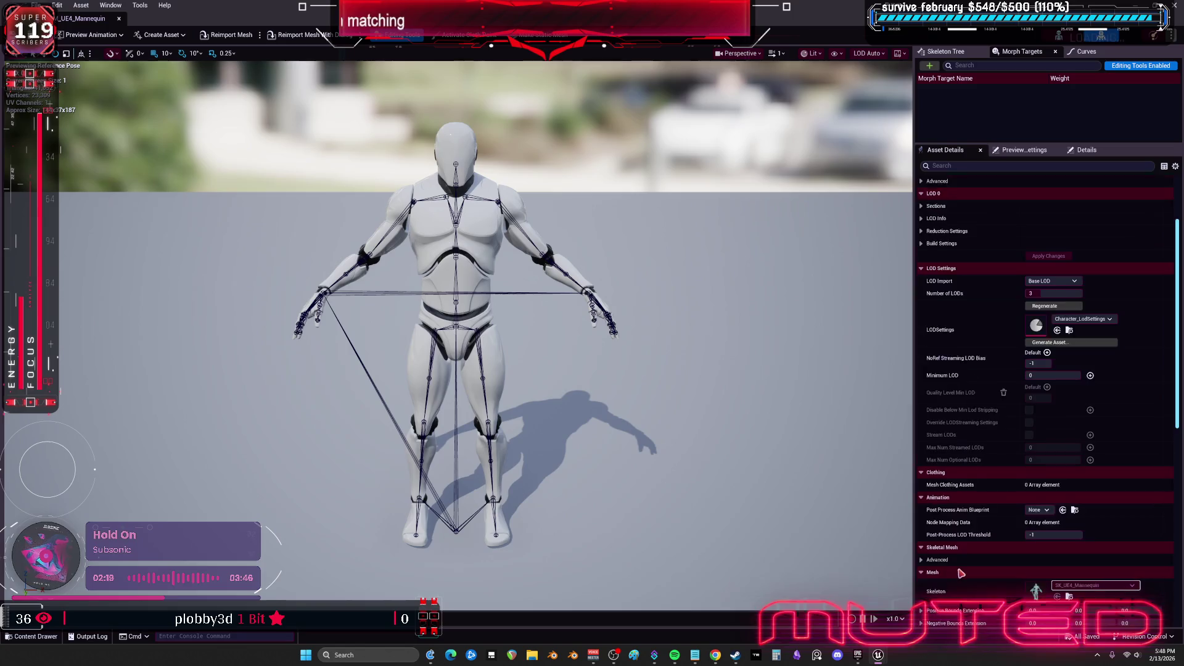
Inspect the SK_UE4_Mannequin skeleton and its Asset Browser, then return to the Content Browser
left_click(111, 6)
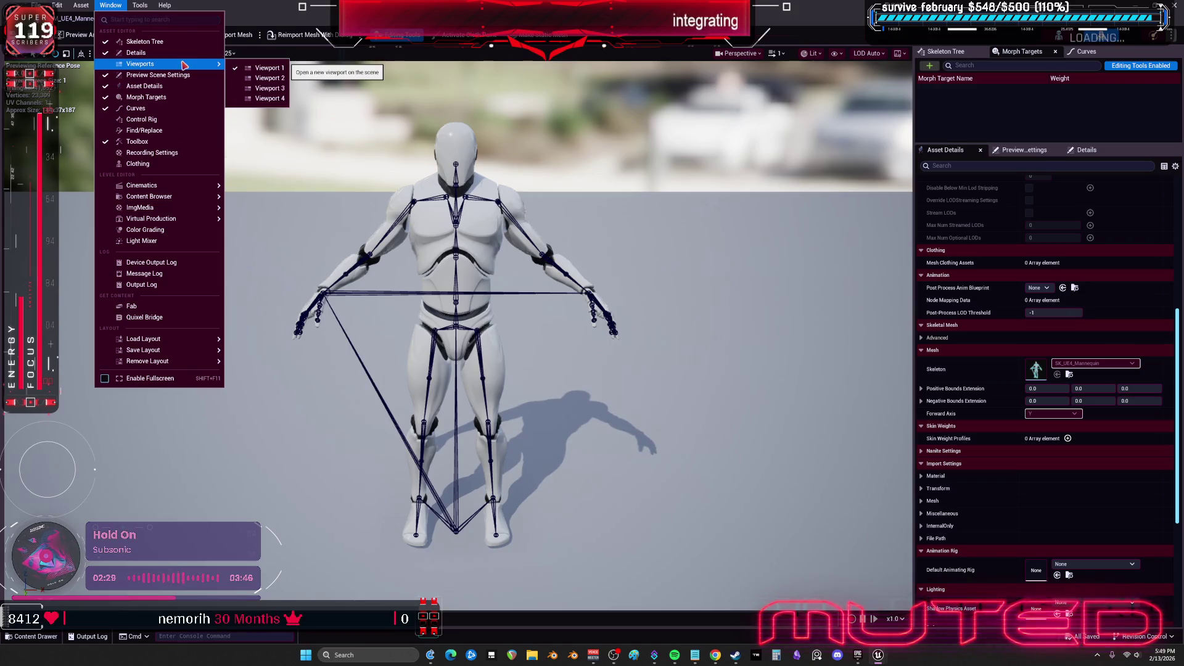
mouse_move(193, 185)
mouse_move(179, 219)
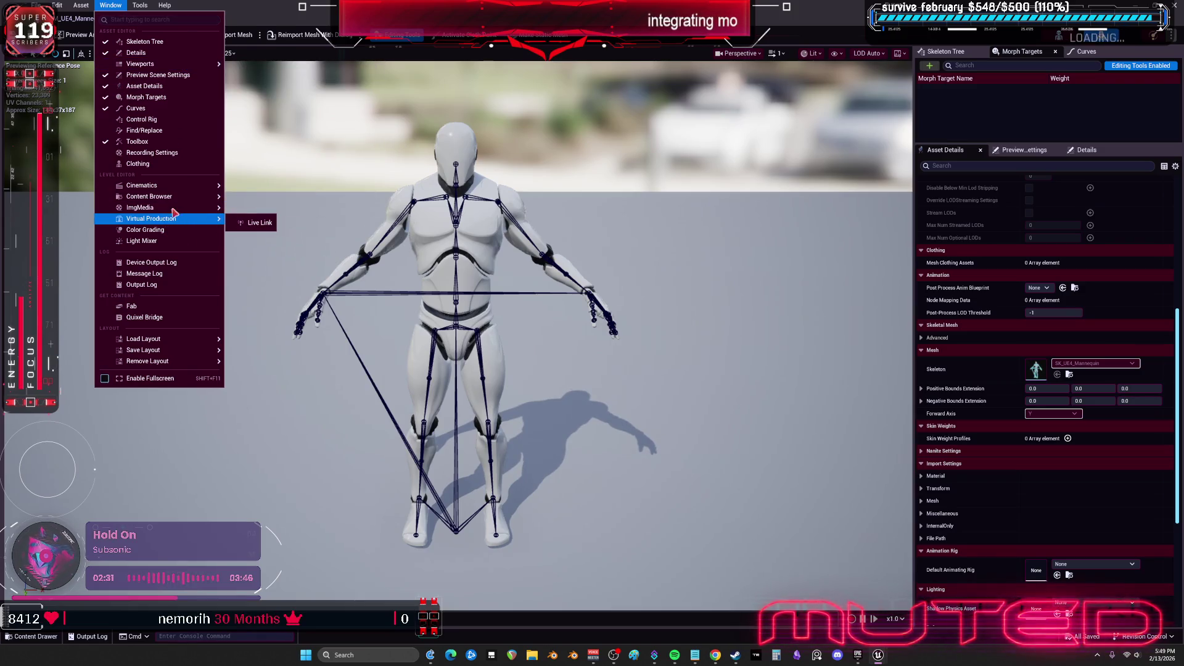
left_click(911, 26)
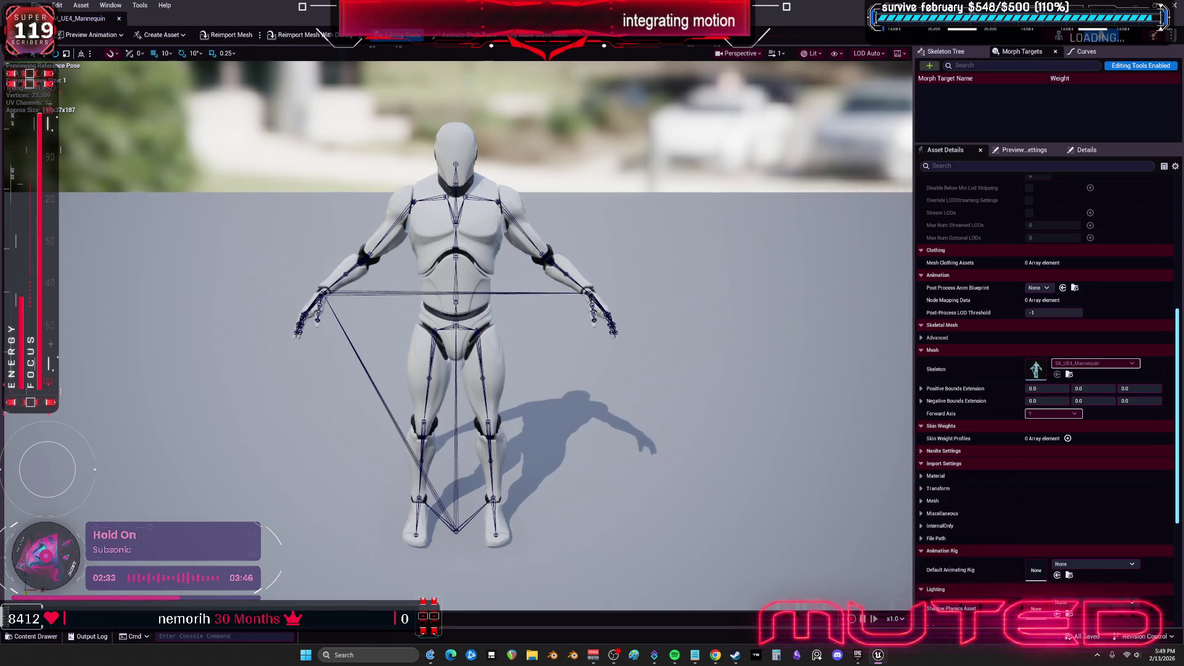
left_click(1059, 35)
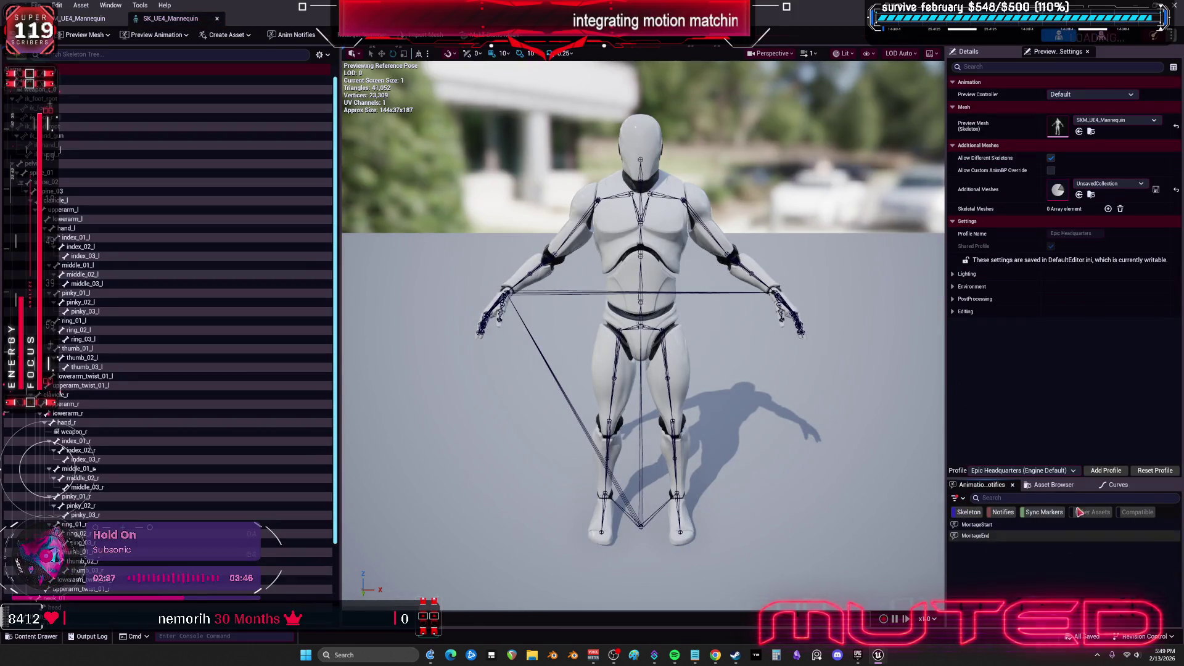
left_click(1050, 485)
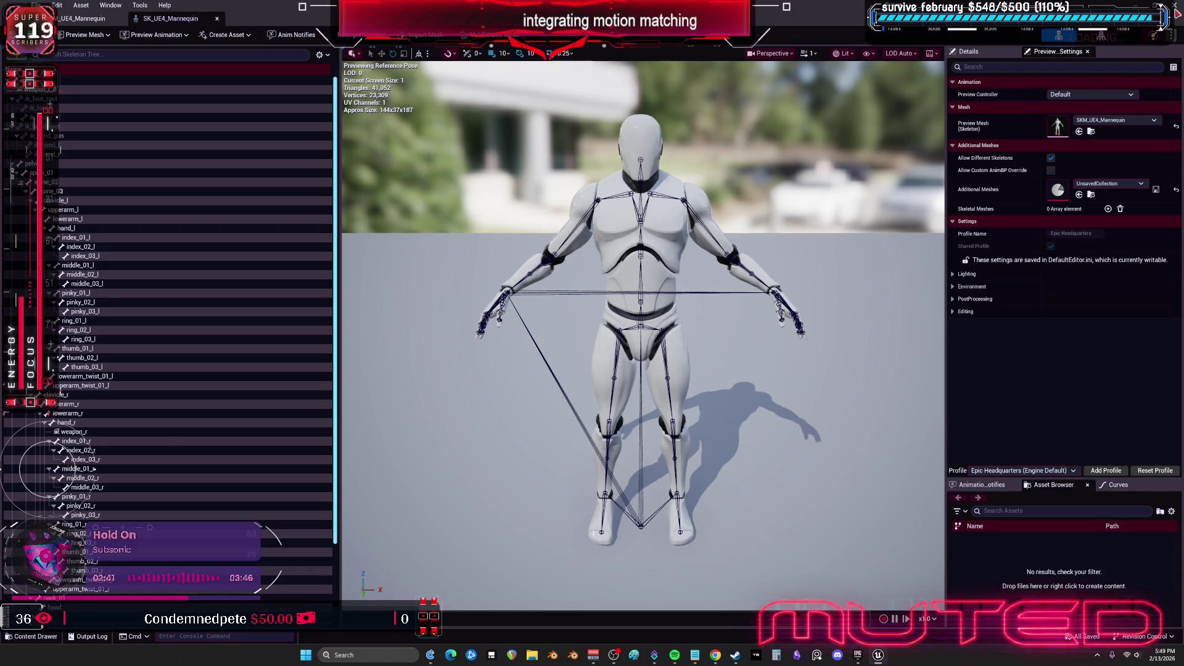
key("ctrl+b")
right_click(440, 213)
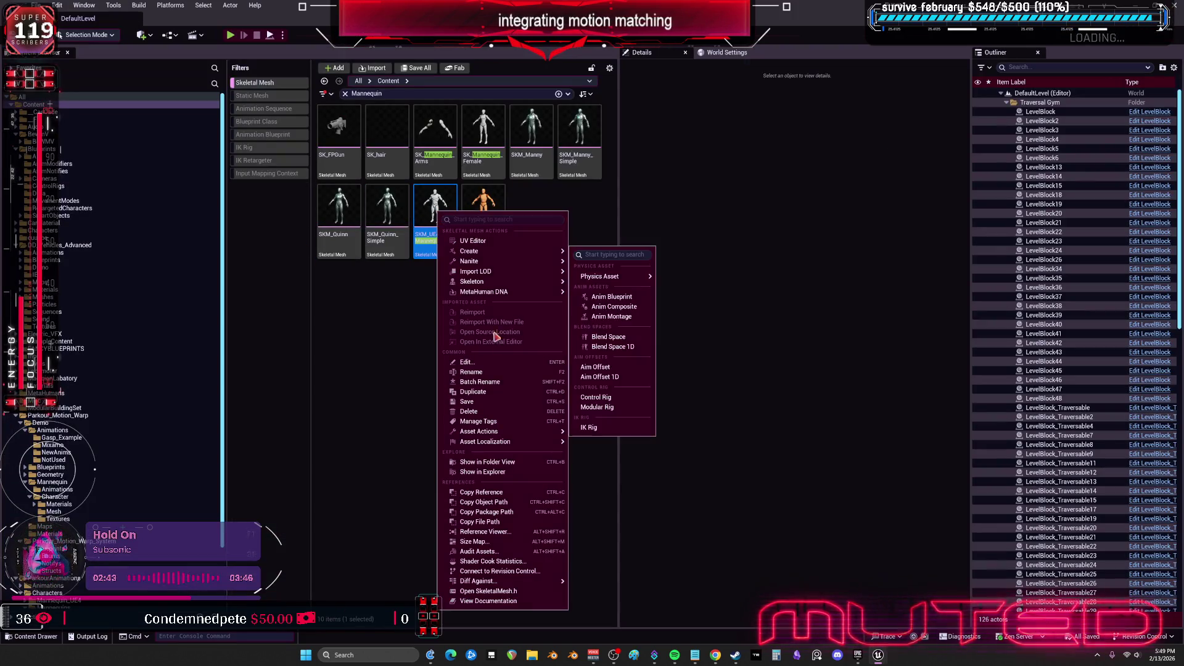
Show the NewAnims folder with the Mannequin search and Skeletal Mesh filter removed
left_click(359, 373)
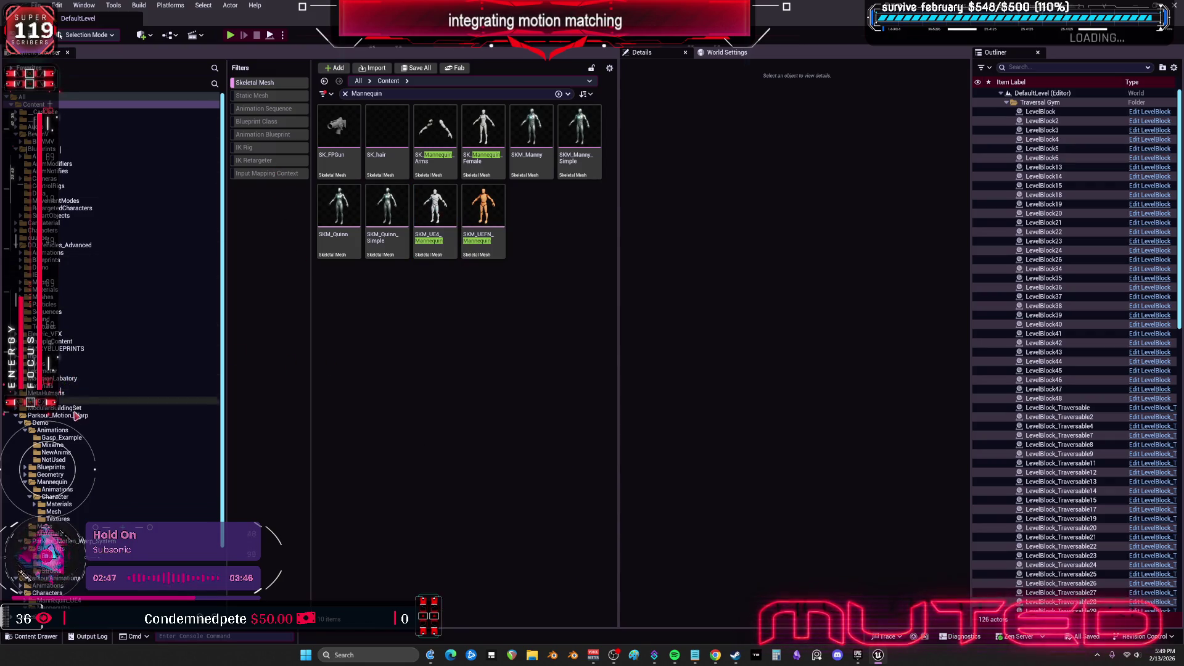
left_click(56, 453)
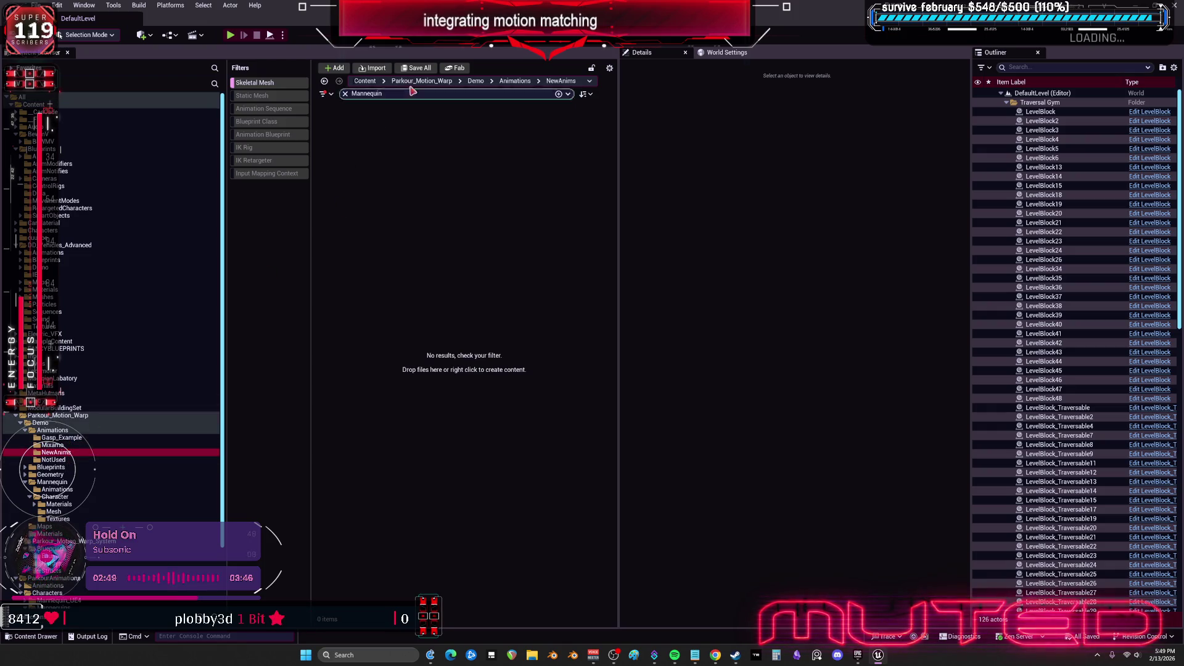
left_click(345, 93)
left_click(255, 82)
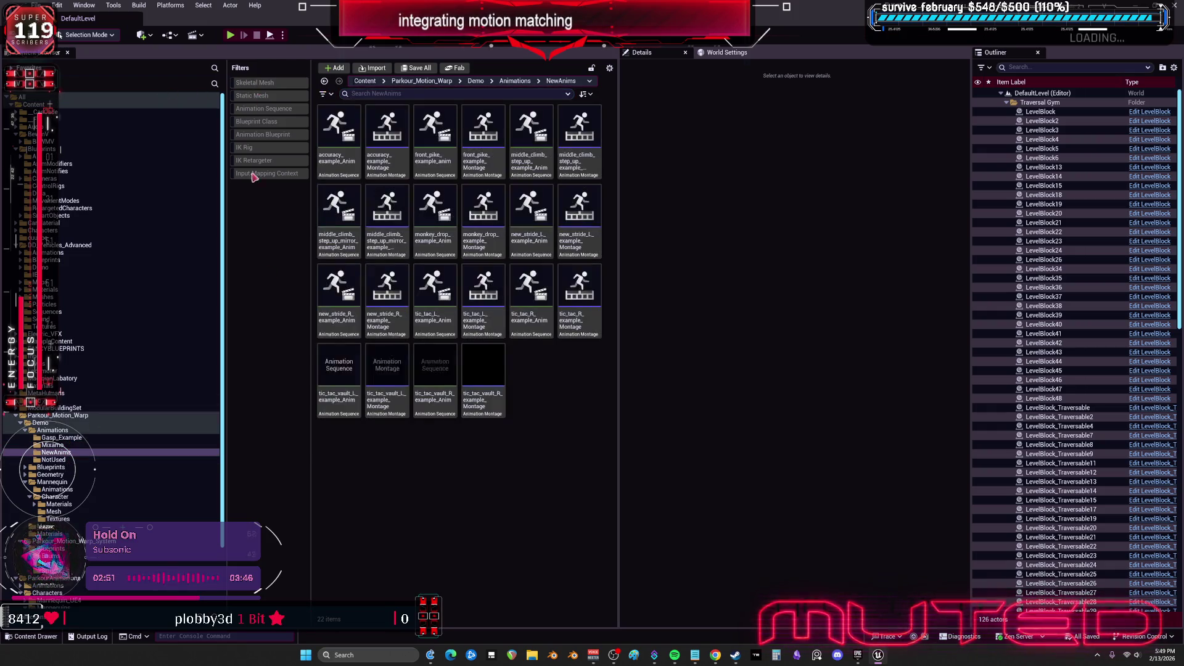
Preview accuracy_example_Anim and a Gasp_Example mantle animation, then switch to the Epic Games Launcher
left_click(347, 158)
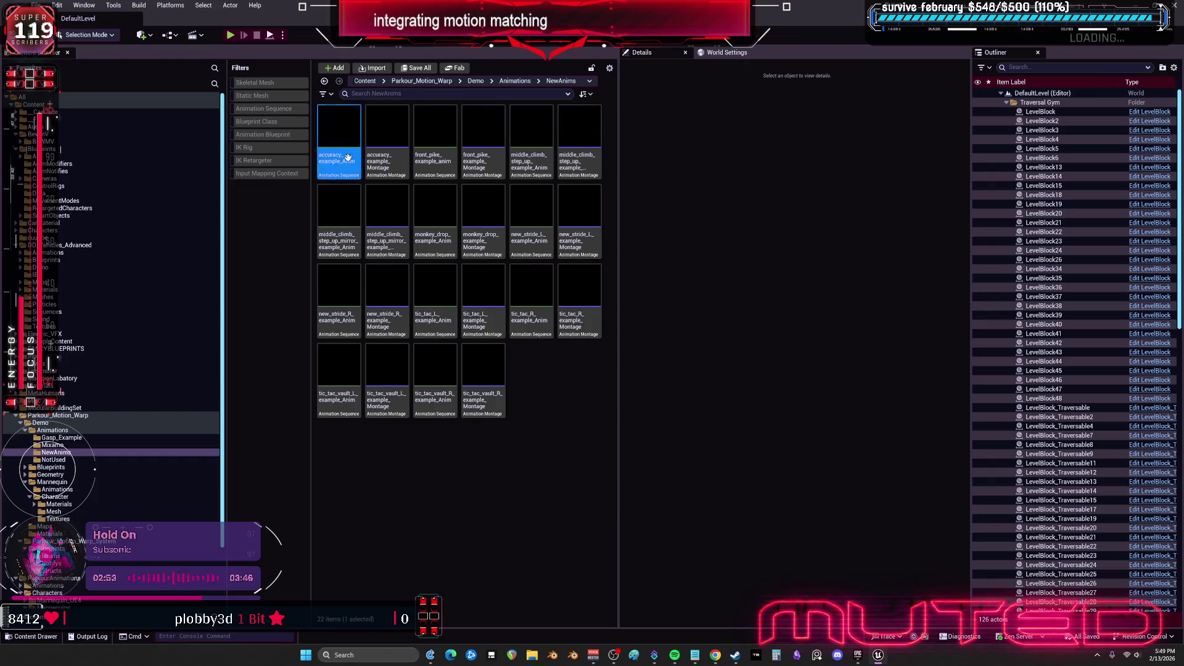
double_click(347, 158)
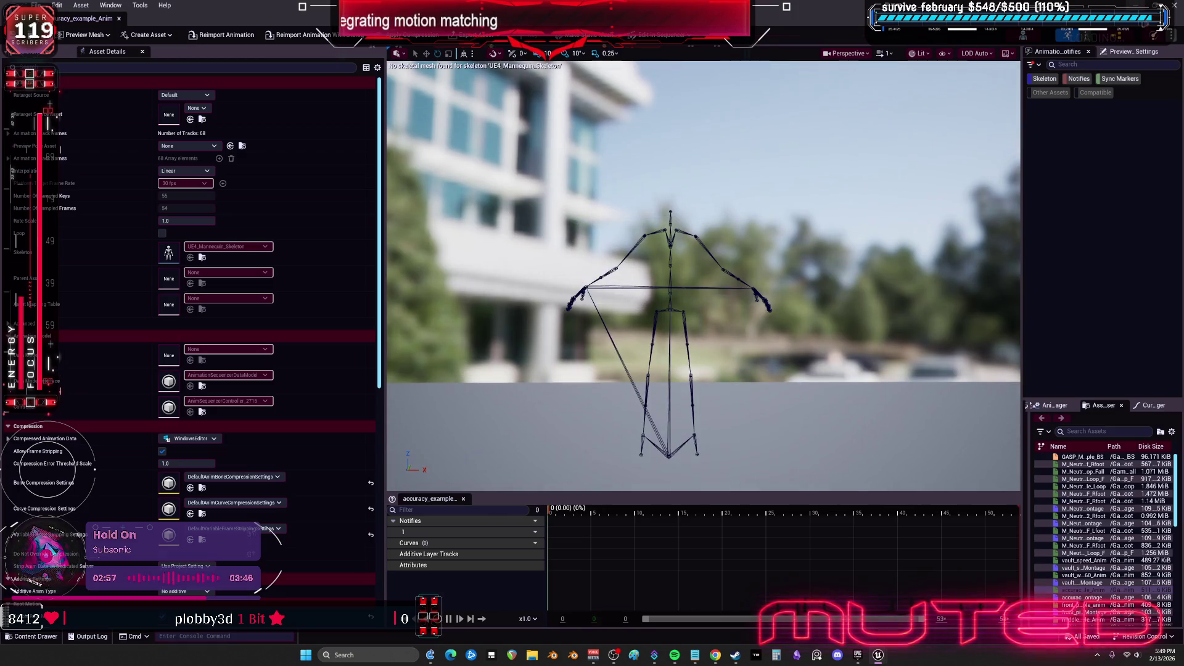
key("alt+Tab")
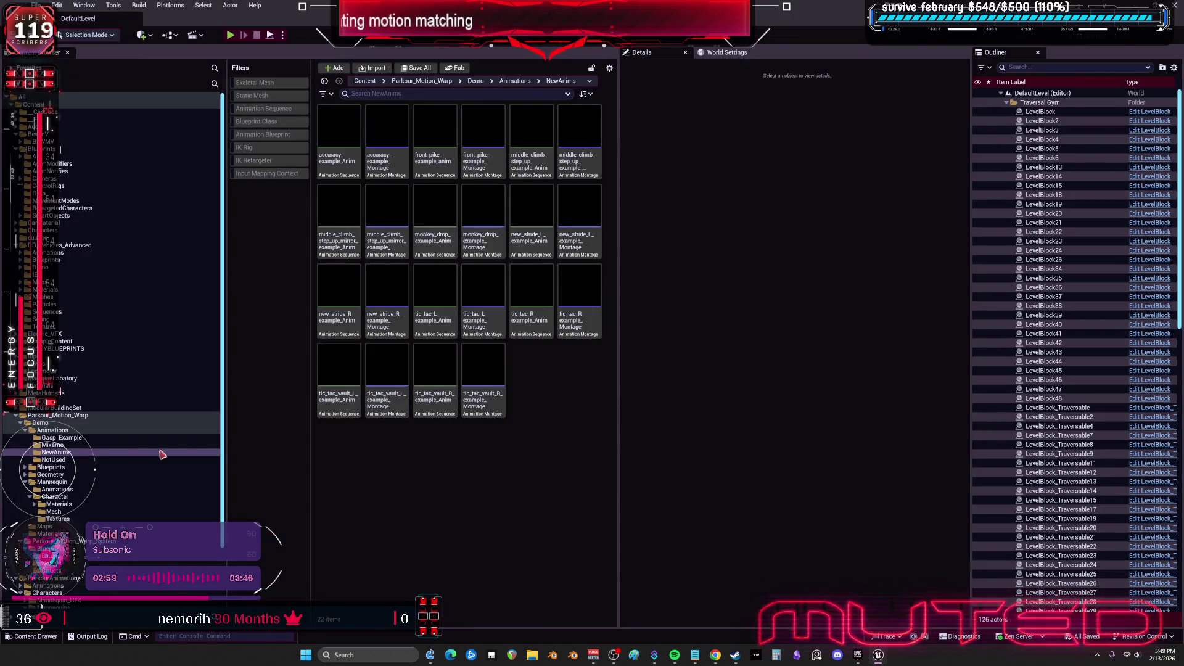
left_click(60, 438)
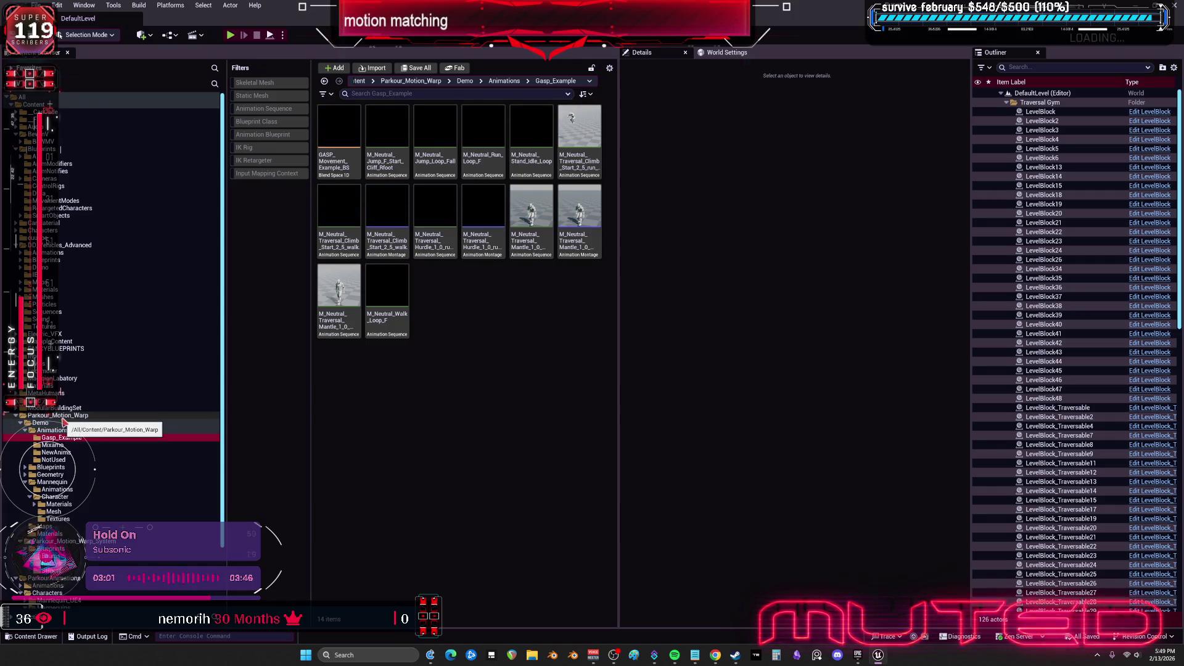
double_click(541, 232)
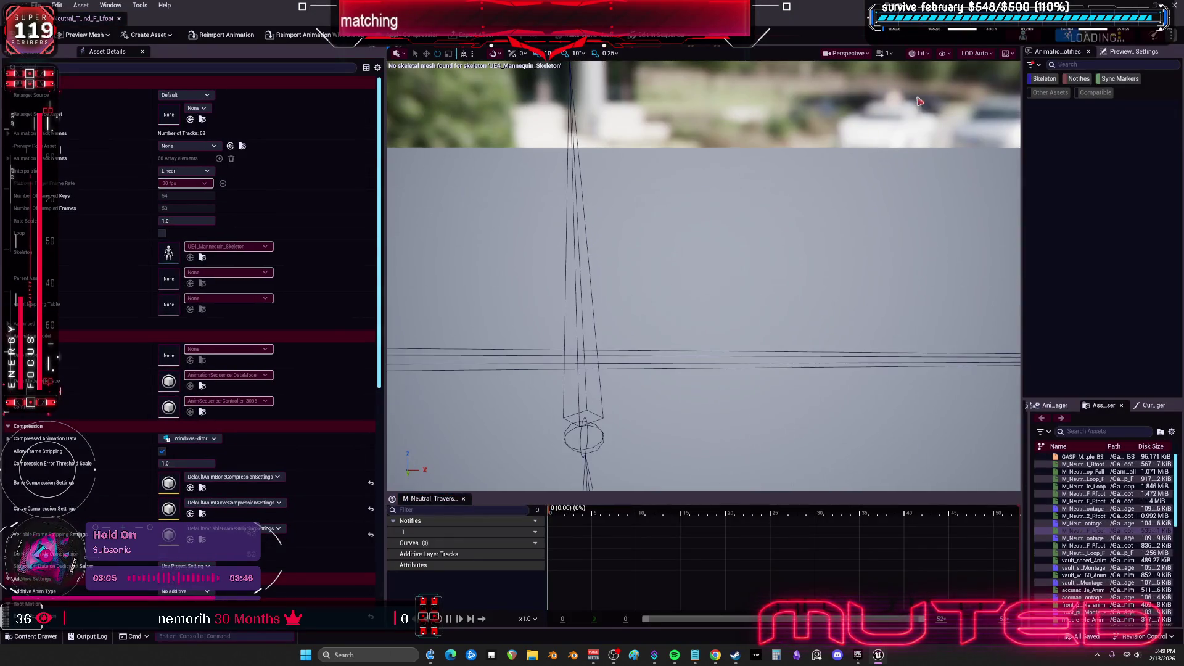
key("alt+Tab")
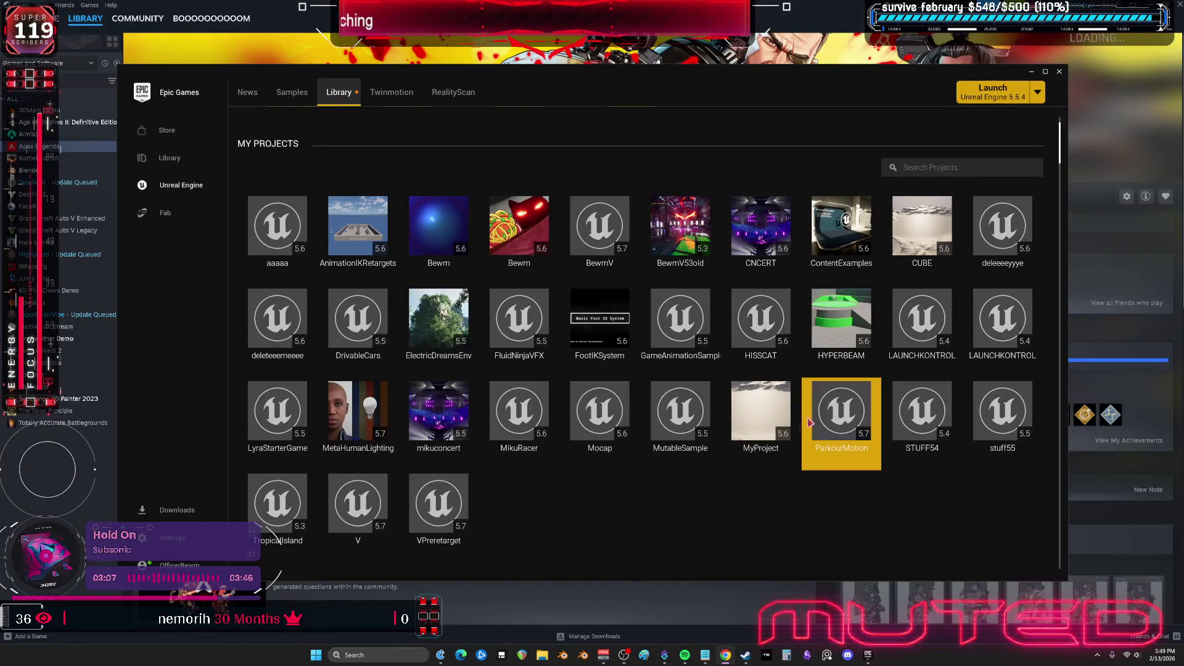
Launch the V (5.7) project from My Projects in the launcher library
double_click(358, 502)
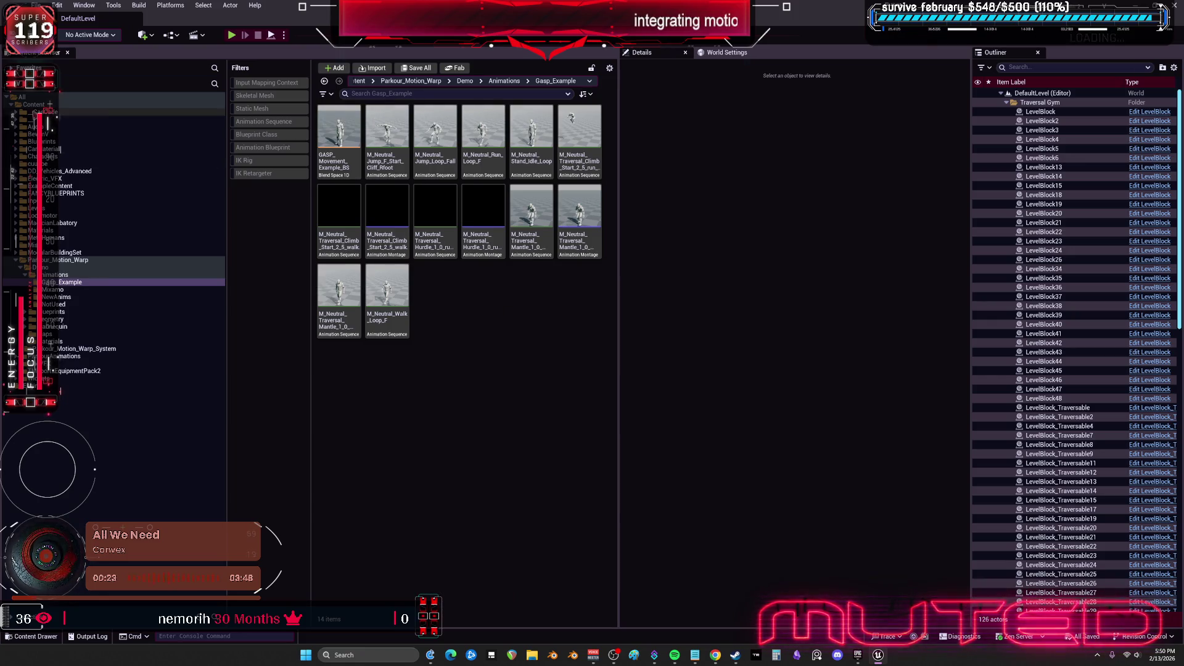
Validate all assets in the Content/DD_Vehicles_Advanced folder
left_click(39, 105)
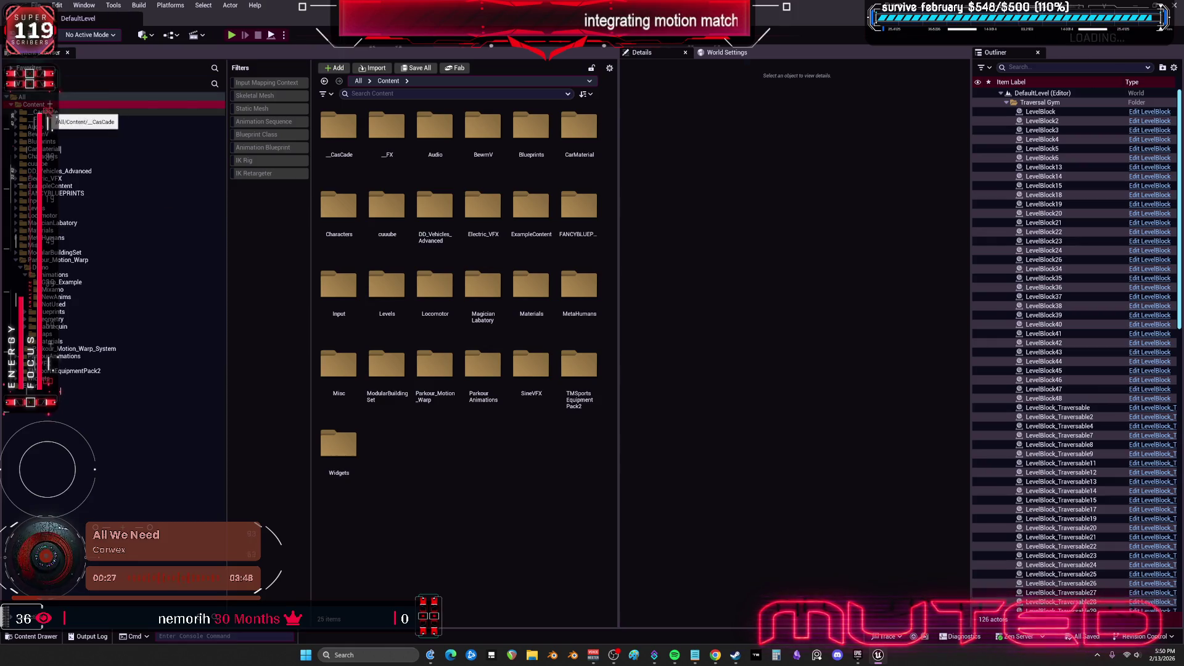
left_click(65, 172)
right_click(66, 177)
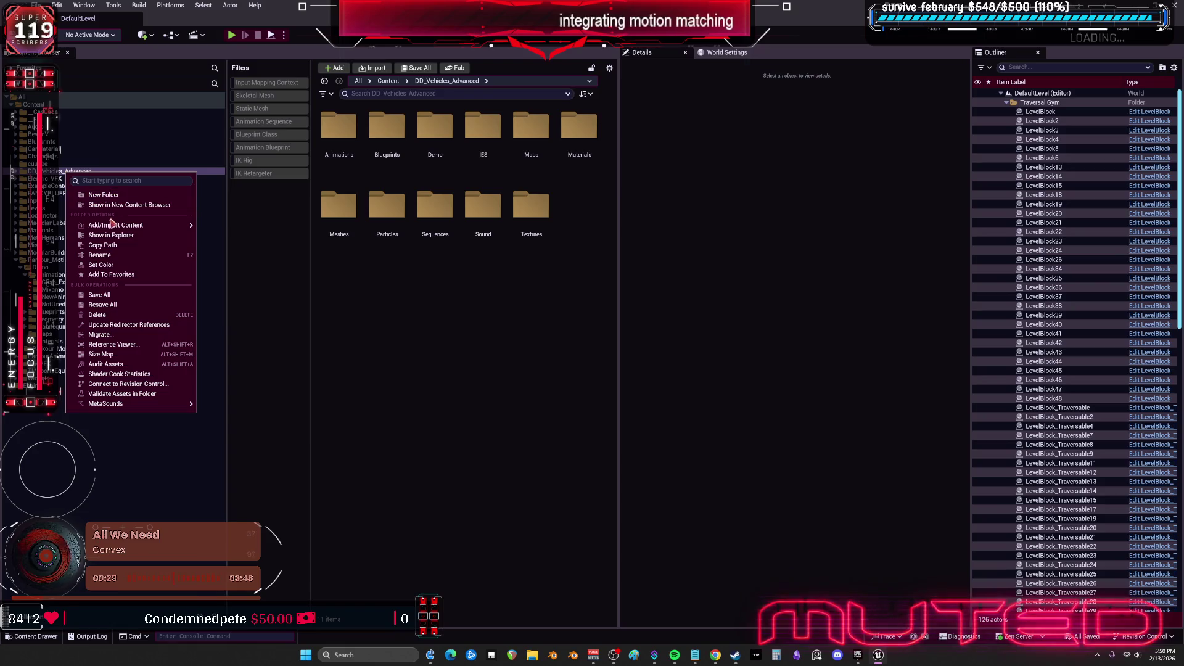
left_click(148, 395)
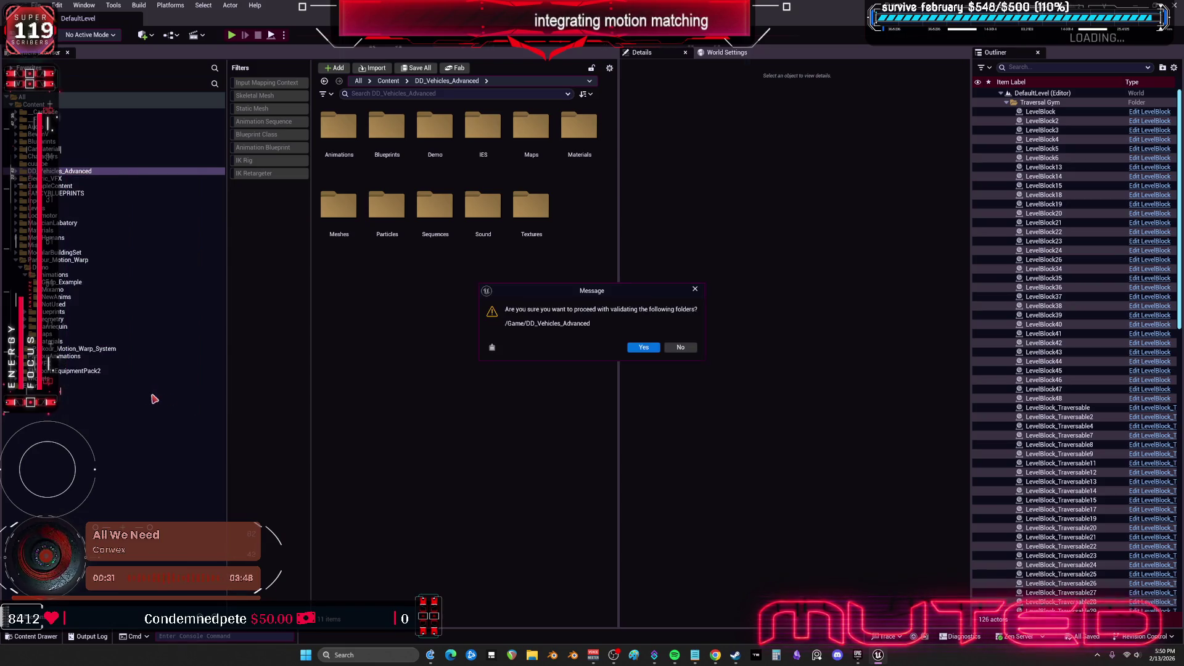
left_click(642, 347)
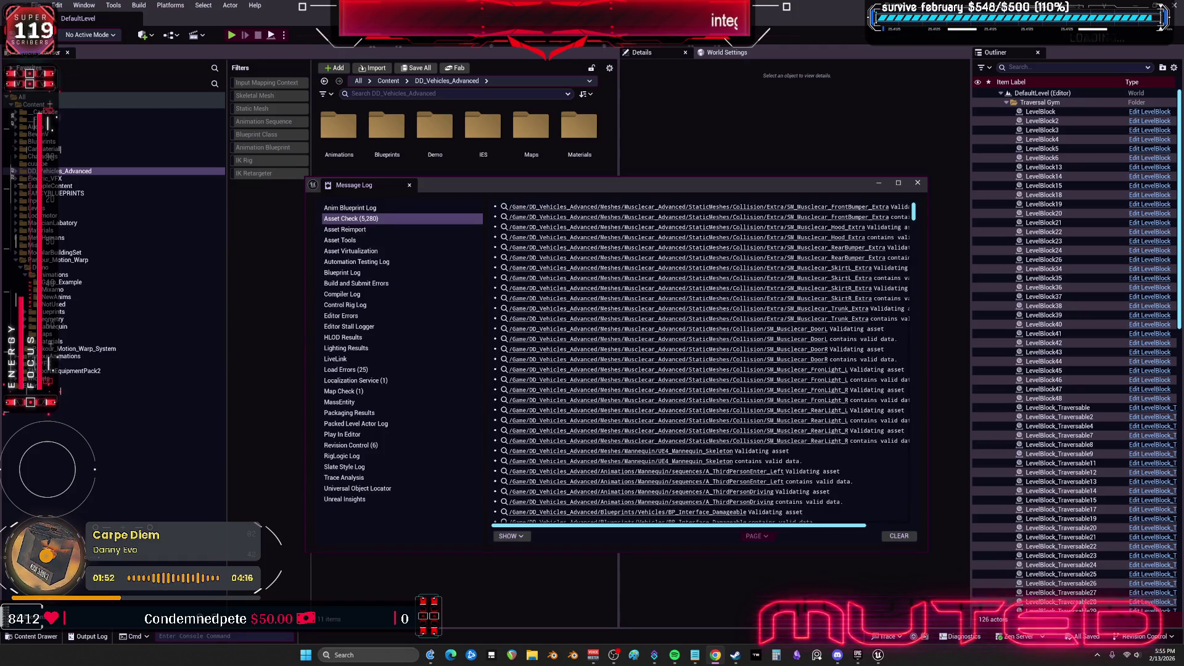
Review the migration's Load Errors and Asset Check results, then close the Message Log
left_click(372, 371)
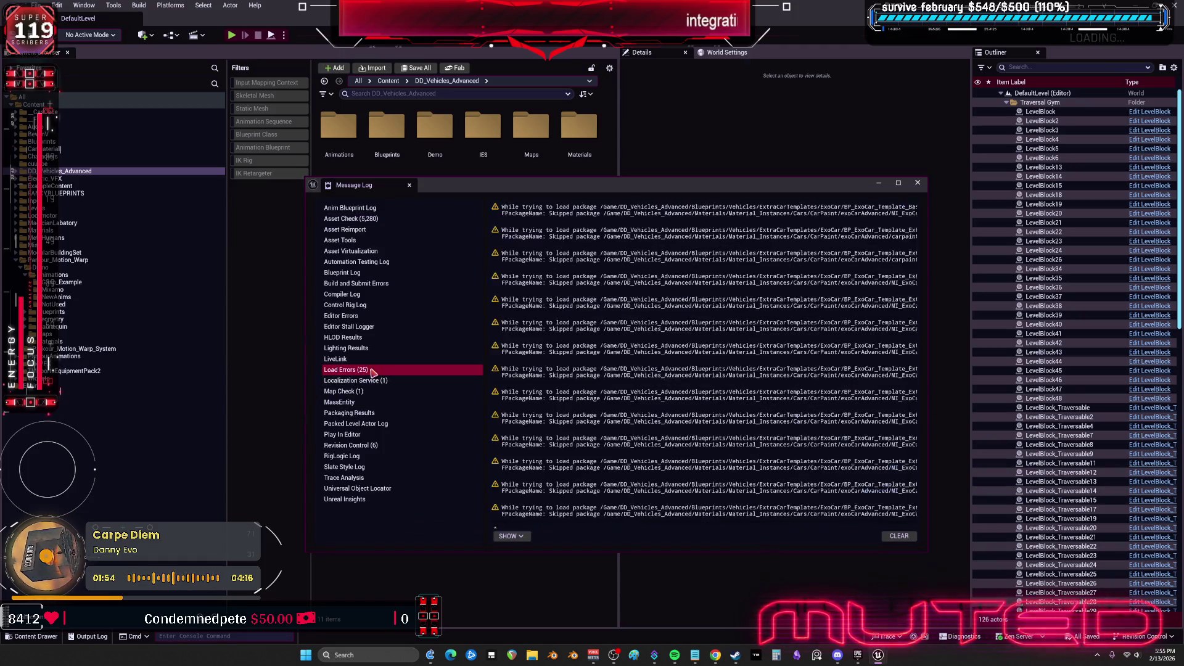
scroll(908, 407, "down", 2)
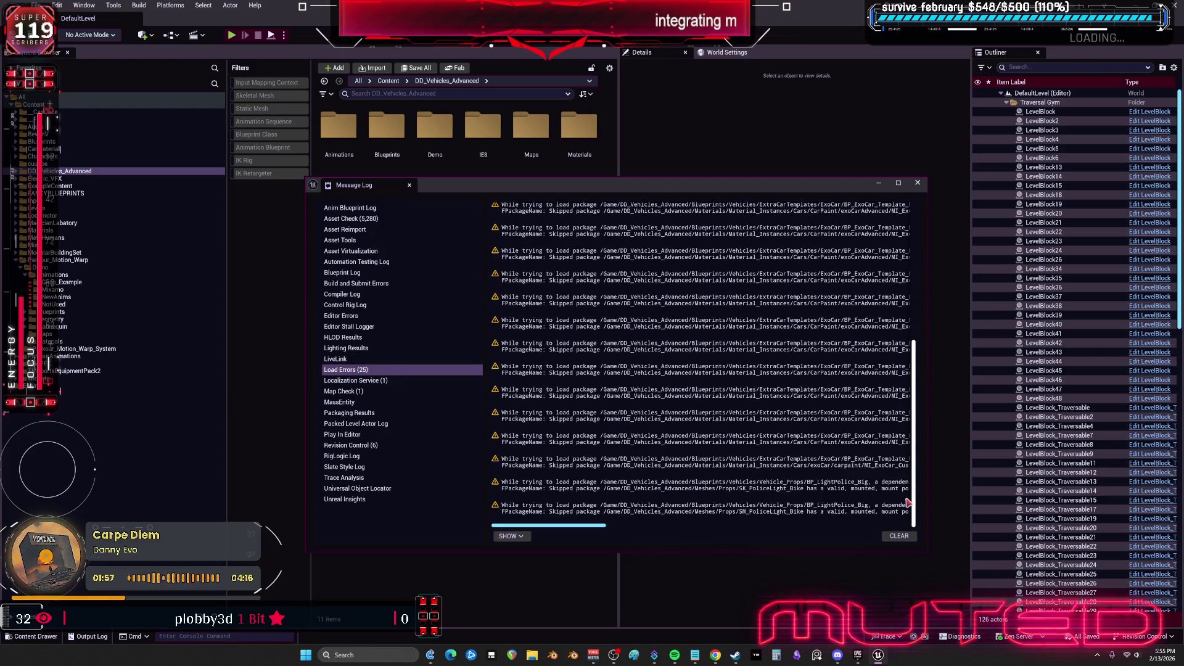
left_click(394, 218)
left_click_drag(915, 212, 909, 518)
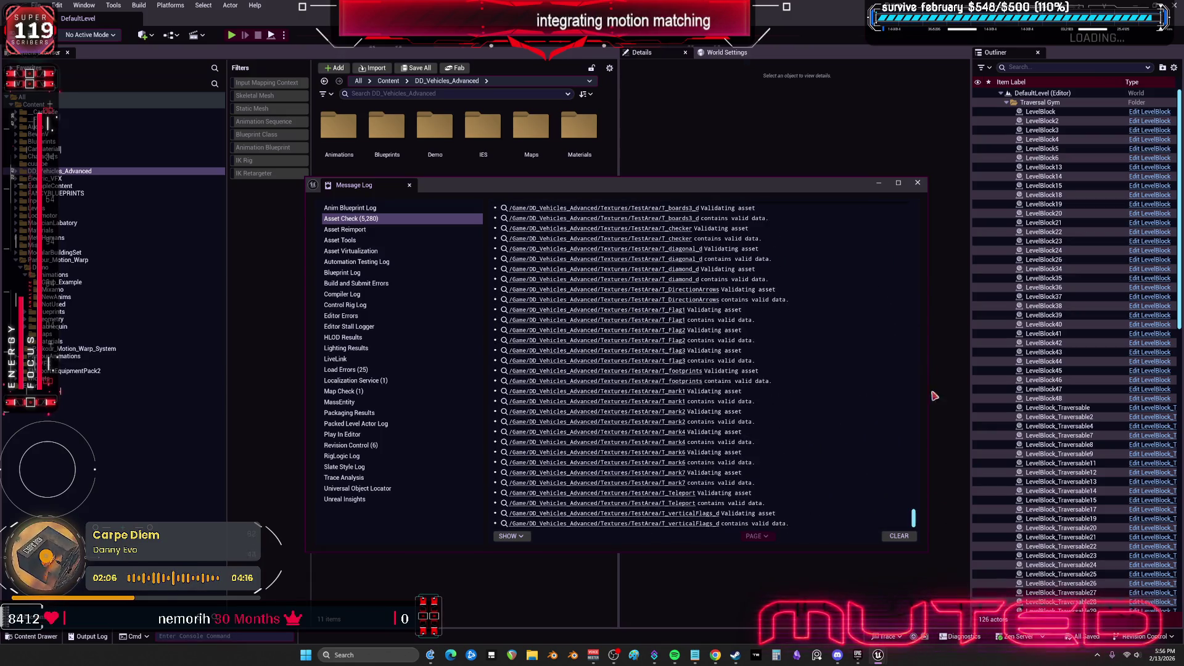
left_click(918, 183)
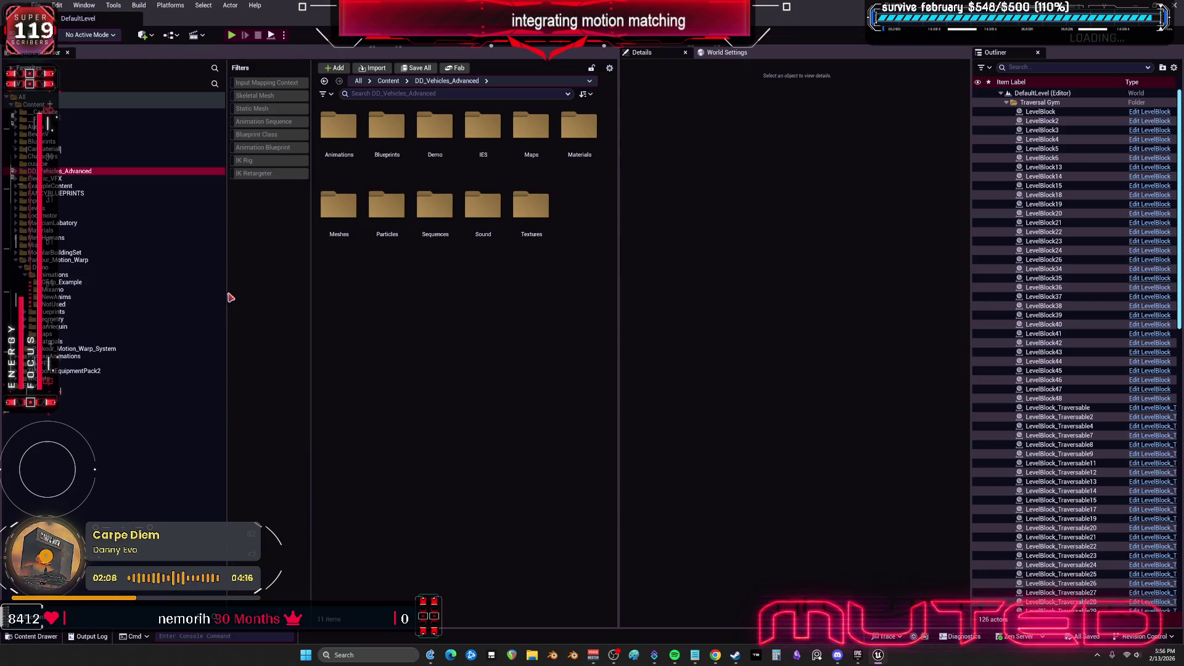
Open M_Neutral_Jump_F_Start_Cliff_Rfoot from Gasp_Example and look over the preview pose asset choices
left_click(121, 282)
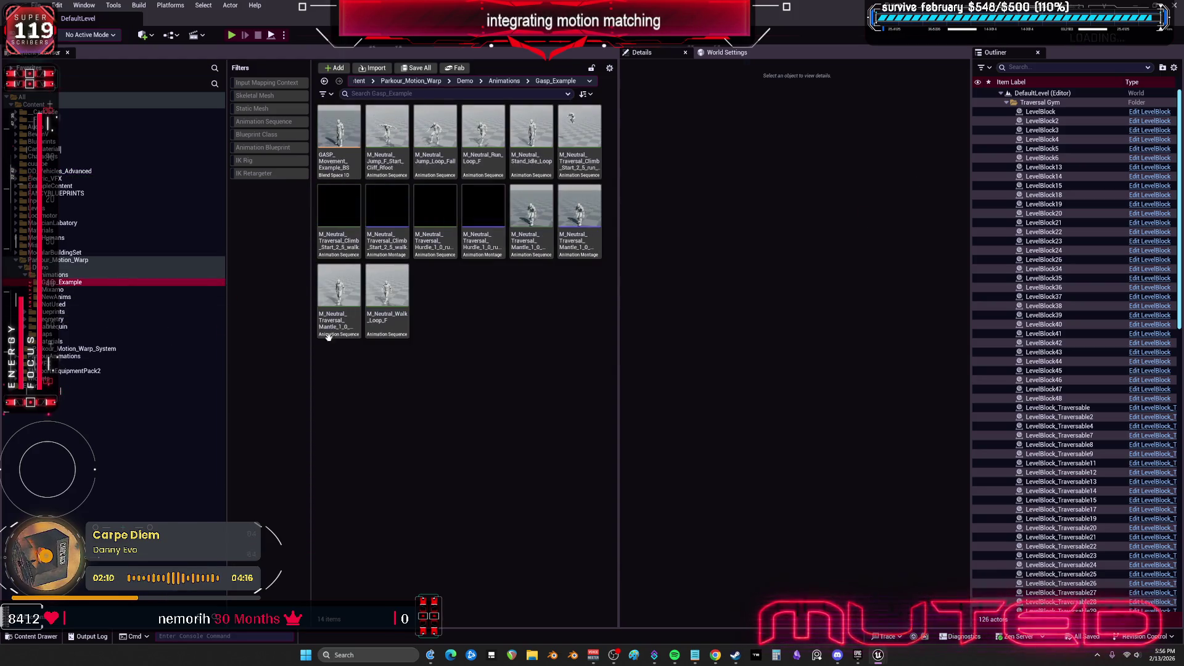
double_click(384, 161)
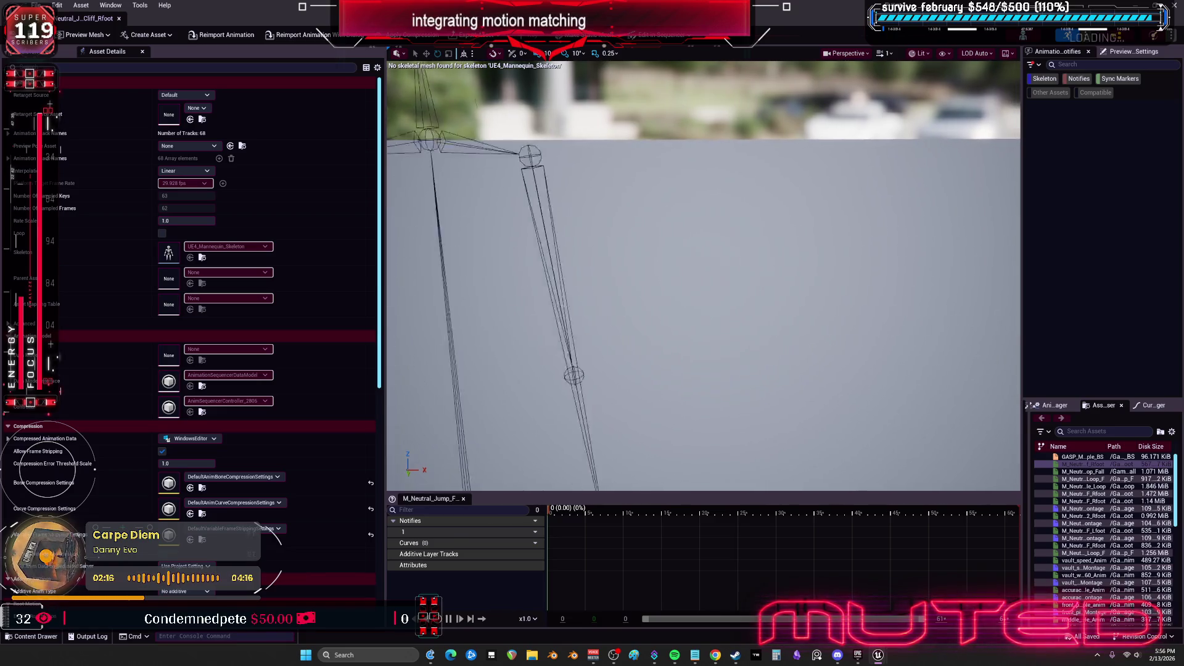
scroll(1040, 575, "down", 10)
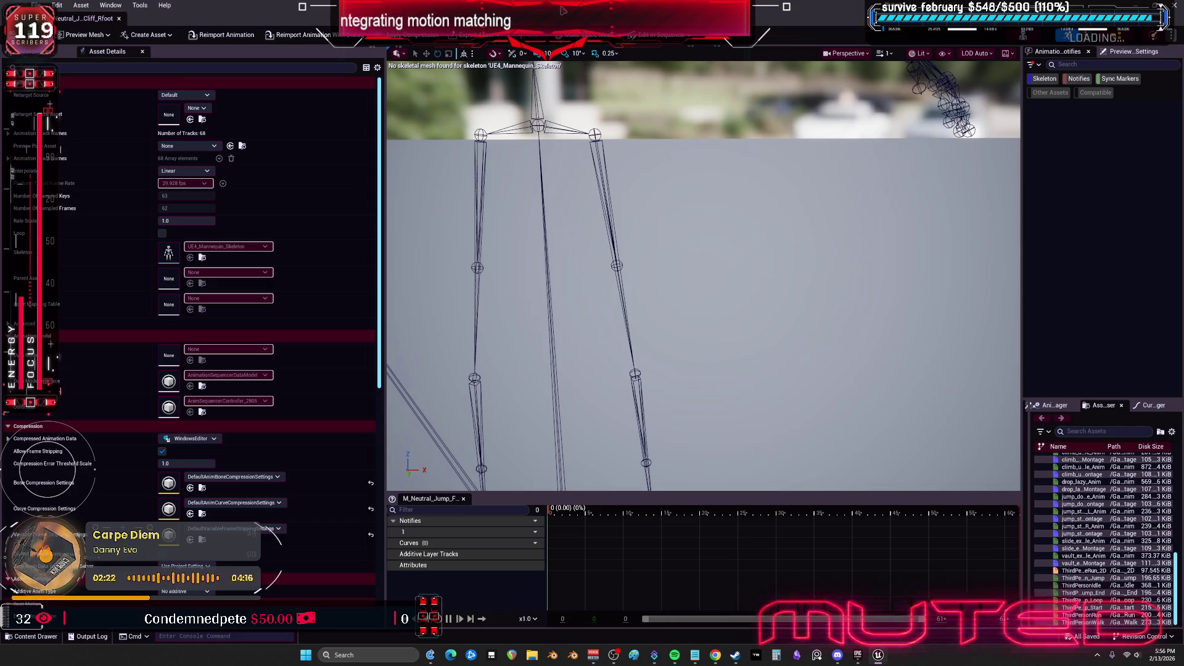
left_click(213, 148)
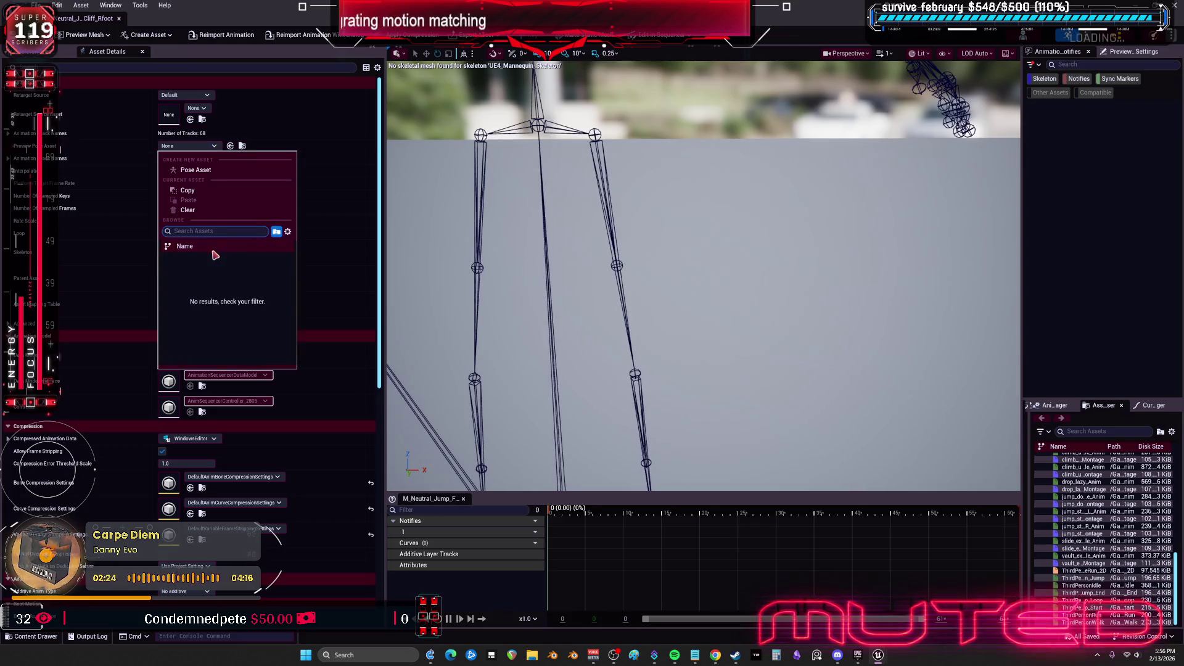
left_click(272, 123)
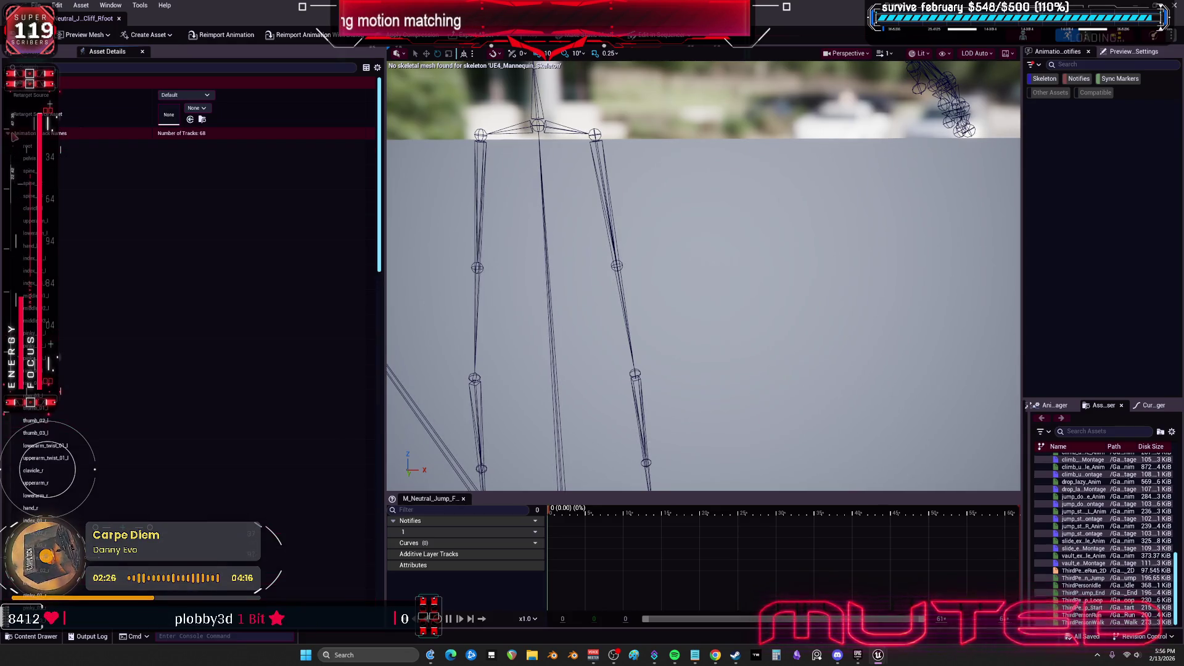
Apply SKM_UE4_Mannequin as the skeleton's preview mesh, then close the animation editor
left_click(196, 109)
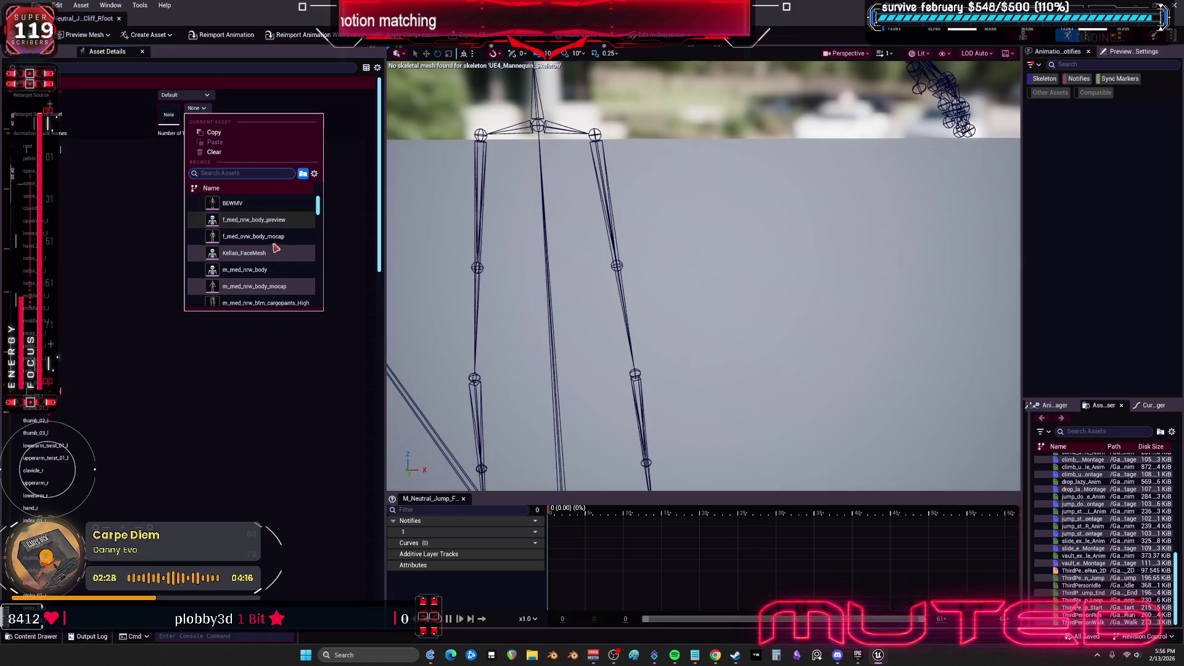
scroll(283, 241, "down", 10)
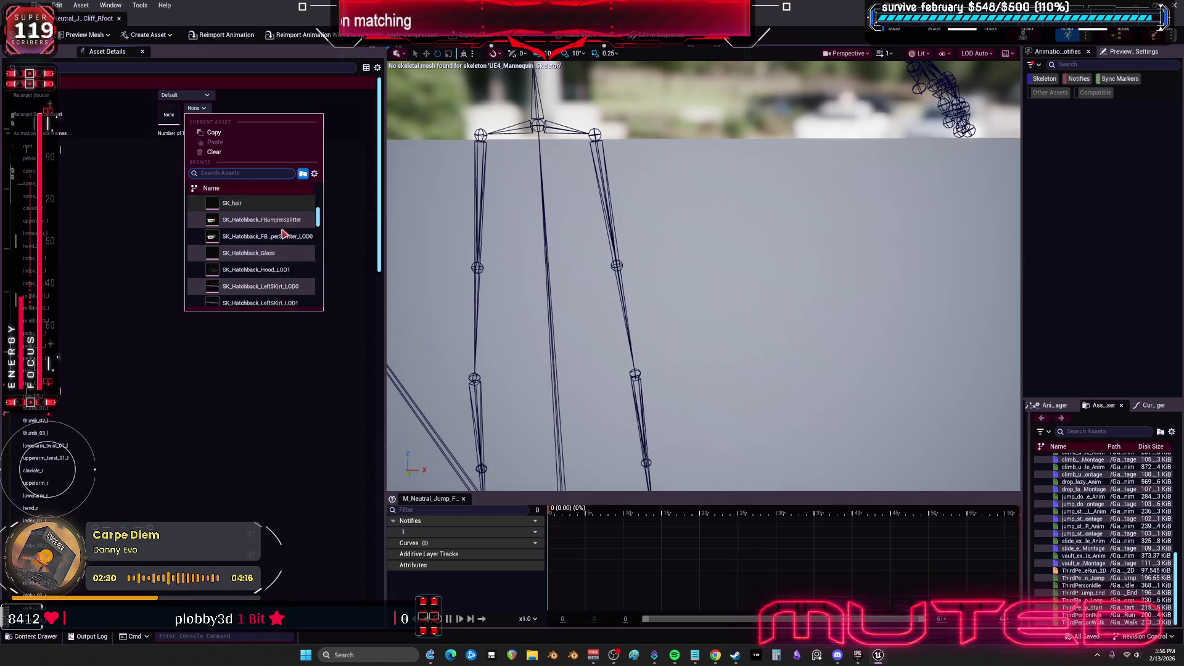
scroll(302, 235, "down", 10)
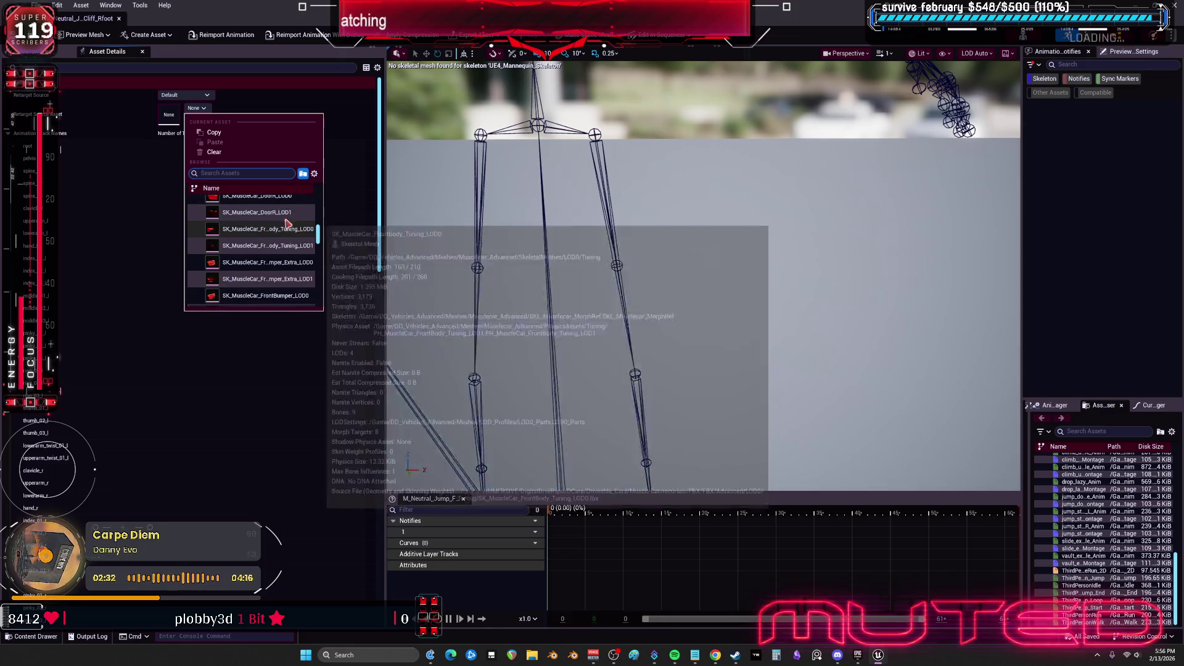
left_click_drag(315, 242, 319, 309)
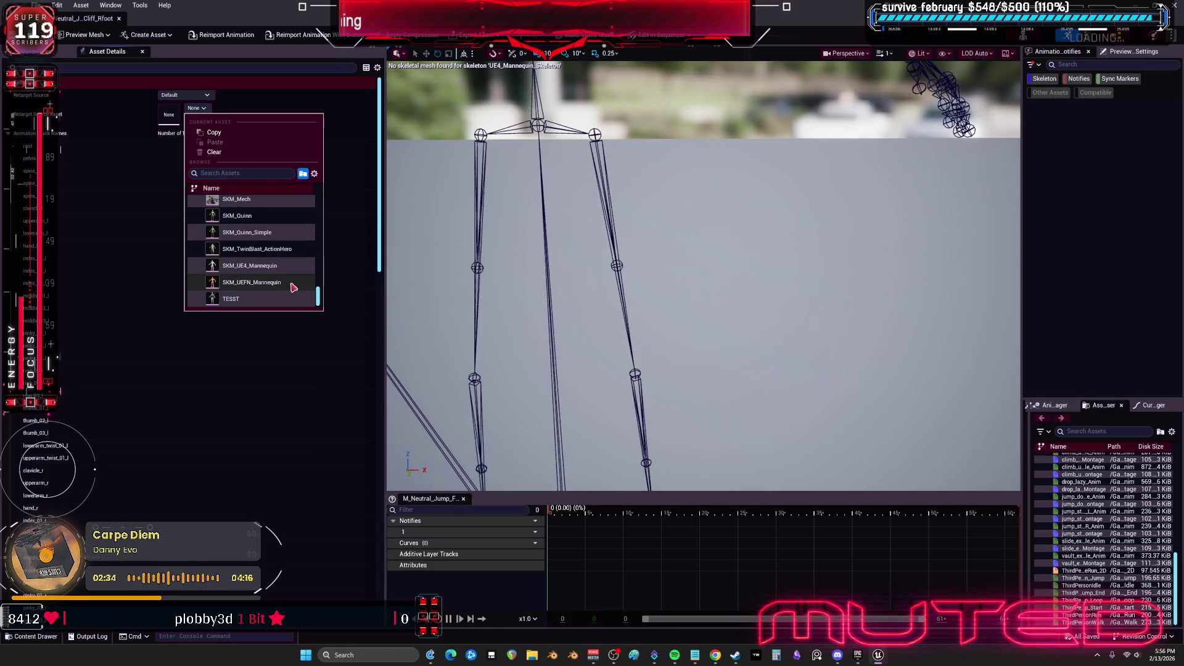
left_click(276, 267)
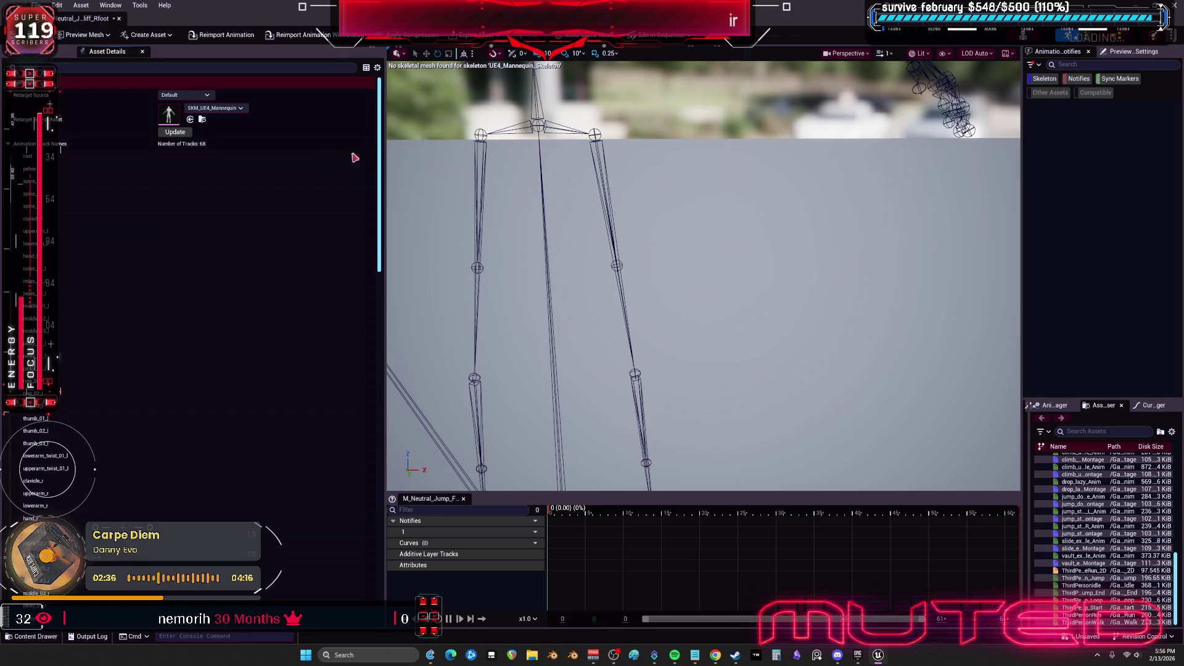
left_click(175, 133)
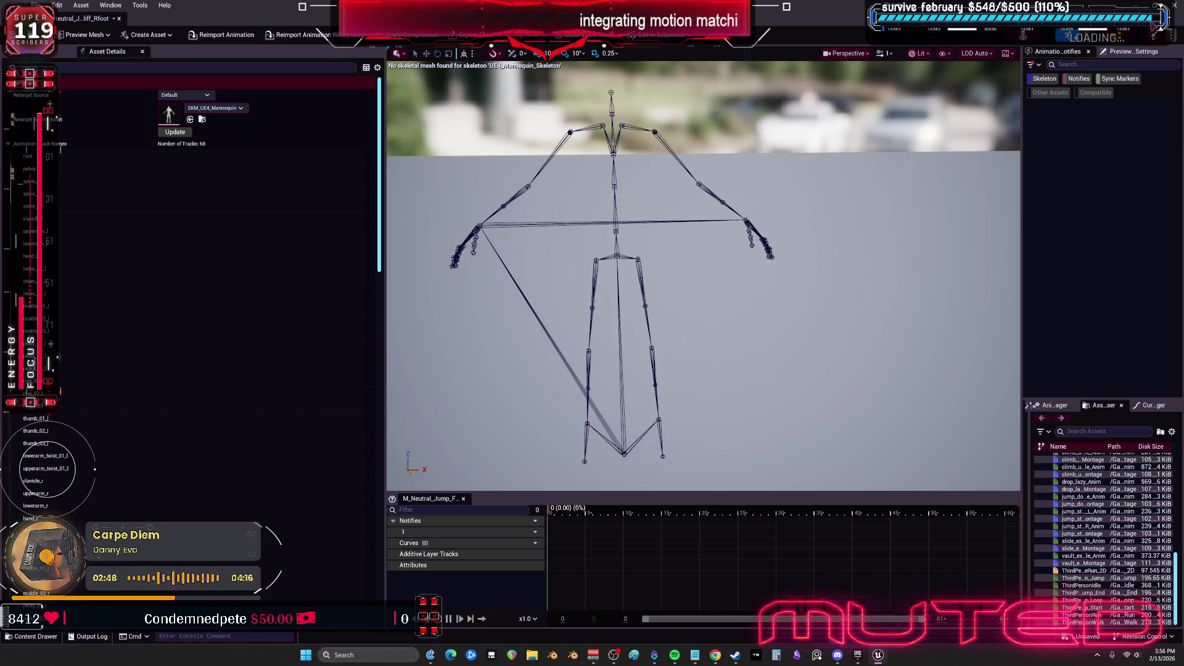
key("ctrl+b")
left_click(399, 442)
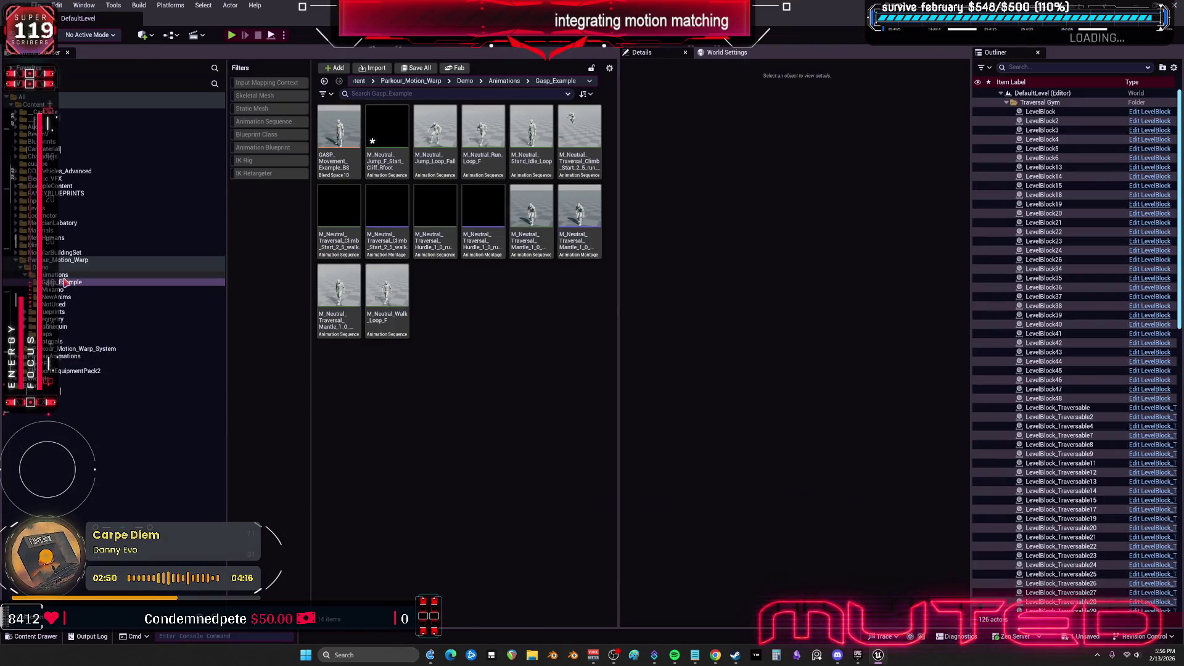
Open ThirdPerson_Jump from Demo > Mannequin > Animations, then close it
double_click(54, 326)
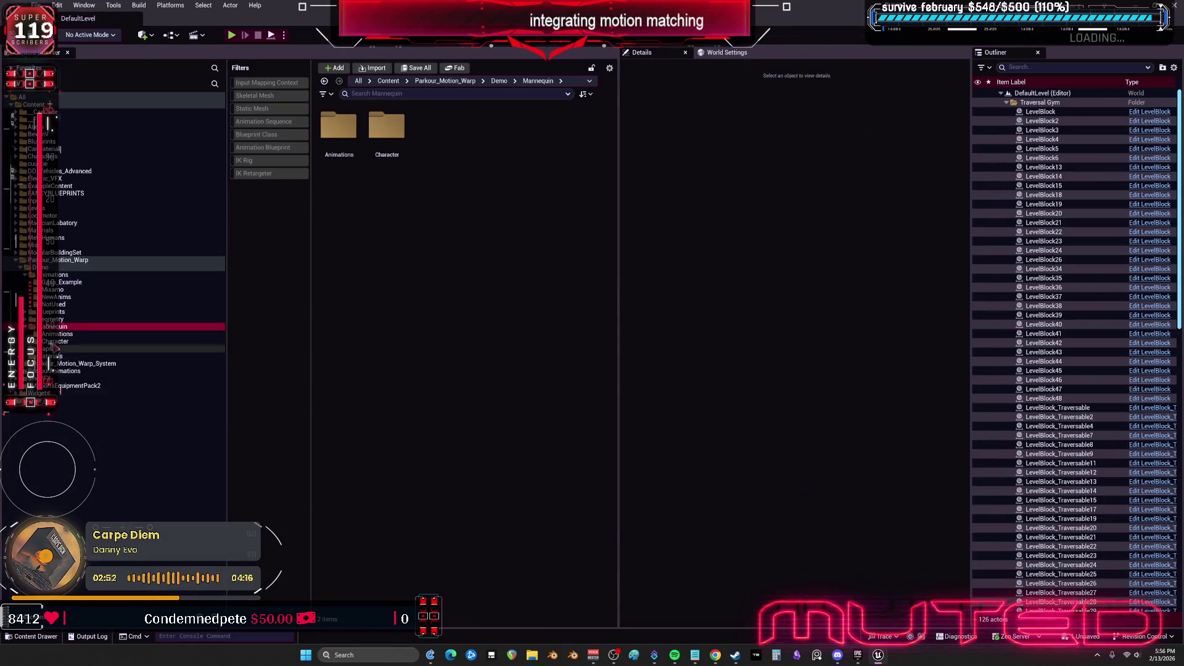
left_click(56, 341)
double_click(386, 148)
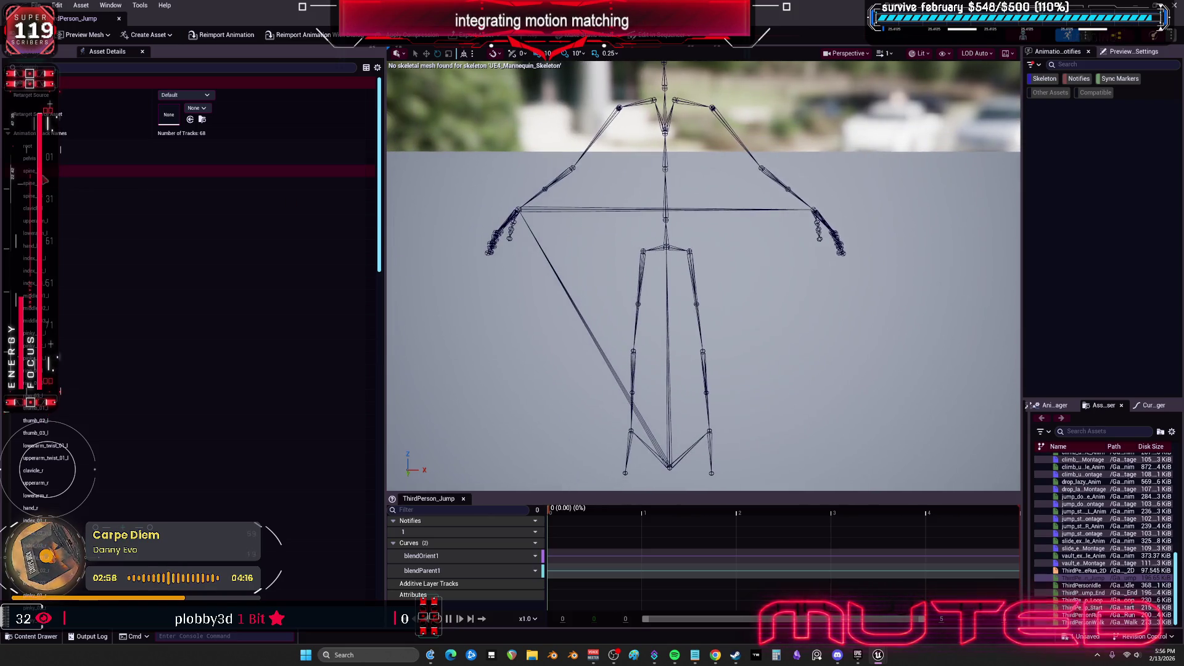
left_click(120, 19)
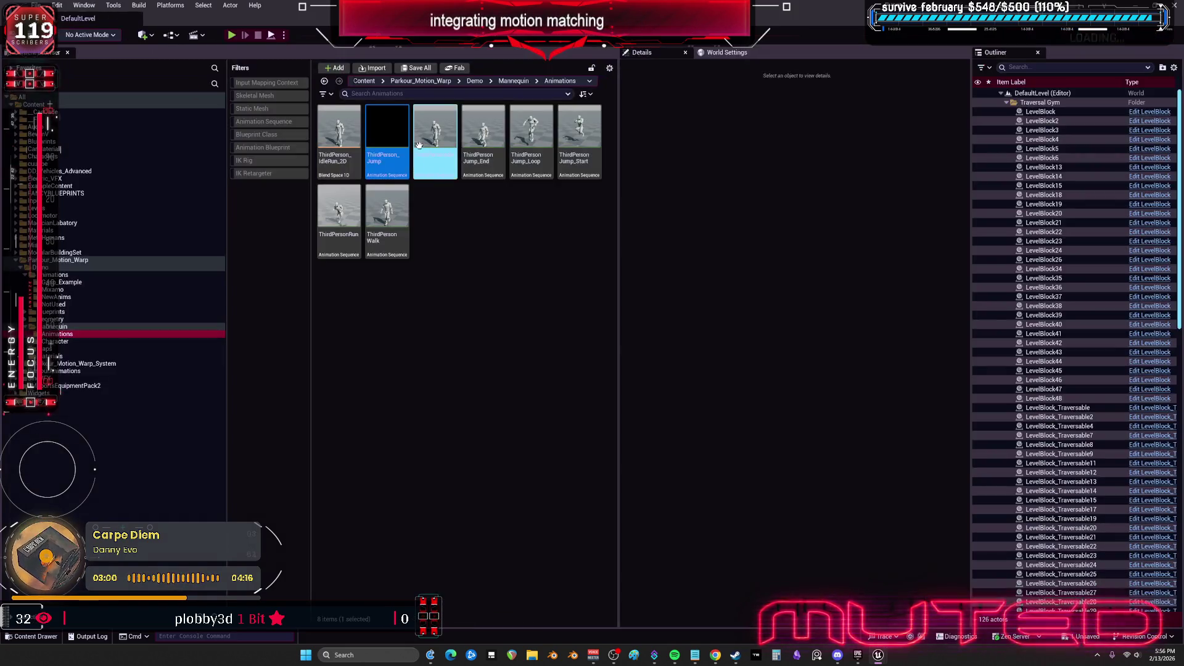
Use Find Skeleton on ThirdPerson_Jump and open UE4_Mannequin_Skeleton
right_click(387, 123)
mouse_move(439, 182)
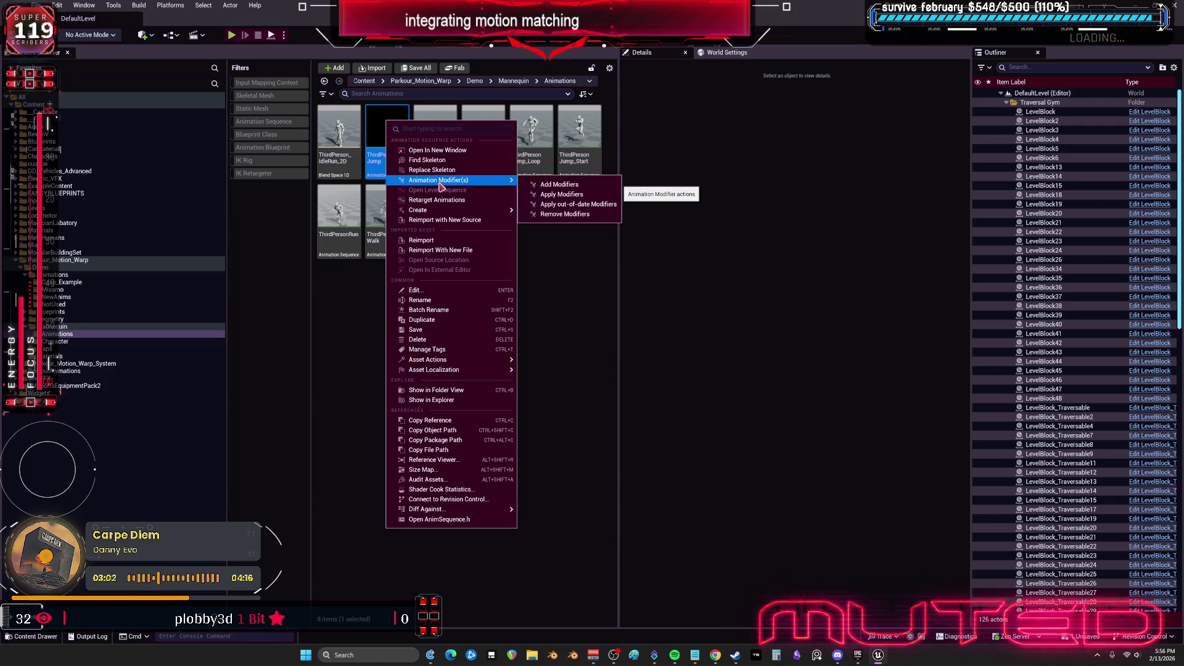
left_click(441, 160)
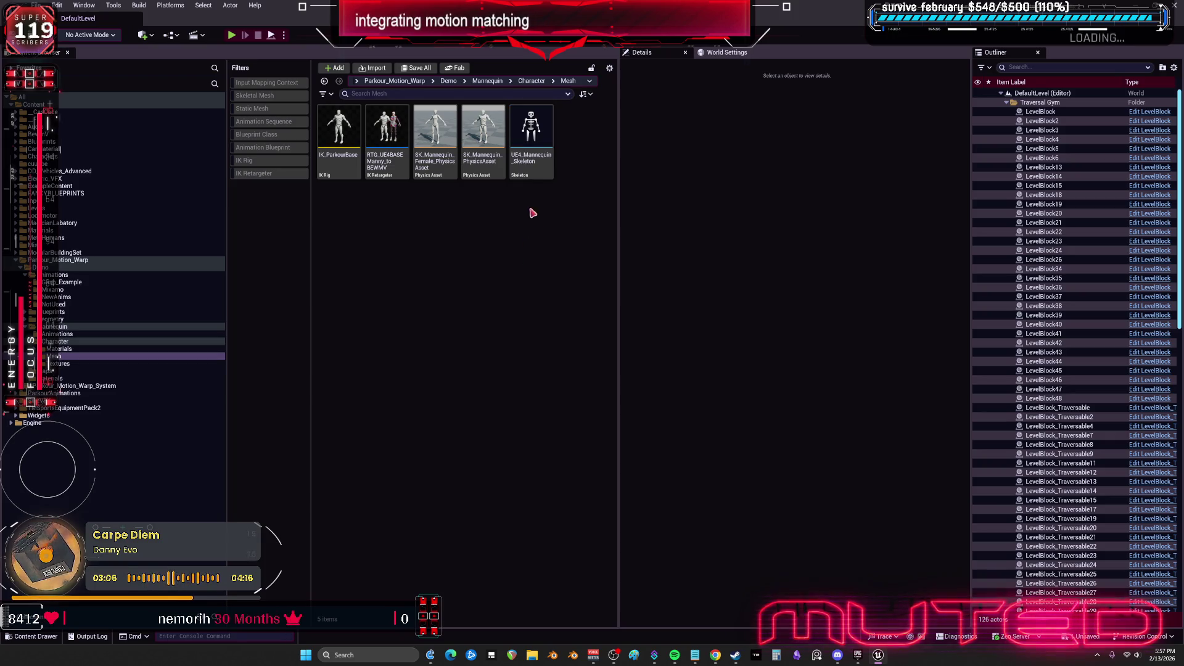
double_click(533, 169)
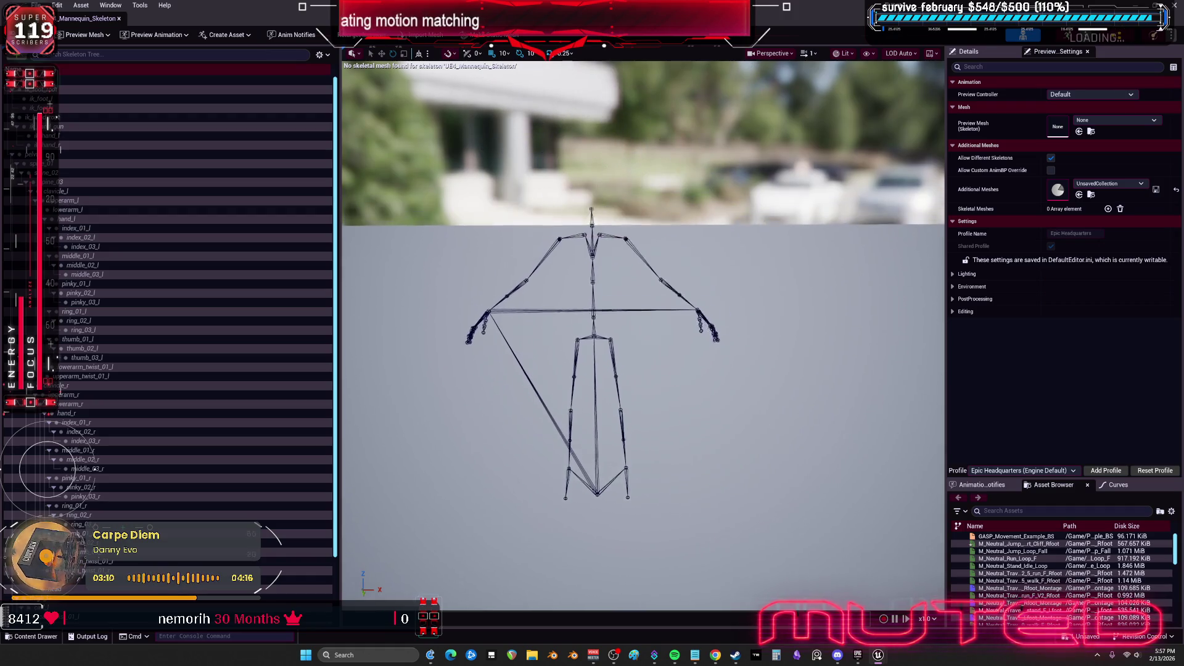
Check the skeleton's Preview Mesh and Preview Controller options, keeping Default
left_click(1113, 120)
left_click(1092, 94)
left_click(1109, 133)
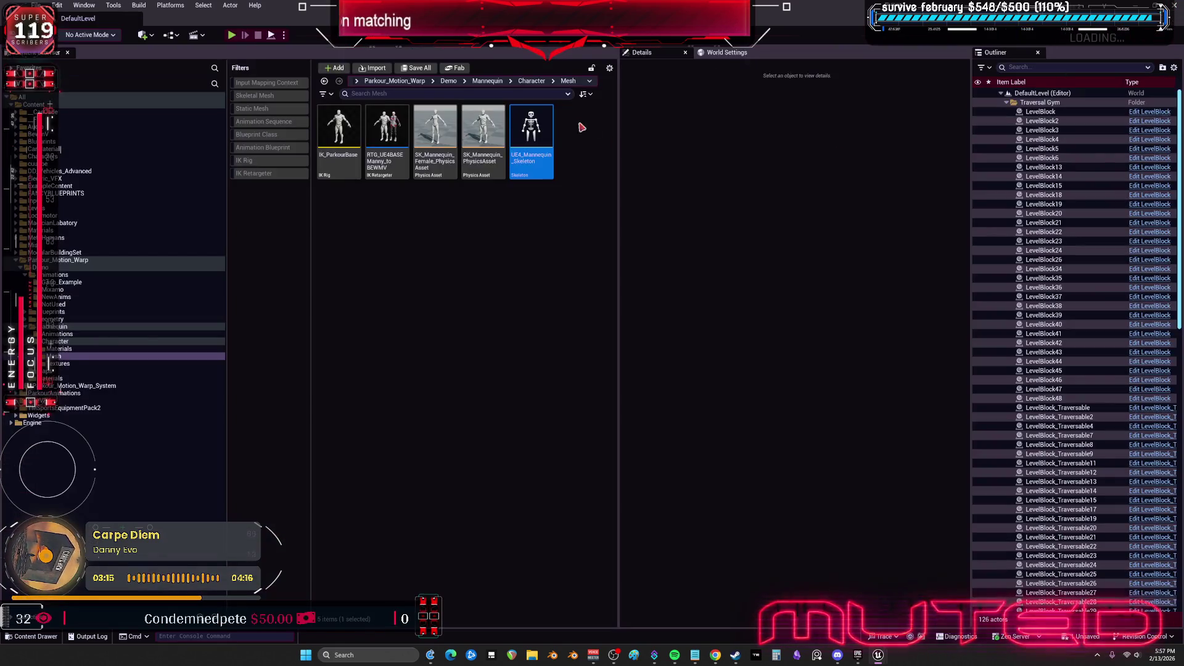
right_click(532, 131)
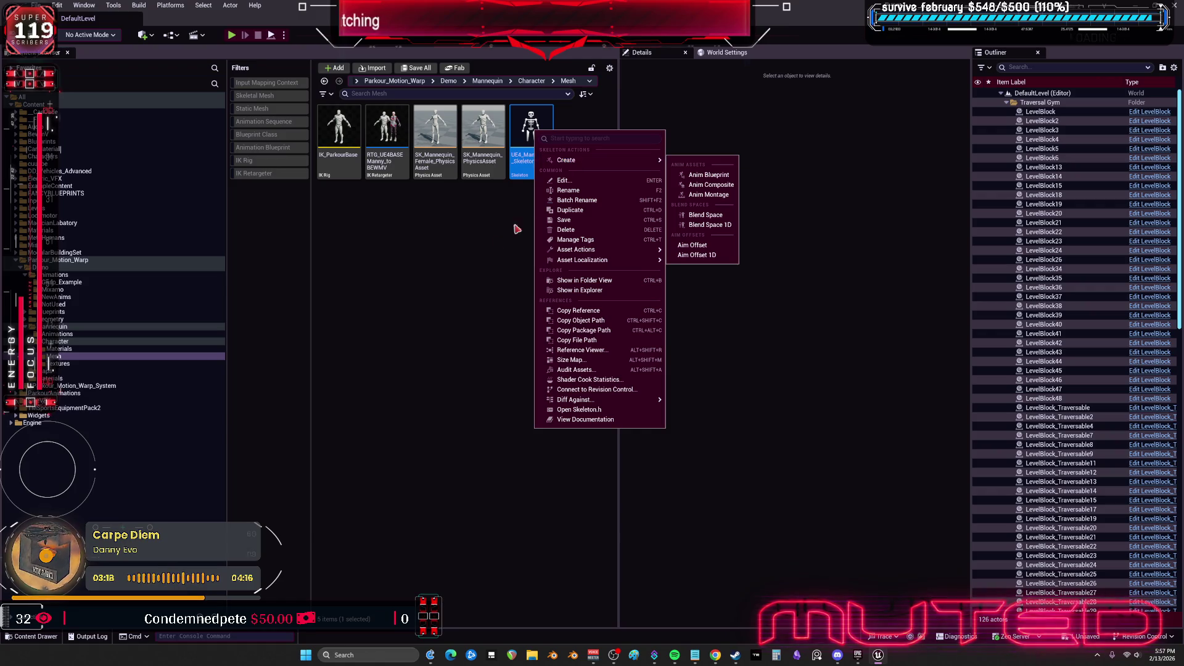
left_click(517, 195)
Reopen UE4_Mannequin_Skeleton, confirm no preview mesh is available, and return to the level editor
double_click(543, 140)
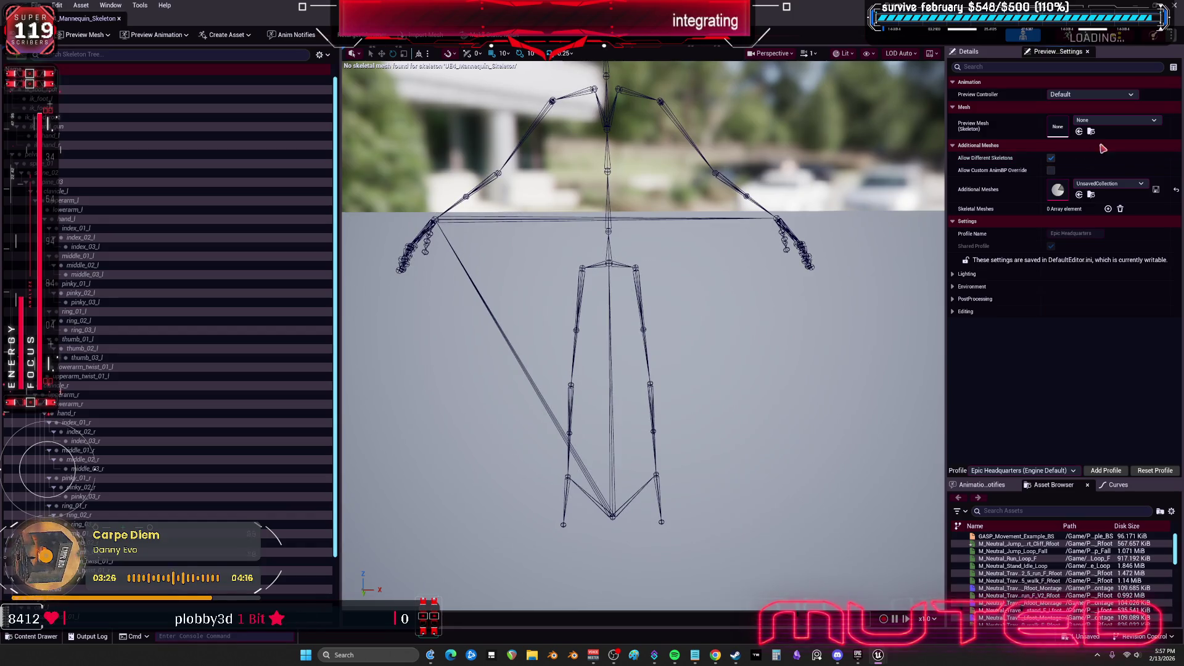
left_click(1113, 121)
left_click(1103, 95)
left_click(1103, 104)
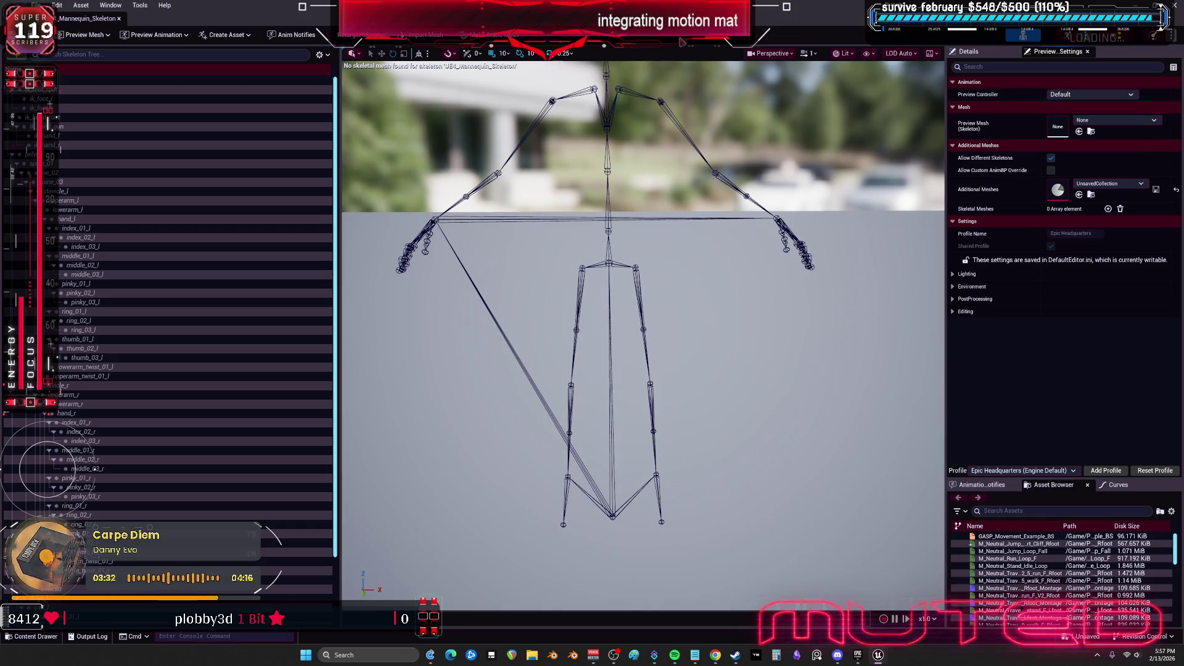
left_click(99, 35)
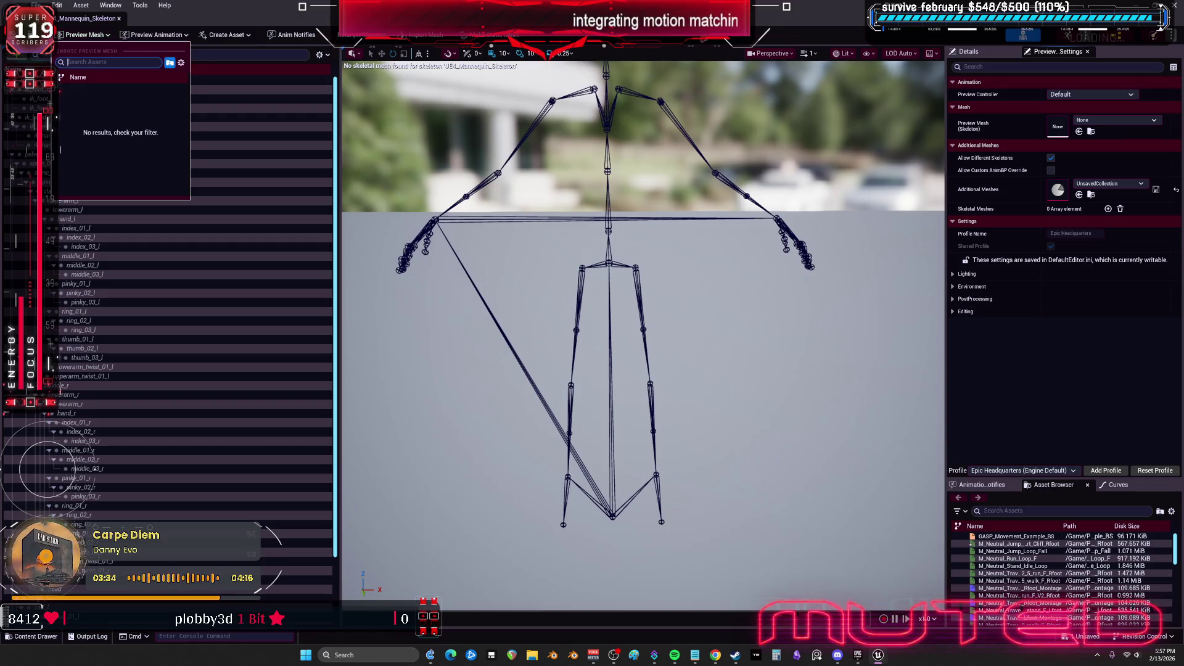
key("Escape")
key("alt+Tab")
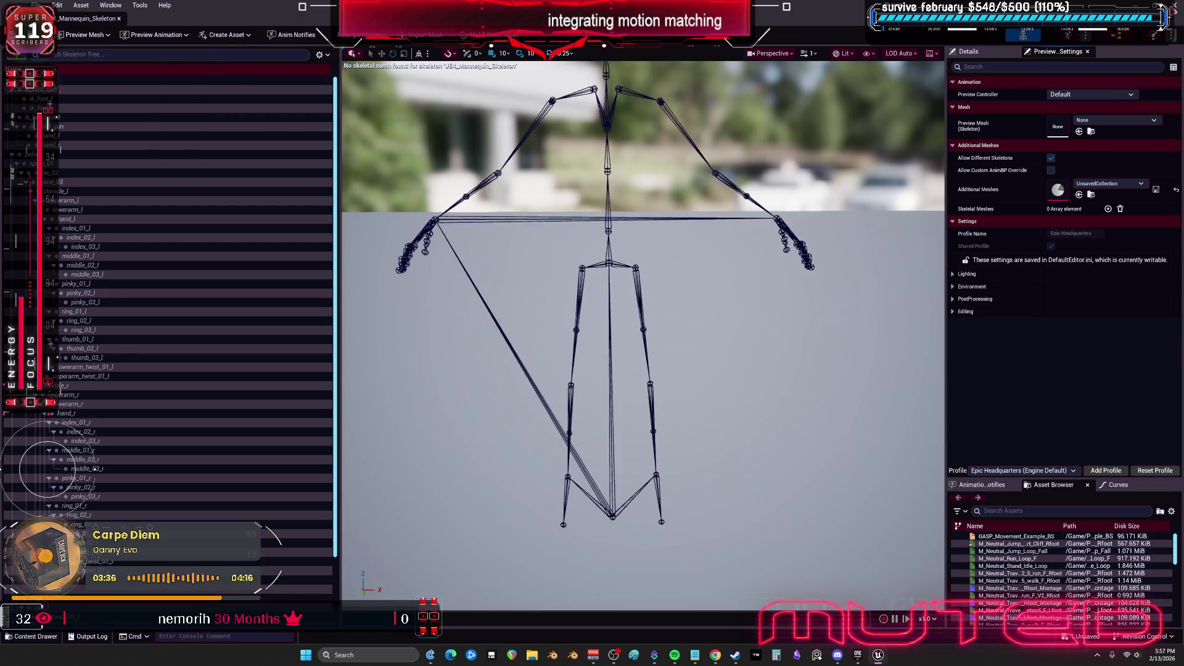
right_click(531, 117)
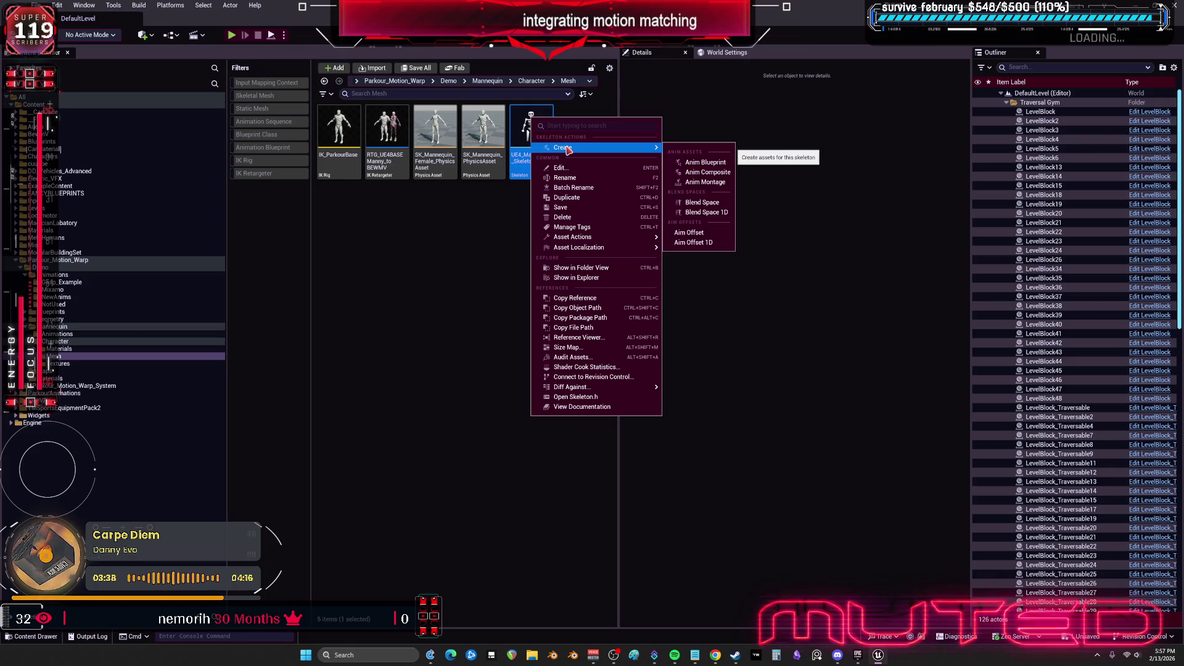
Close the Parkour Motion editor window and answer the Save Content prompt
left_click(470, 286)
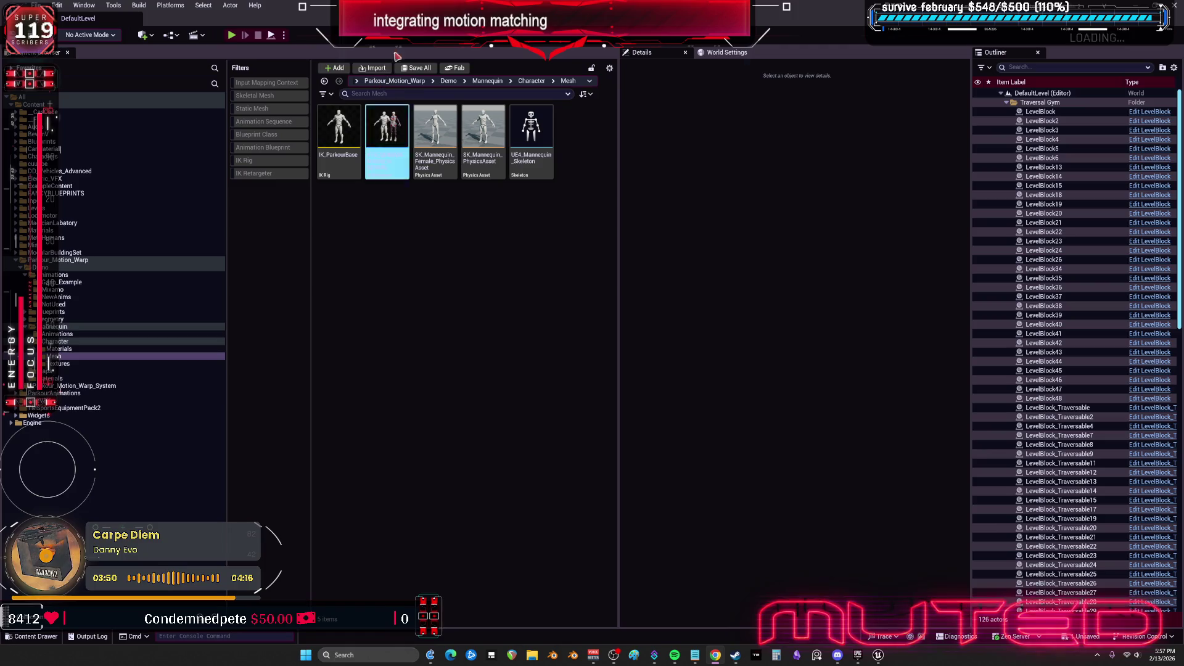
left_click(1169, 6)
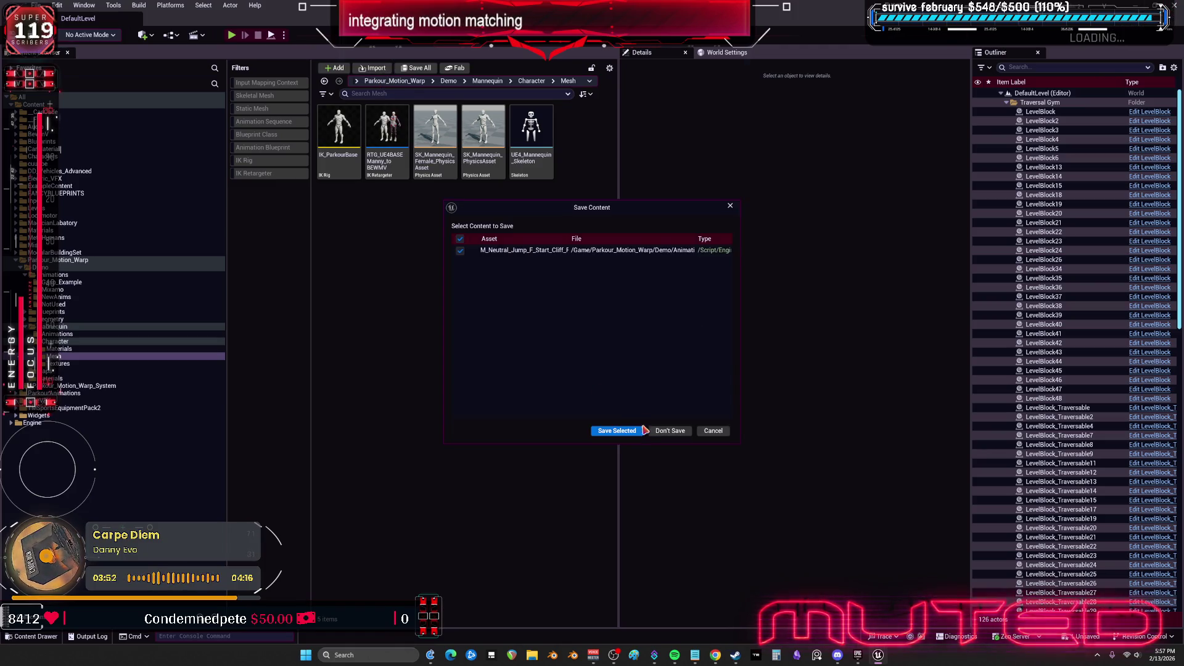
left_click(659, 435)
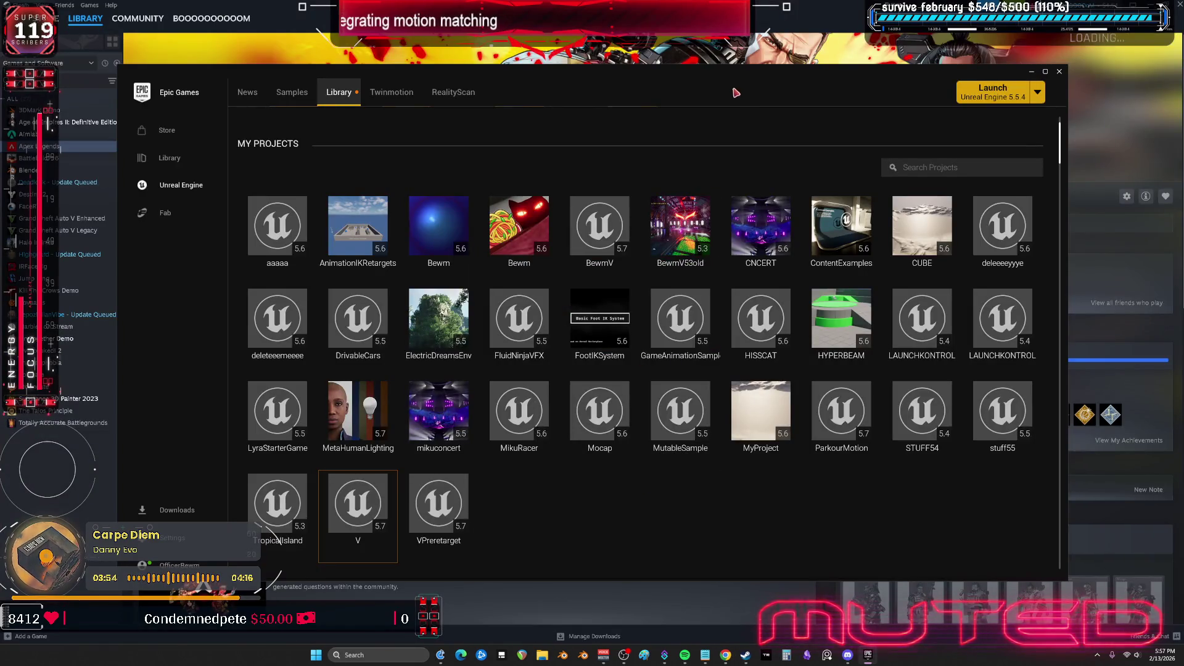
Maximize the launcher and pick the ParkourMotion project in My Projects
key("super+Up")
left_click(559, 355)
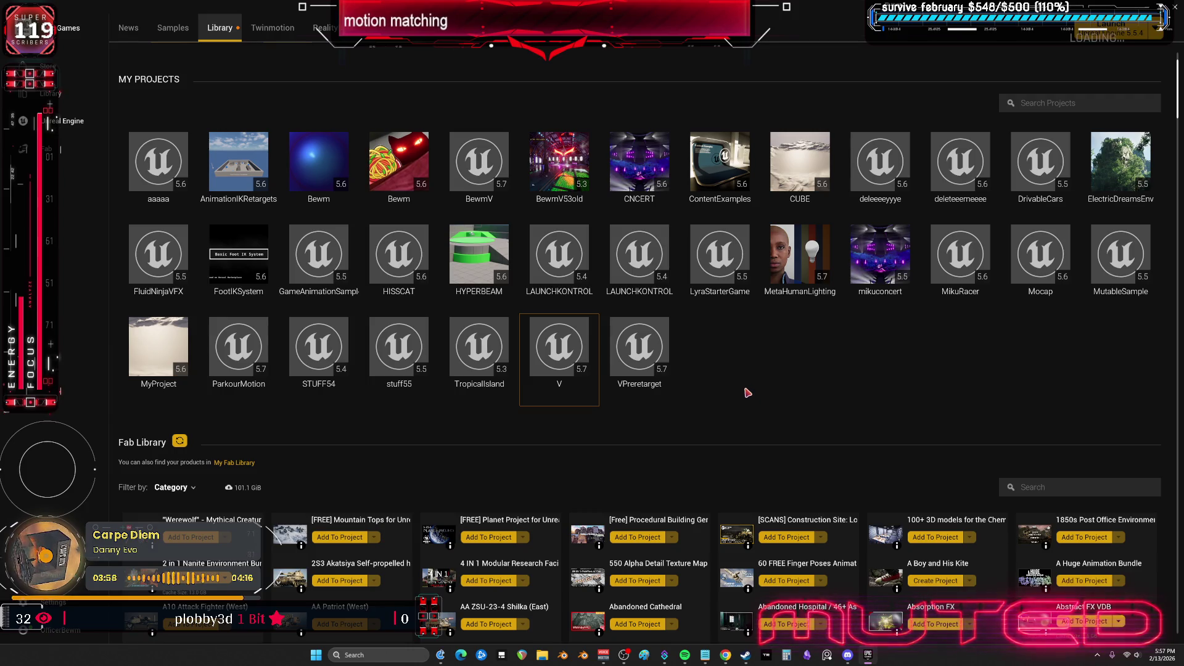
left_click(239, 352)
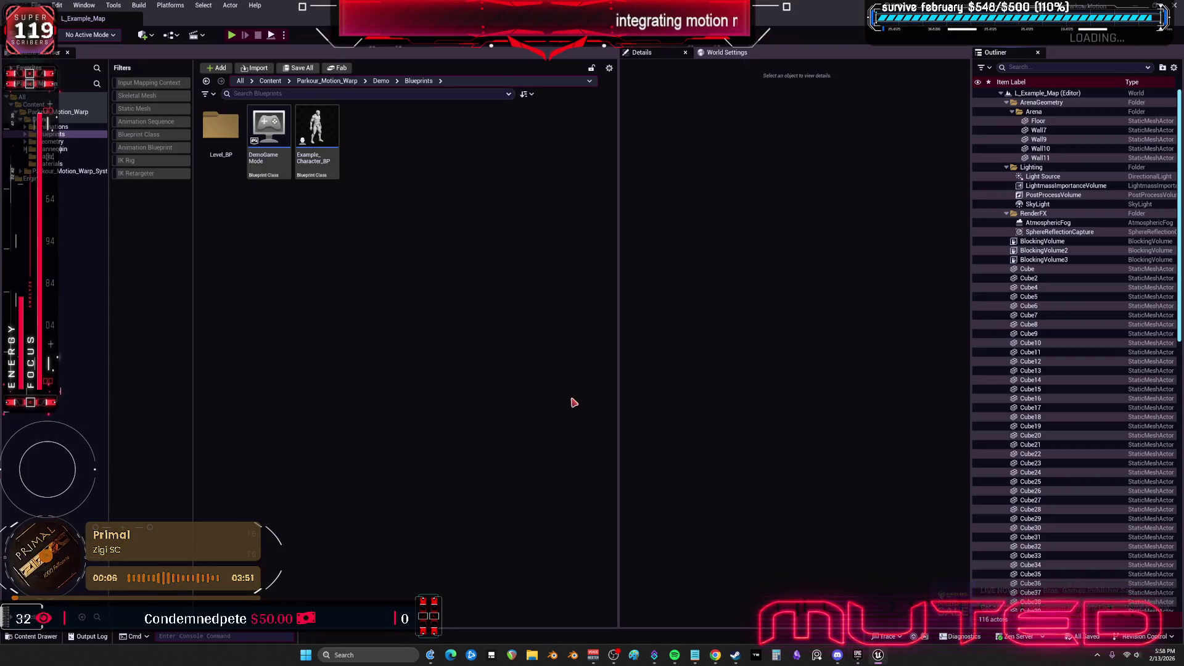
Start migrating Parkour_Motion_Warp, then cancel at the asset report
right_click(70, 113)
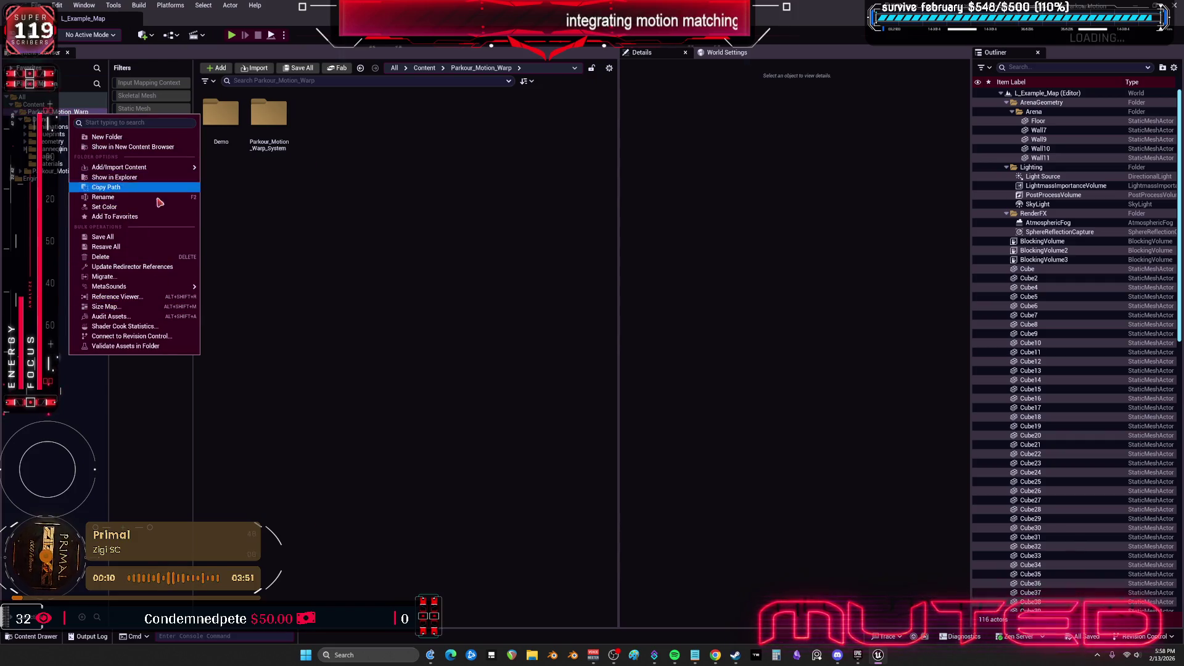
left_click(137, 276)
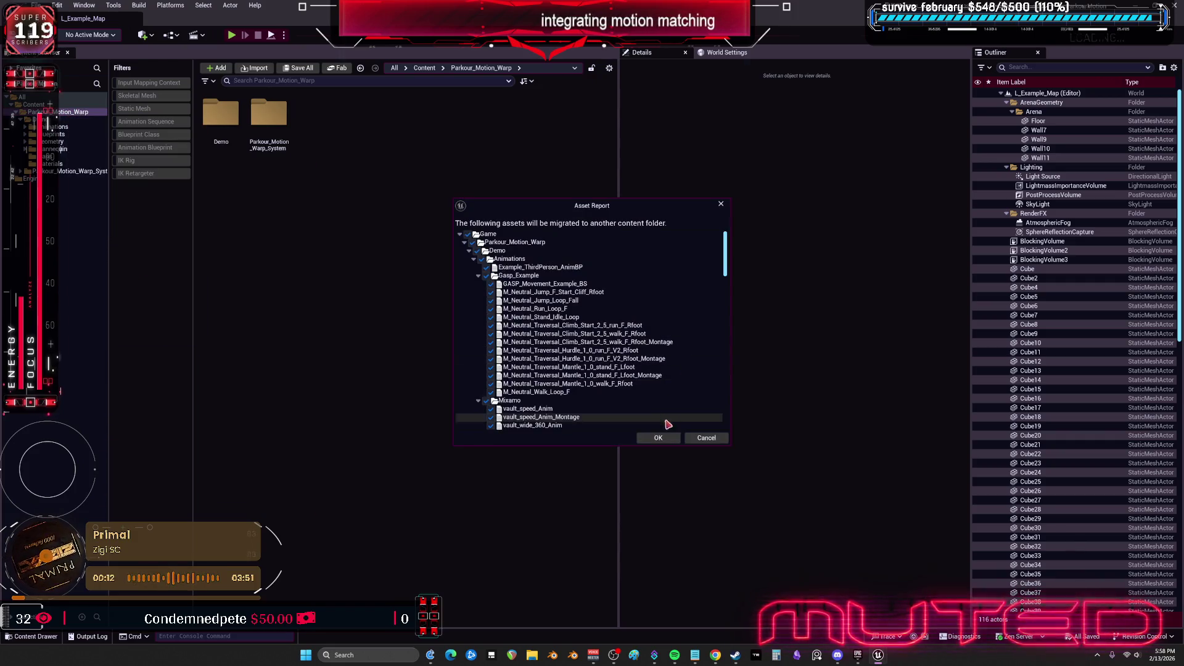
left_click(660, 440)
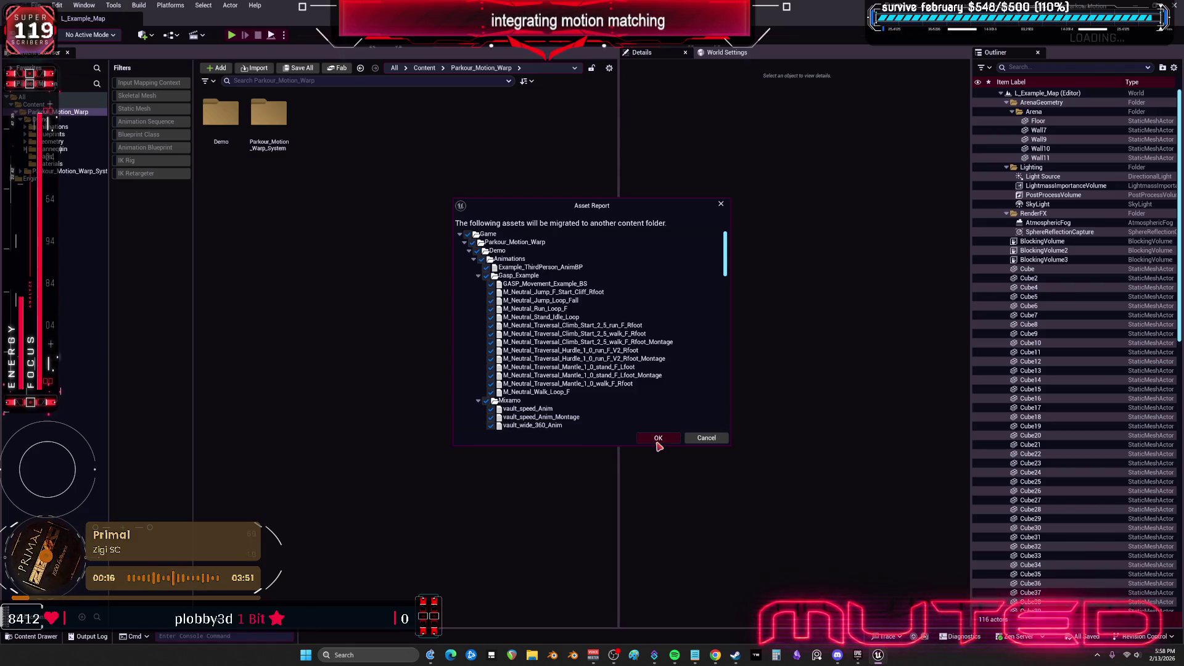
left_click(706, 438)
double_click(58, 115)
Migrate Parkour_Motion_Warp into V/Content, overwriting all existing assets, then switch to the launcher
right_click(58, 115)
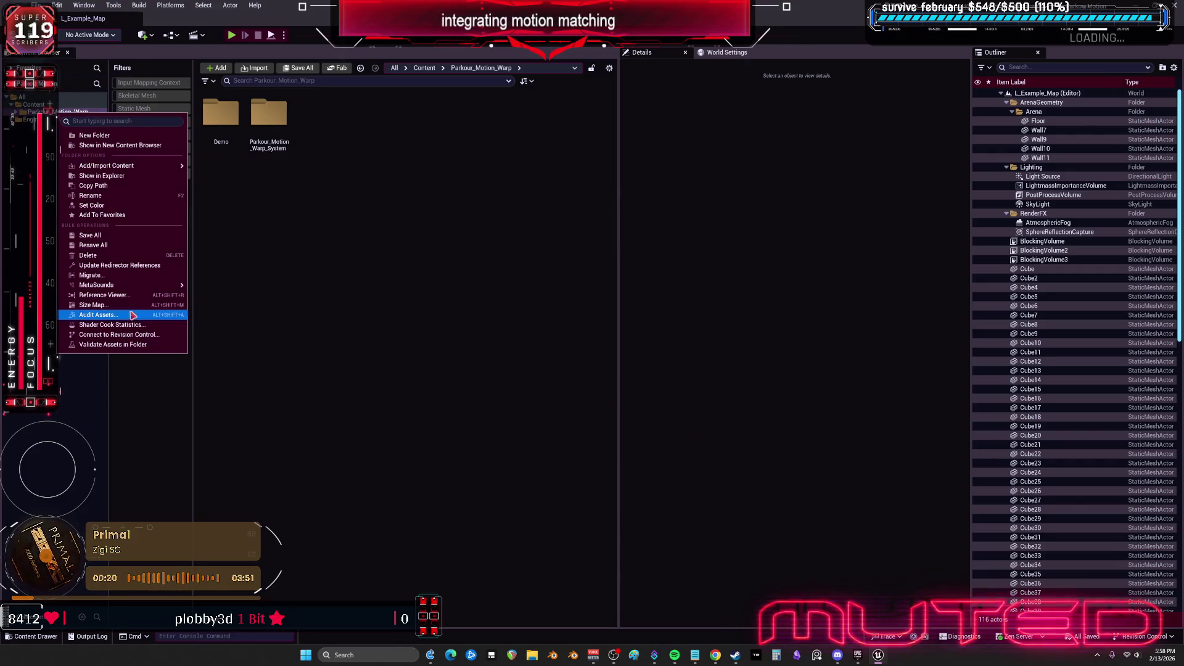
left_click(123, 278)
left_click(658, 438)
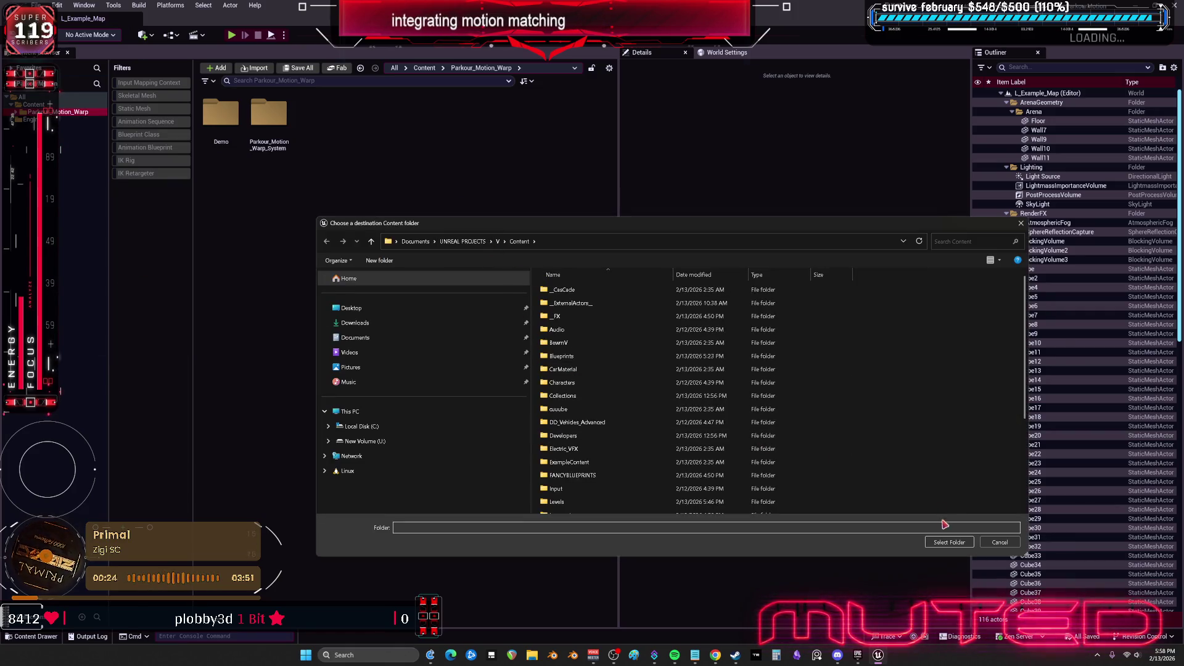
left_click(950, 542)
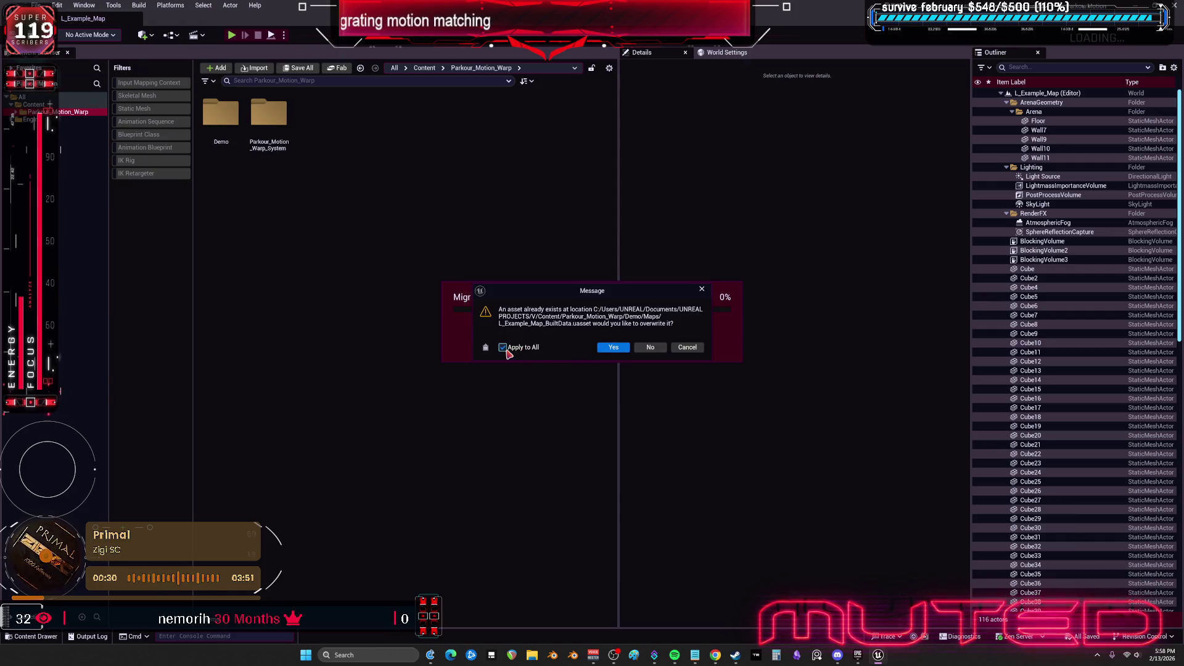
left_click(652, 349)
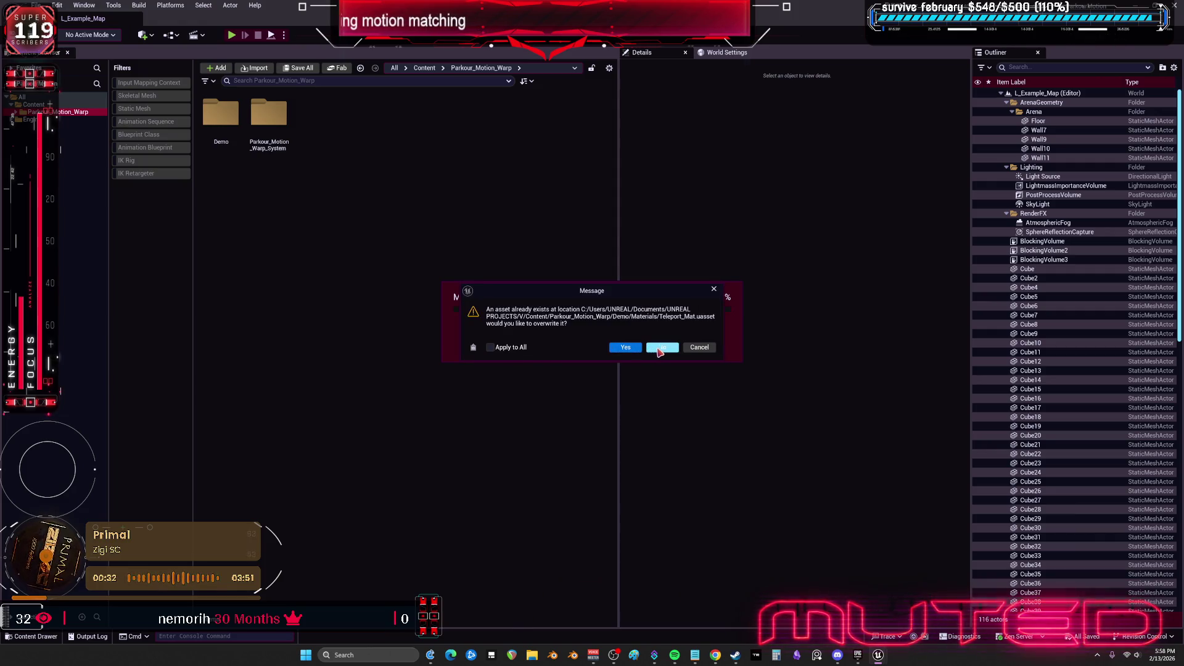
left_click(661, 349)
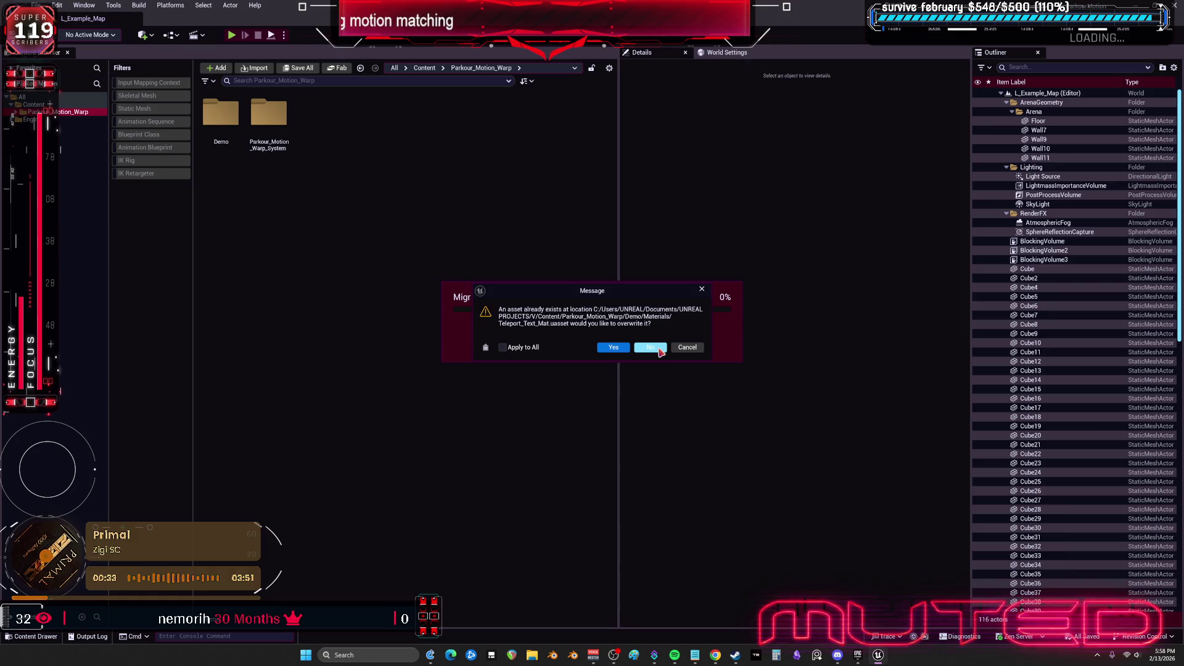
left_click(614, 348)
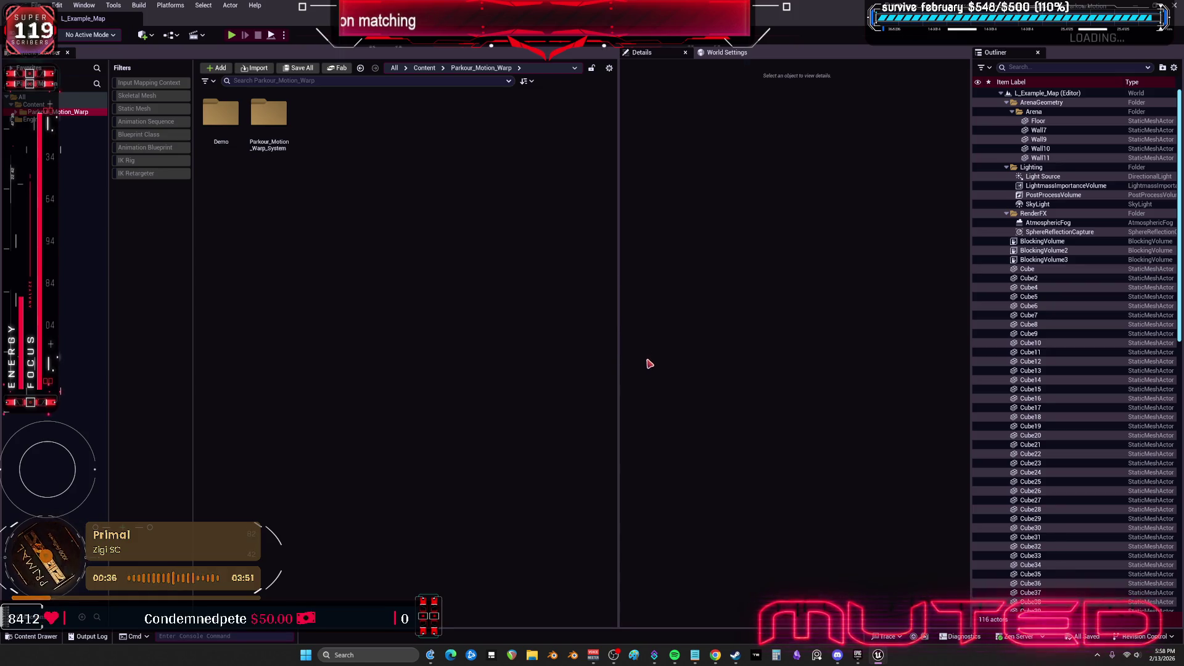
left_click(858, 655)
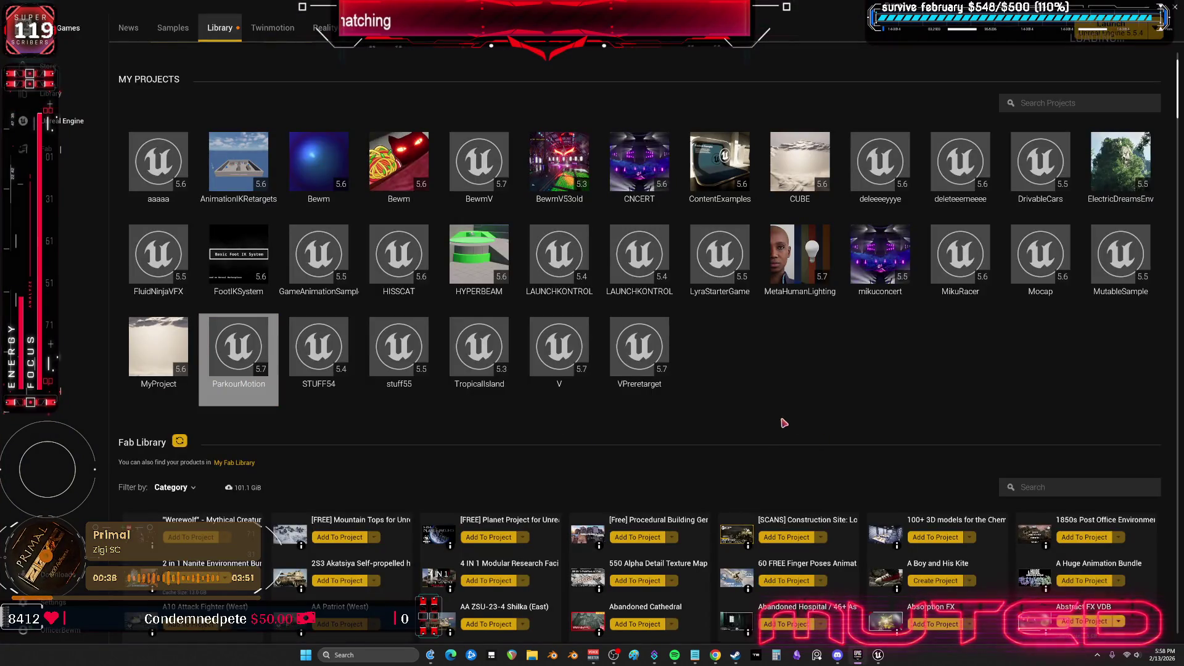
Launch the V project from My Projects and expand its Animations folder
left_click(573, 347)
double_click(574, 348)
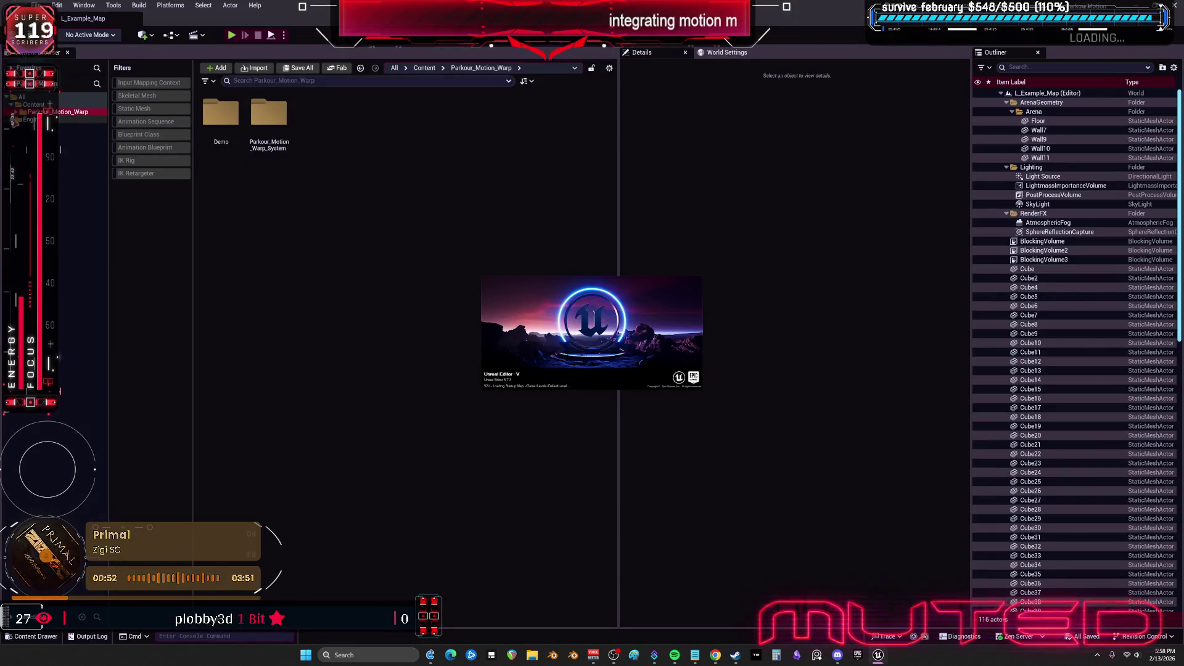
left_click(25, 126)
Browse the migrated NewAnims, NotUsed, Mannequin Animations, Character Mesh and Materials folders
left_click(62, 149)
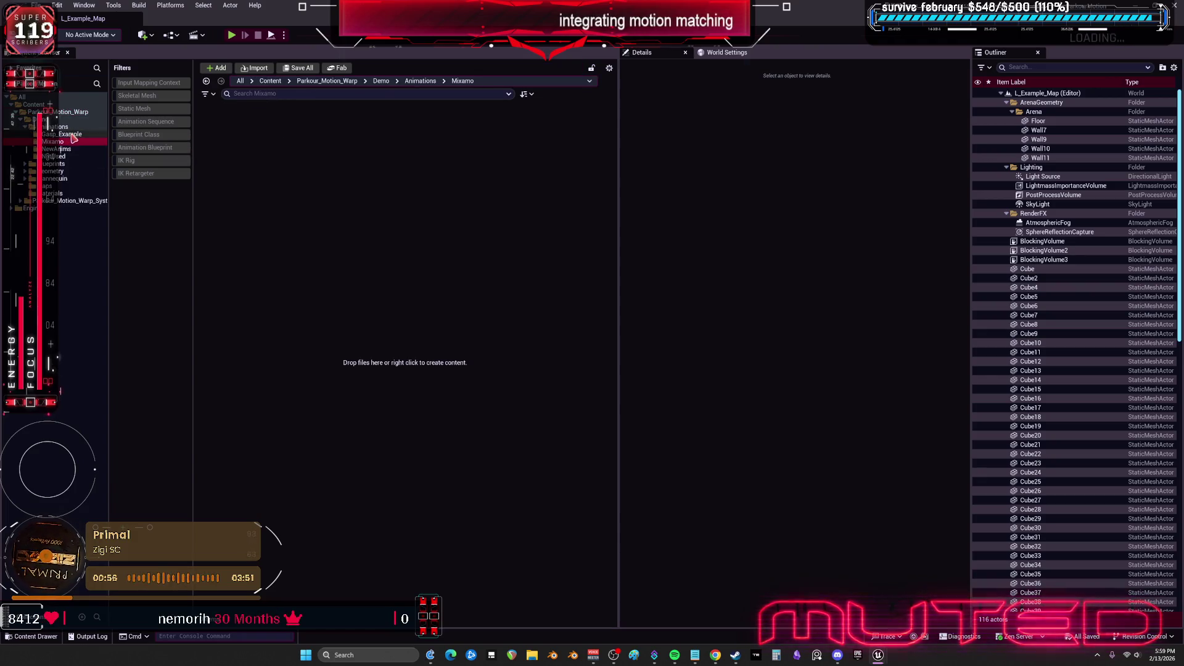
left_click(71, 158)
left_click(54, 164)
left_click(54, 179)
left_click(24, 178)
left_click(57, 186)
left_click(30, 193)
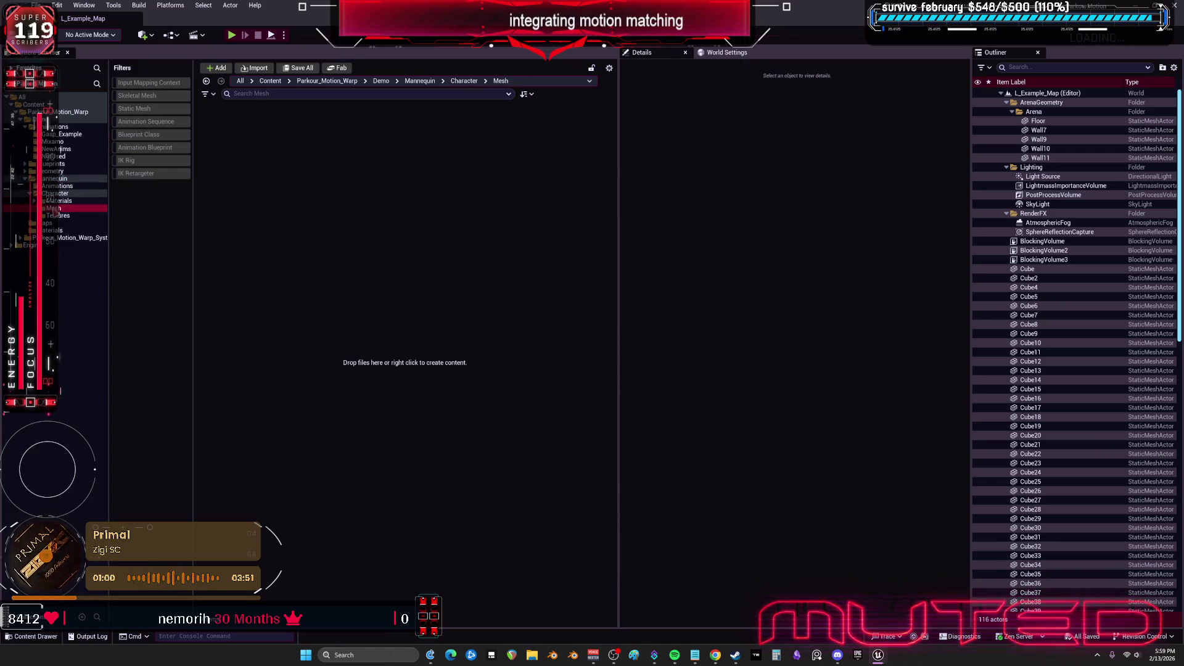
left_click(54, 208)
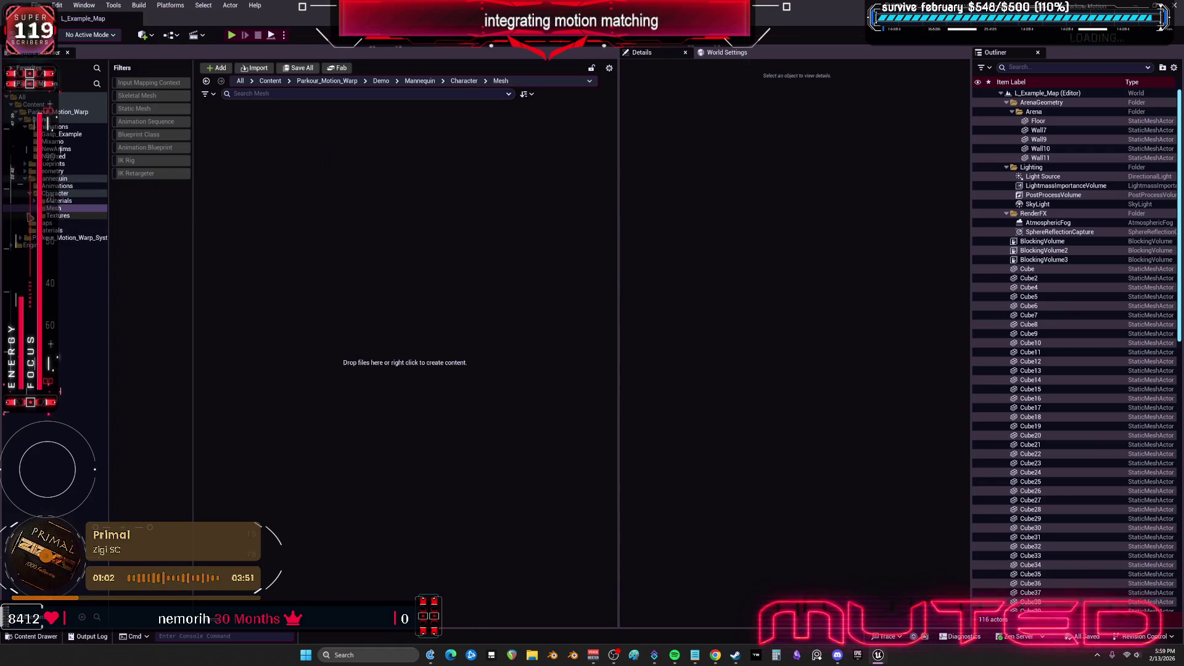
double_click(59, 200)
left_click(71, 208)
left_click(53, 238)
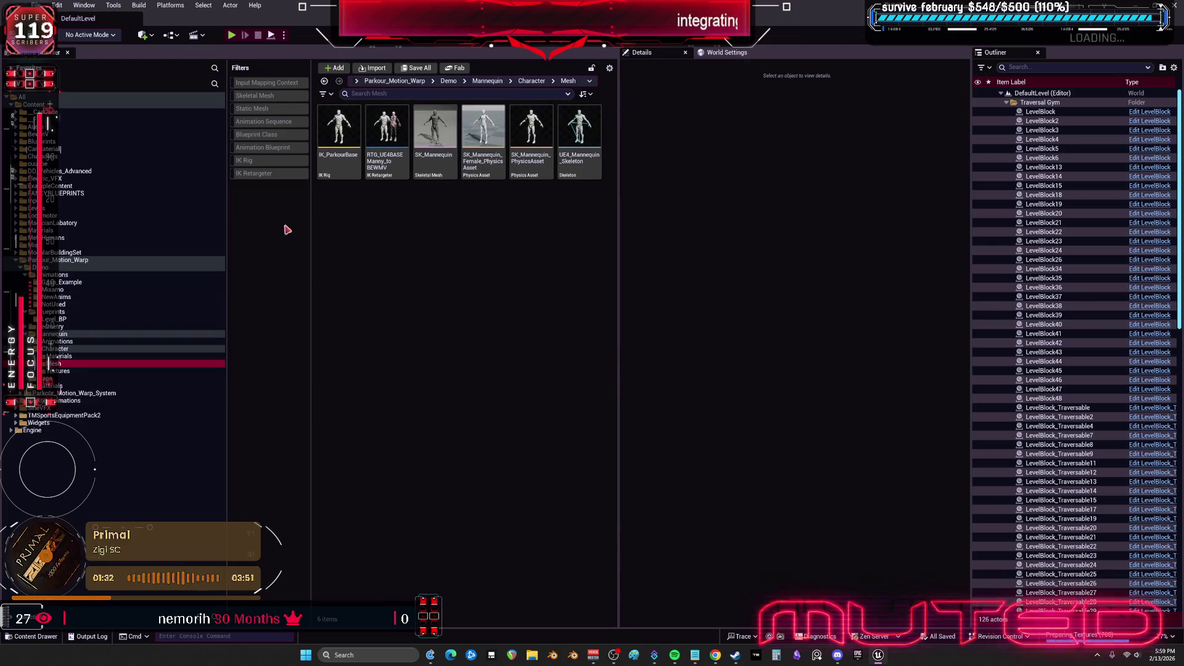
Preview the vault_speed_Anim animation from the Mixamo vault animations
left_click(53, 290)
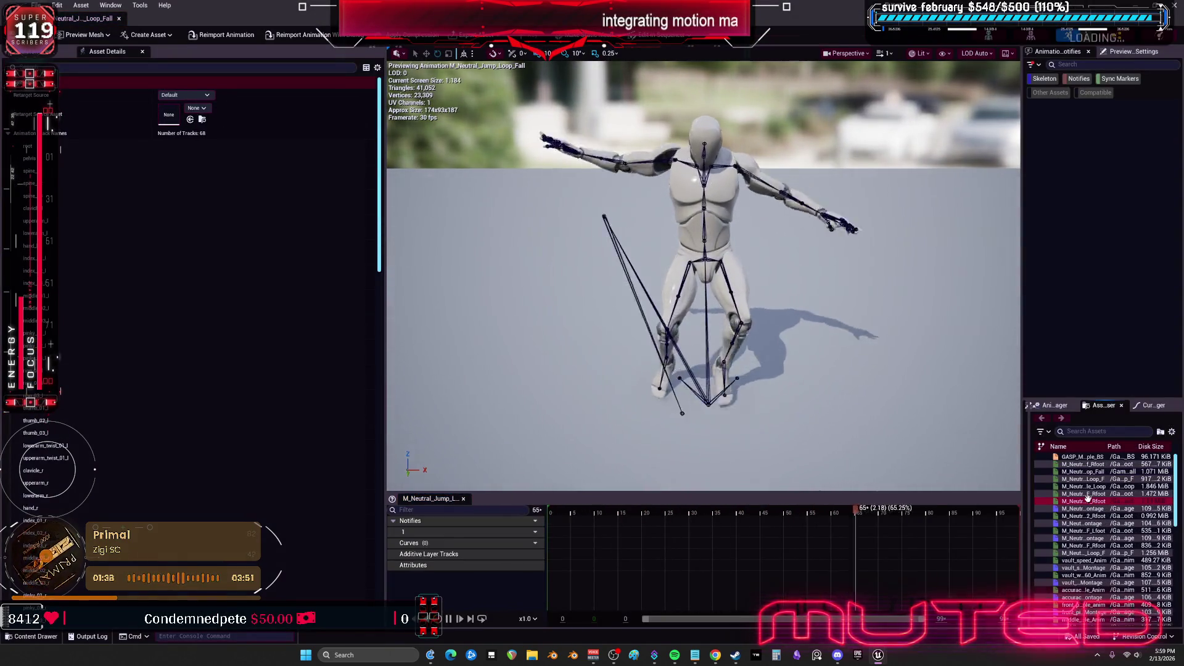
left_click(1084, 523)
left_click(1086, 560)
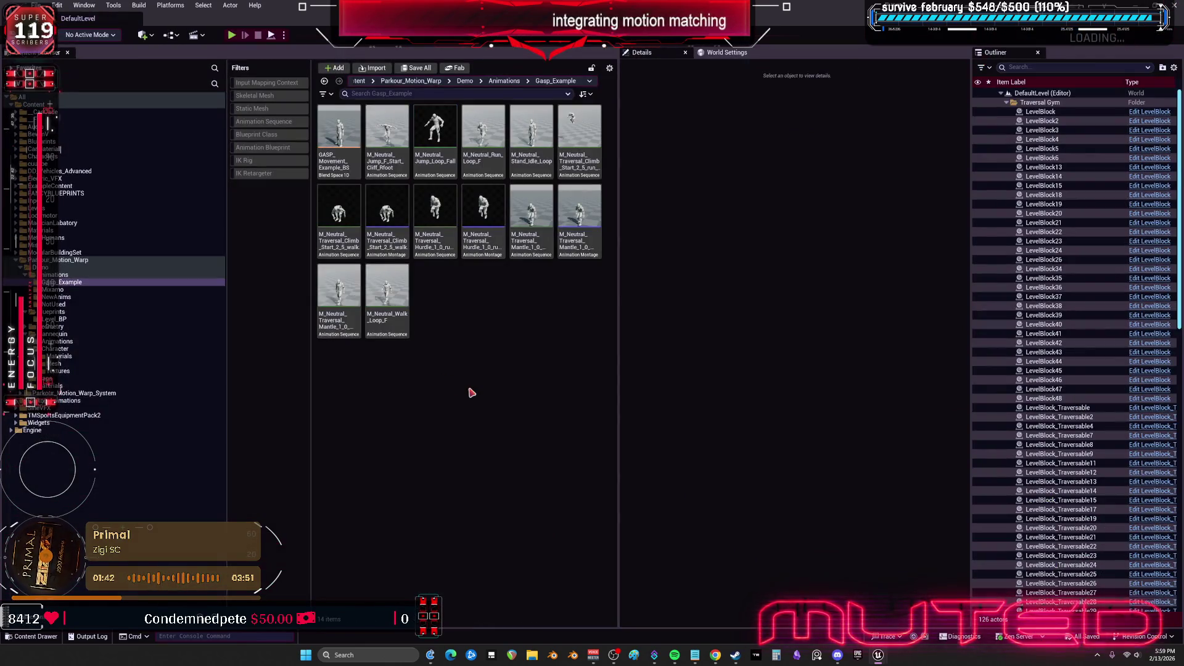
Open the VPretarget project and filter its Content Browser to skeletal meshes
left_click(1155, 7)
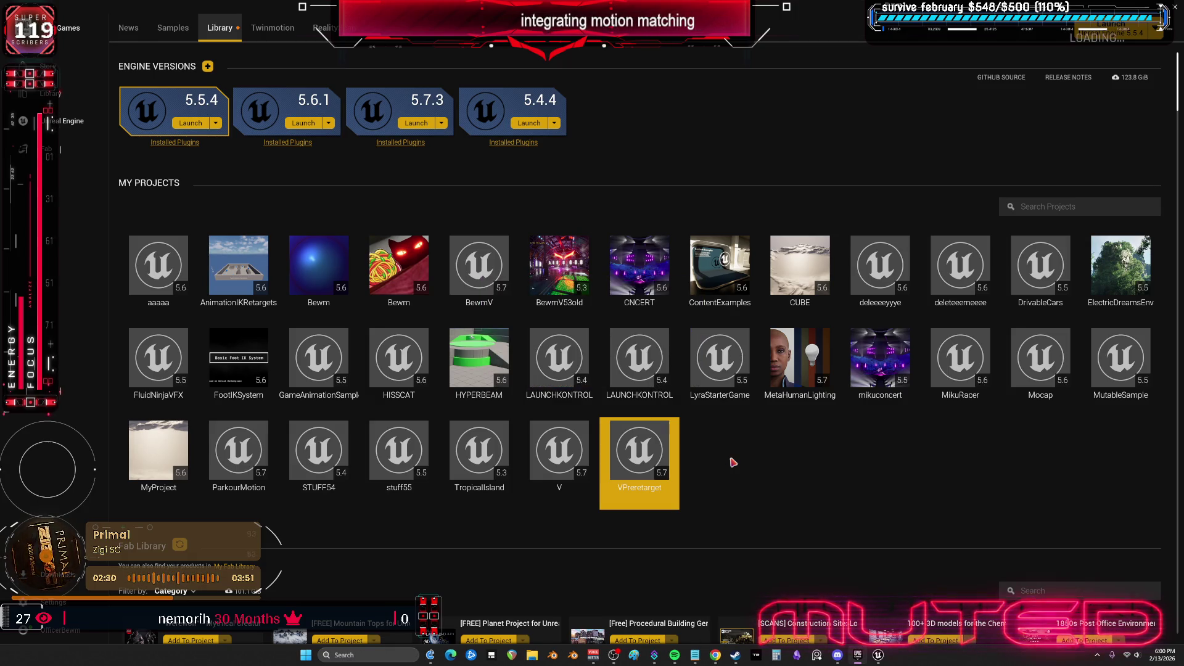
left_click(879, 656)
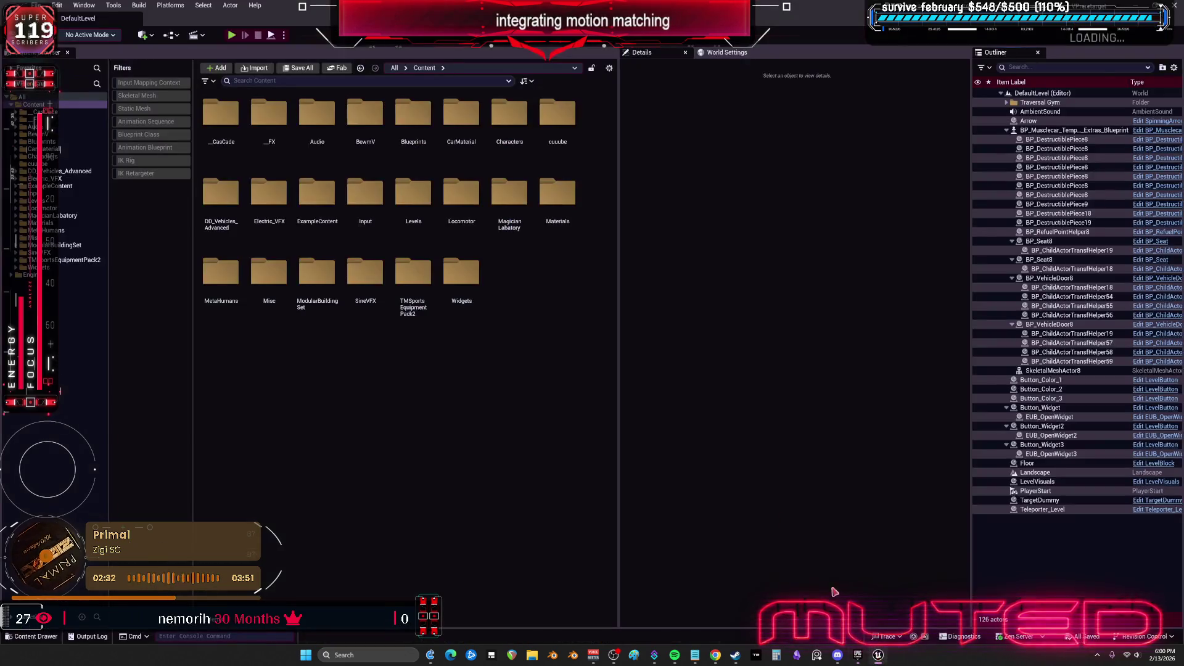
left_click(159, 96)
Filter to Skeletal Mesh assets and select the UEFN, Manny, Quinn and SK_Mannequin meshes, excluding SKM_Face_Preview
left_click(312, 93)
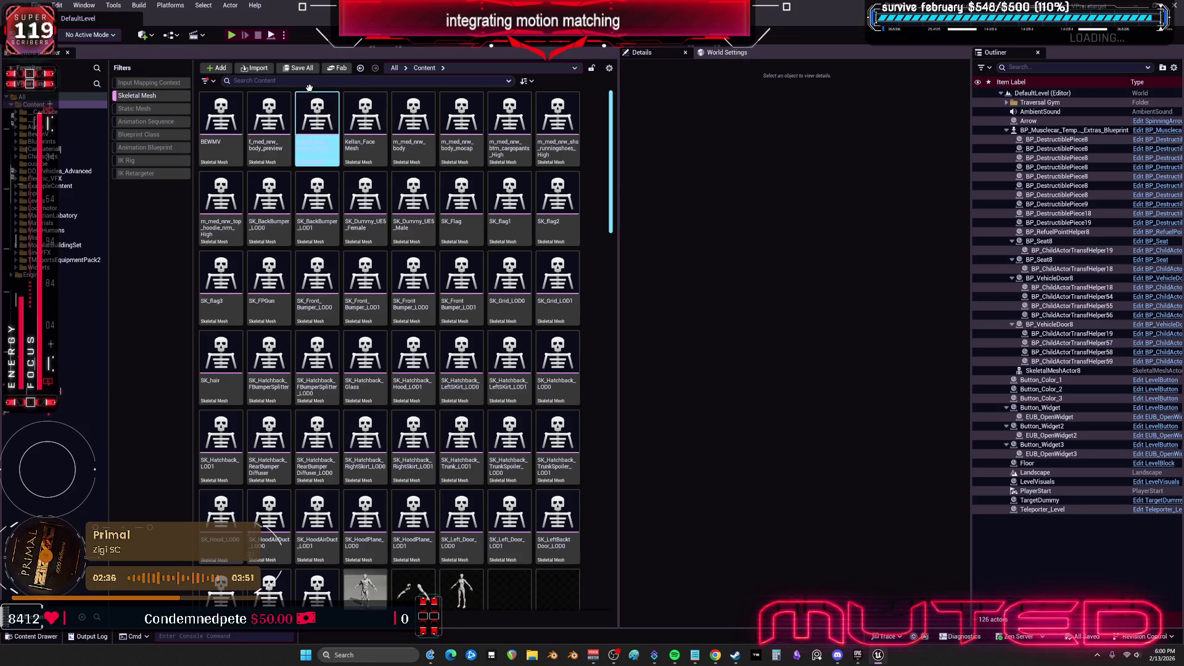
left_click(310, 81)
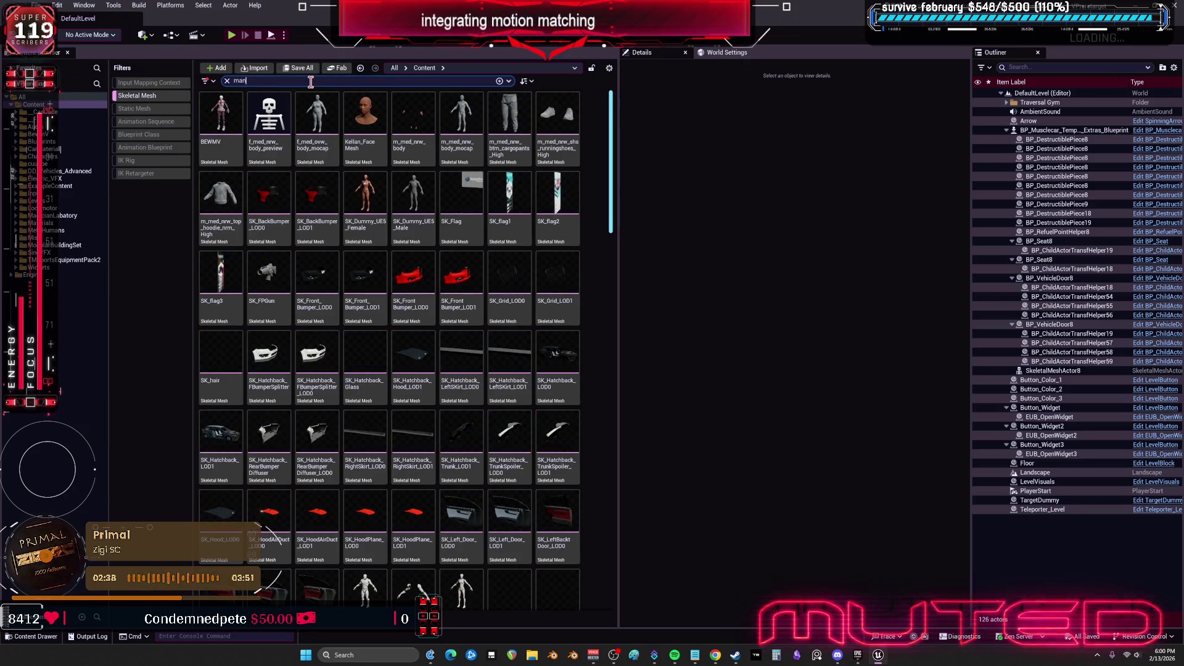
type("n")
left_click(547, 315)
left_click(453, 225, "shift")
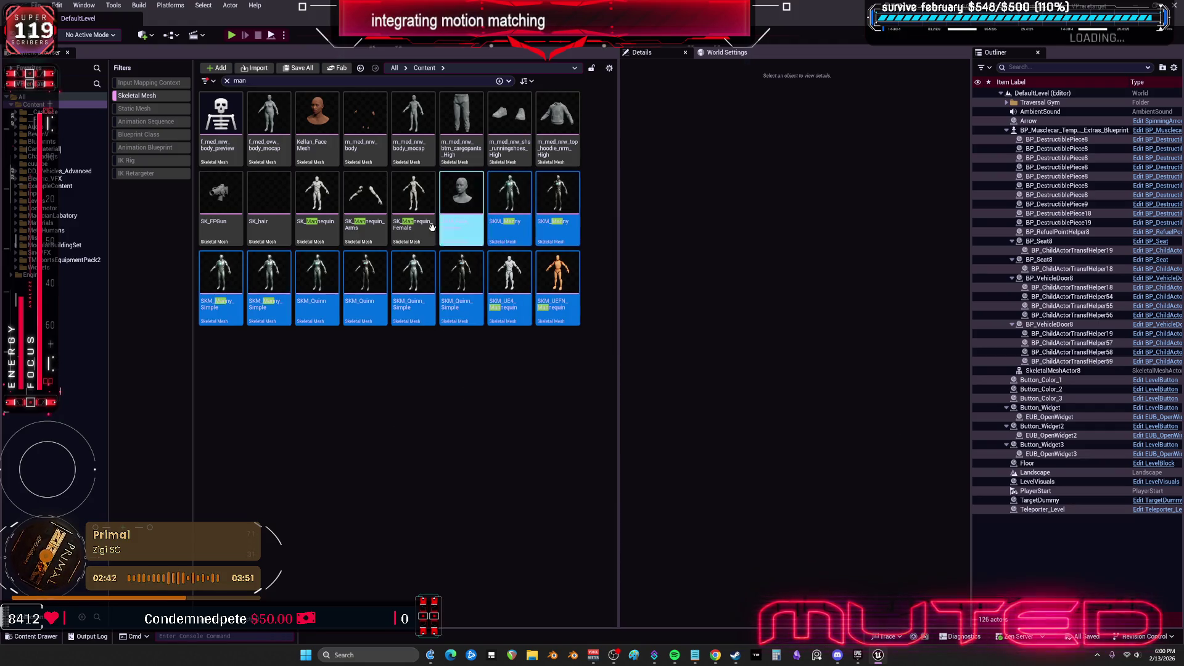
left_click(454, 225, "ctrl")
left_click(317, 201, "ctrl")
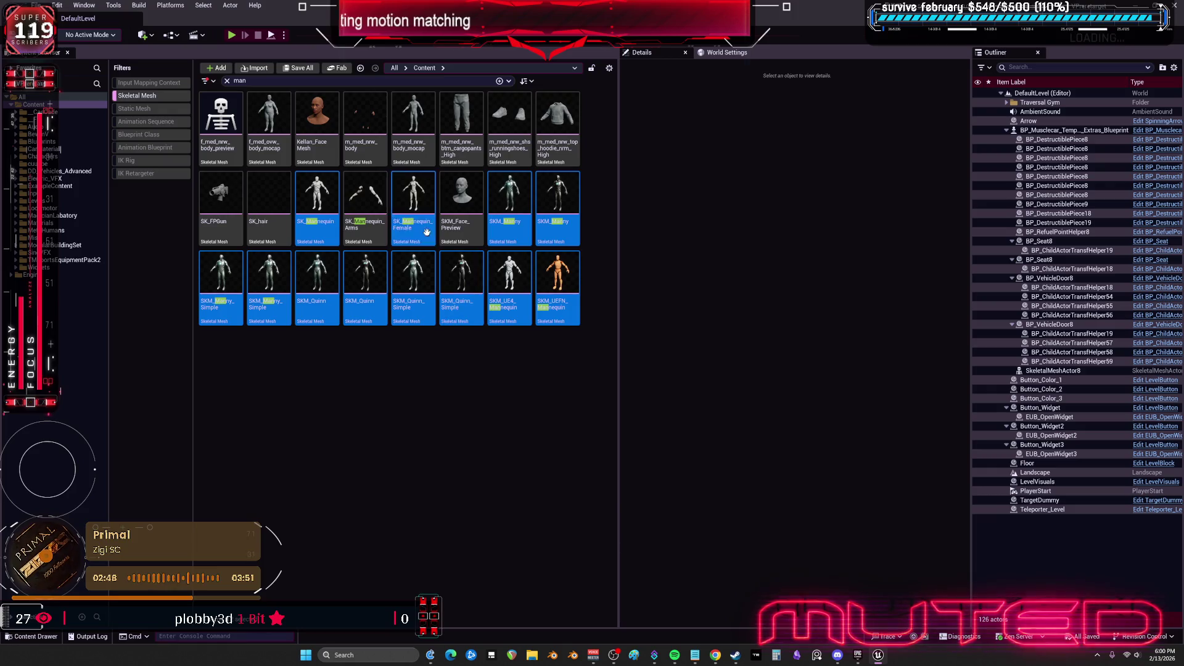
Run Asset Actions > Migrate on the selected mannequin meshes to get the asset report
right_click(512, 192)
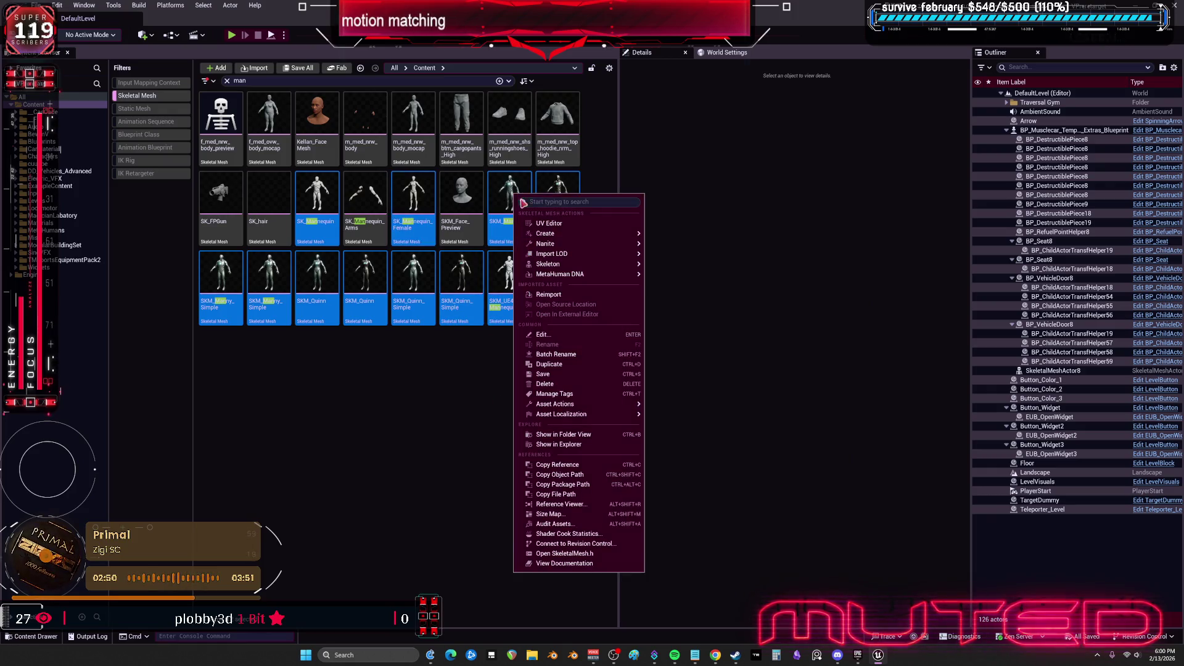
mouse_move(573, 274)
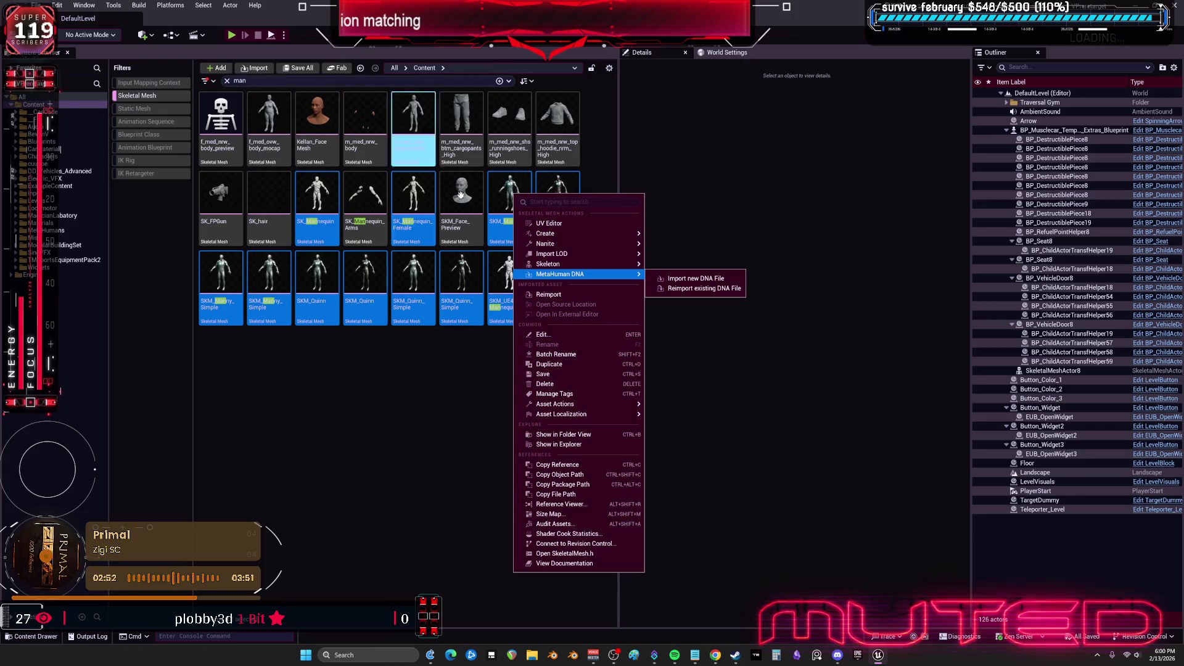
mouse_move(620, 409)
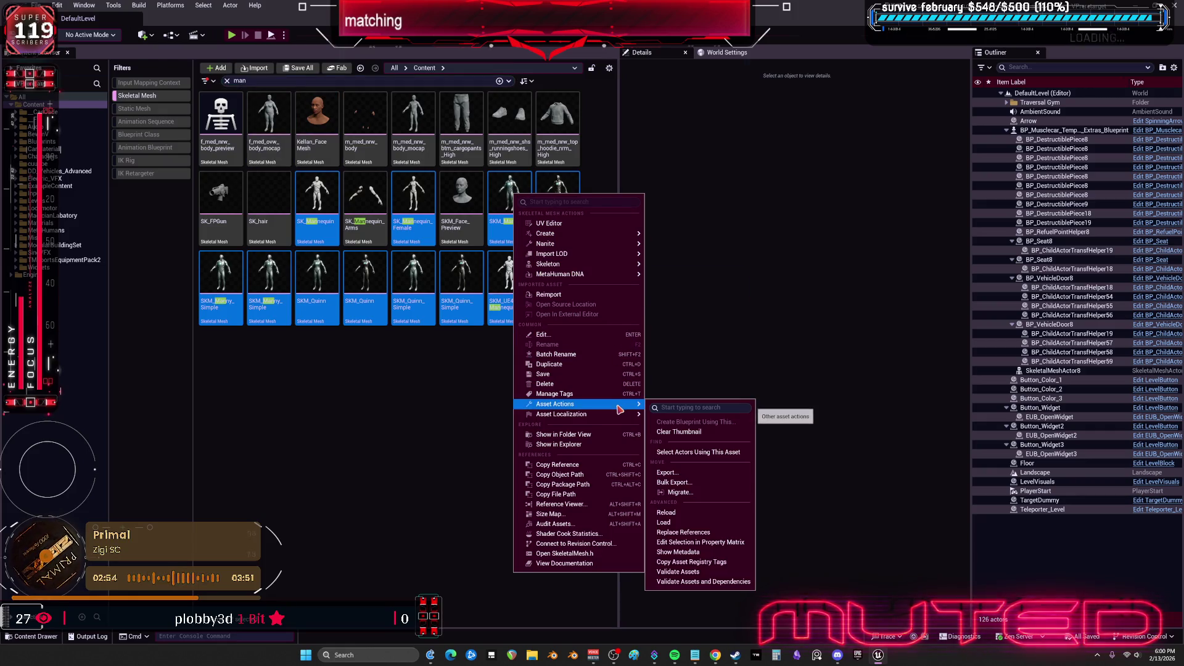
left_click(697, 491)
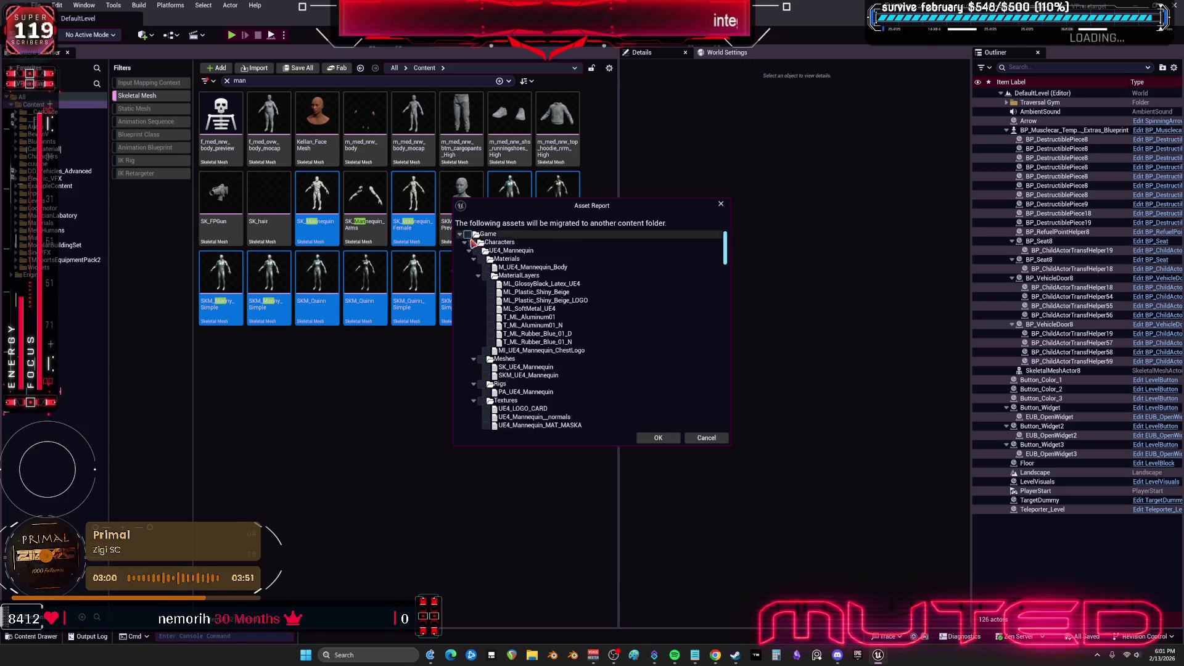
Uncheck UE4_Mannequin Materials and collapse the MaterialLayers and Materials folders in the report
scroll(675, 283, "down", 5)
scroll(690, 315, "up", 5)
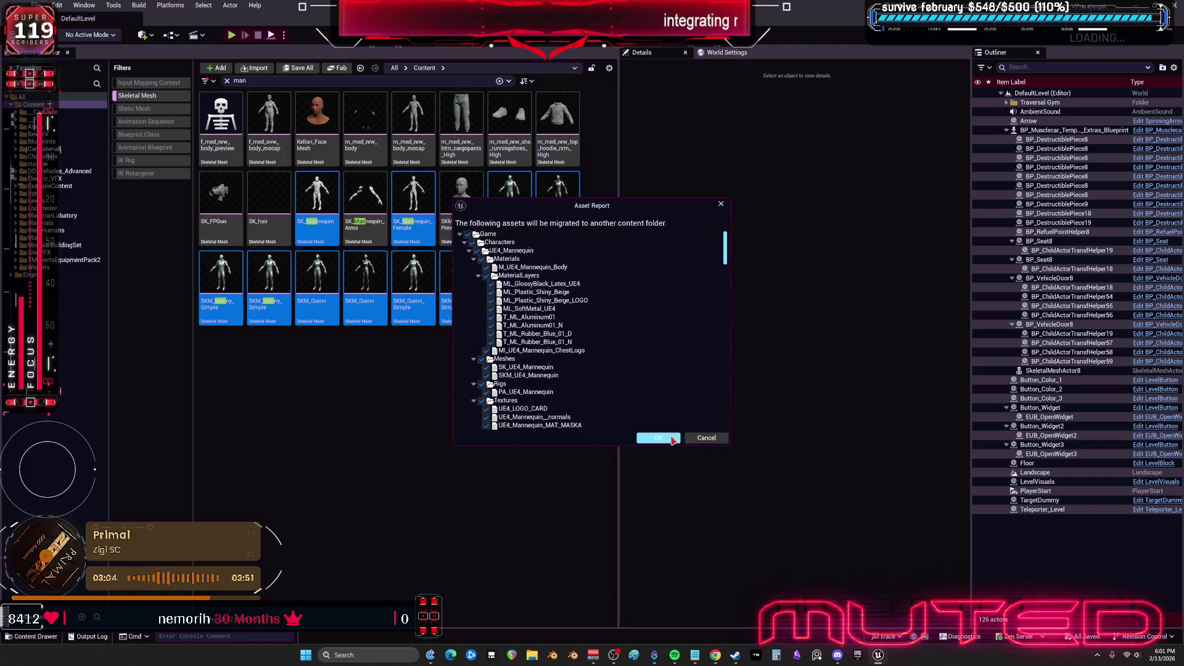
left_click(481, 261)
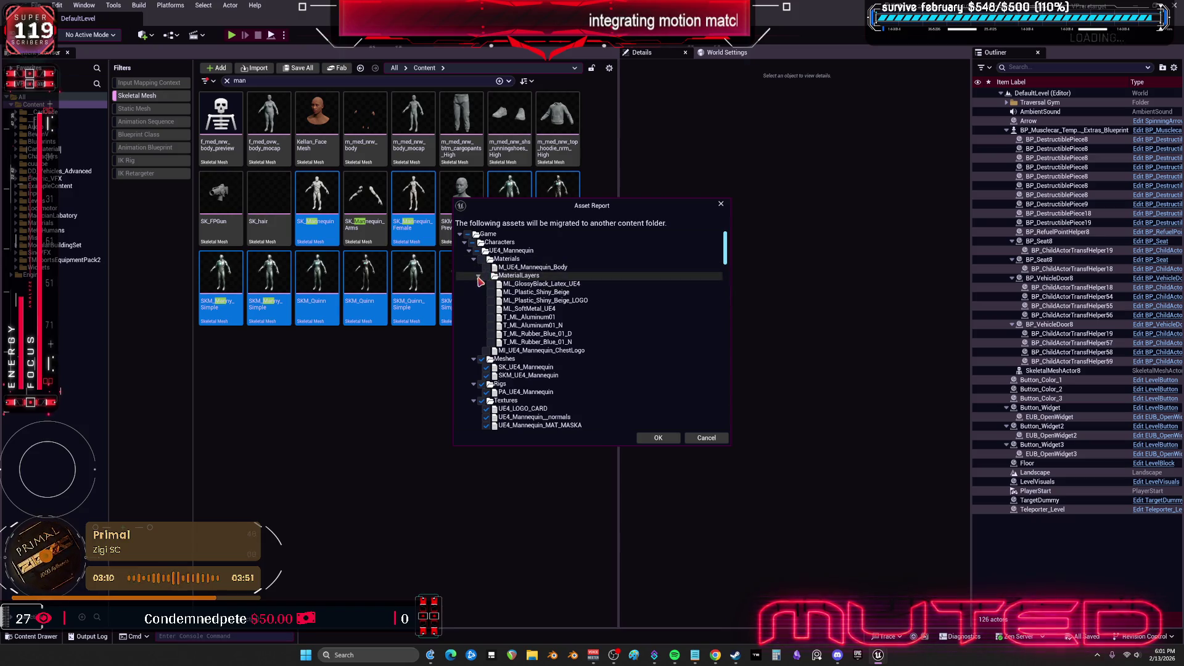
left_click(480, 277)
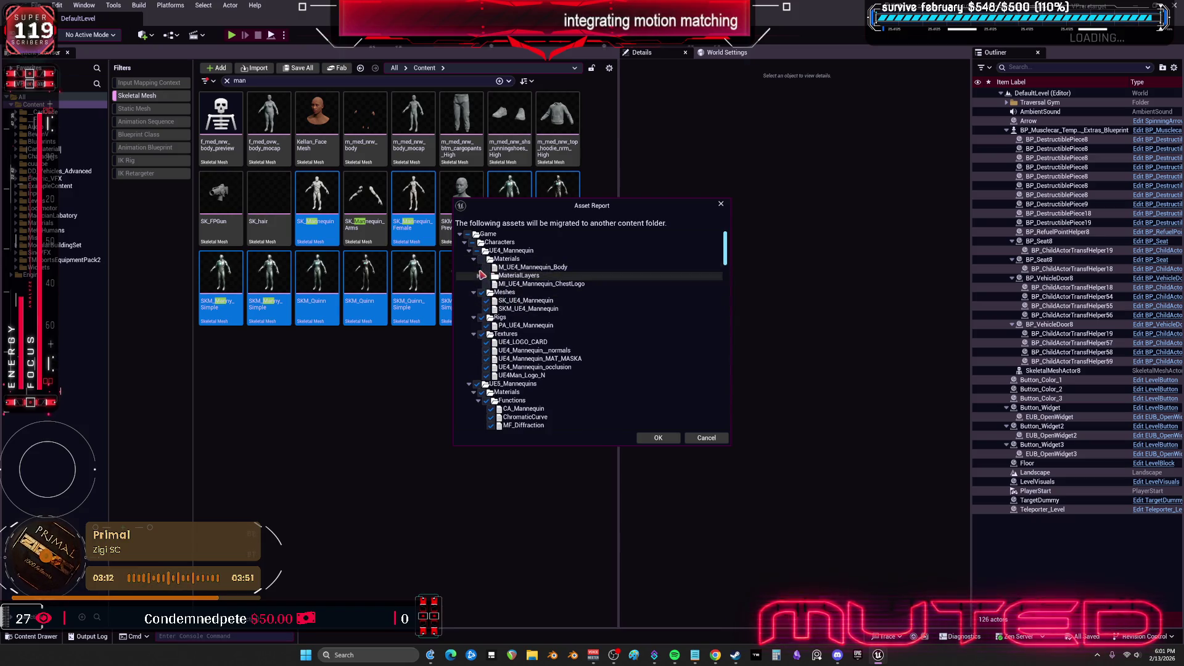
left_click(474, 259)
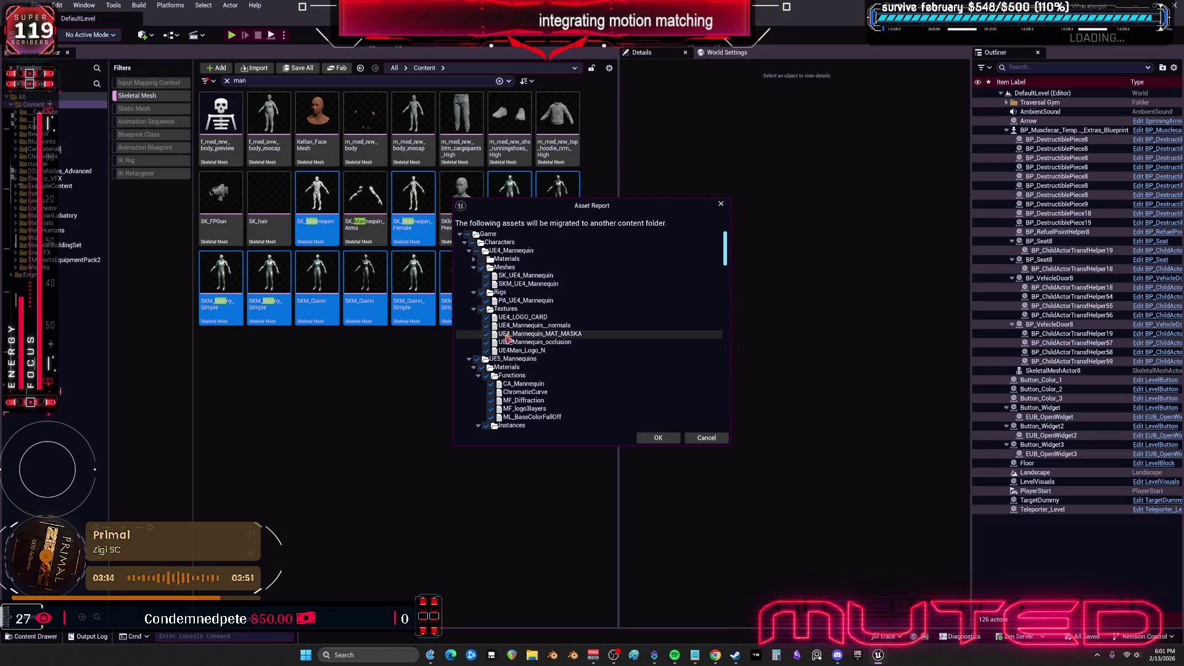
Scroll through the report to review the Manny, Quinn, UEFN and DD_Vehicles_Advanced assets
scroll(589, 376, "down", 3)
scroll(598, 383, "down", 6)
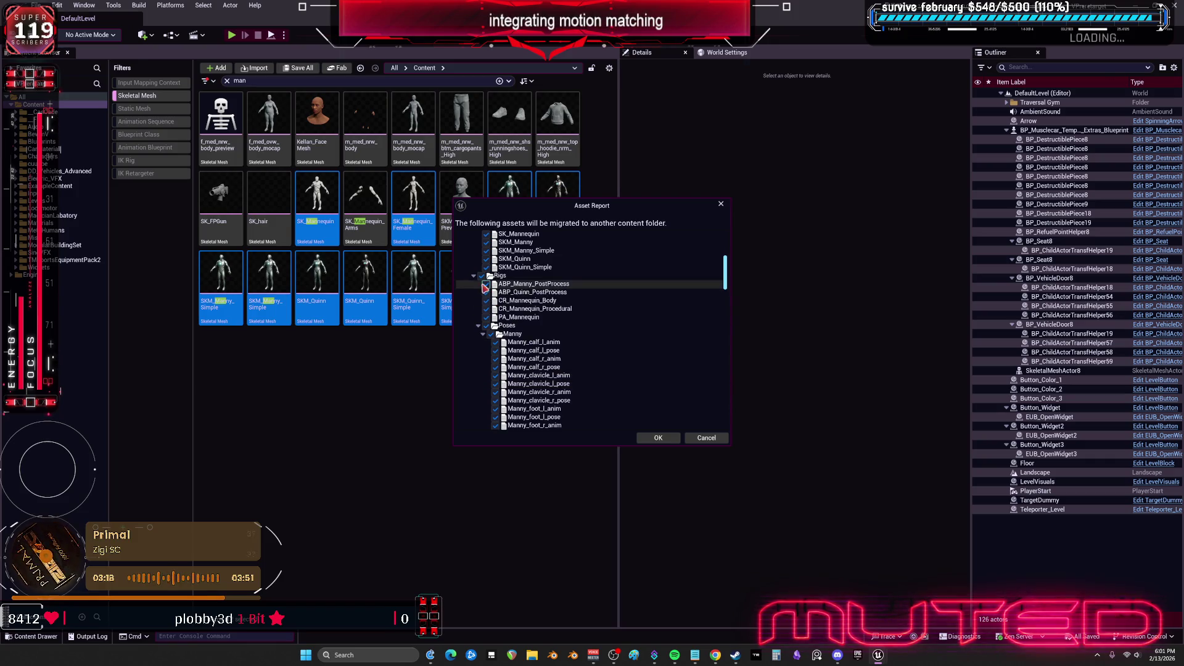
scroll(614, 373, "down", 10)
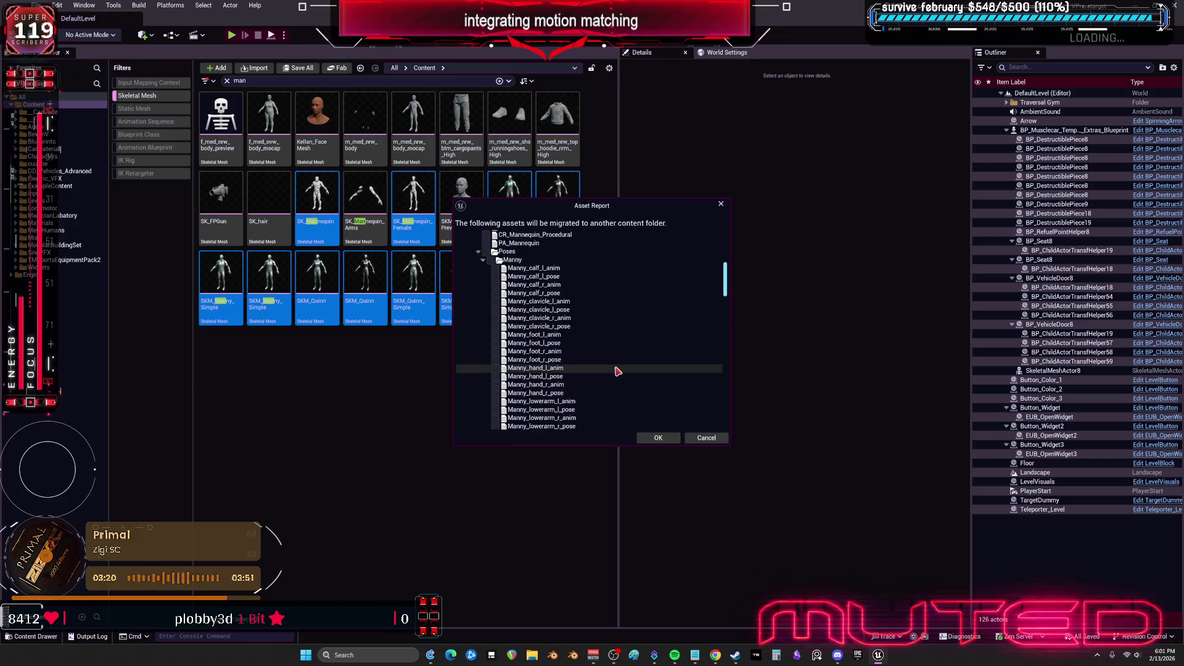
scroll(617, 375, "down", 5)
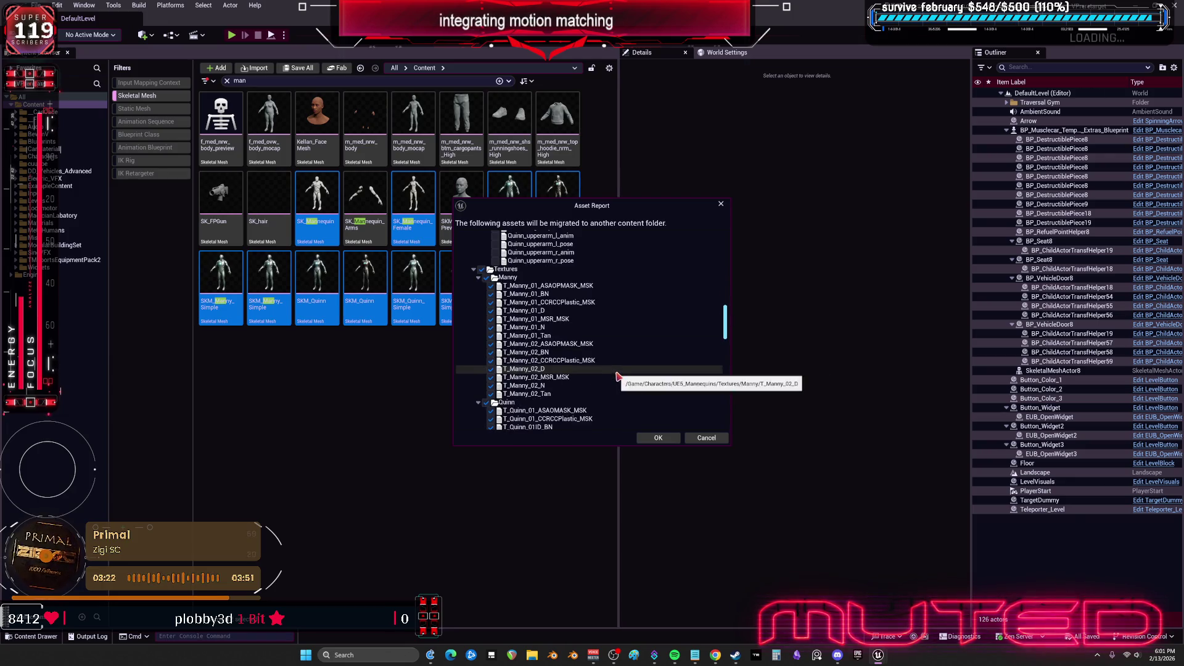
scroll(617, 375, "down", 5)
scroll(616, 374, "down", 5)
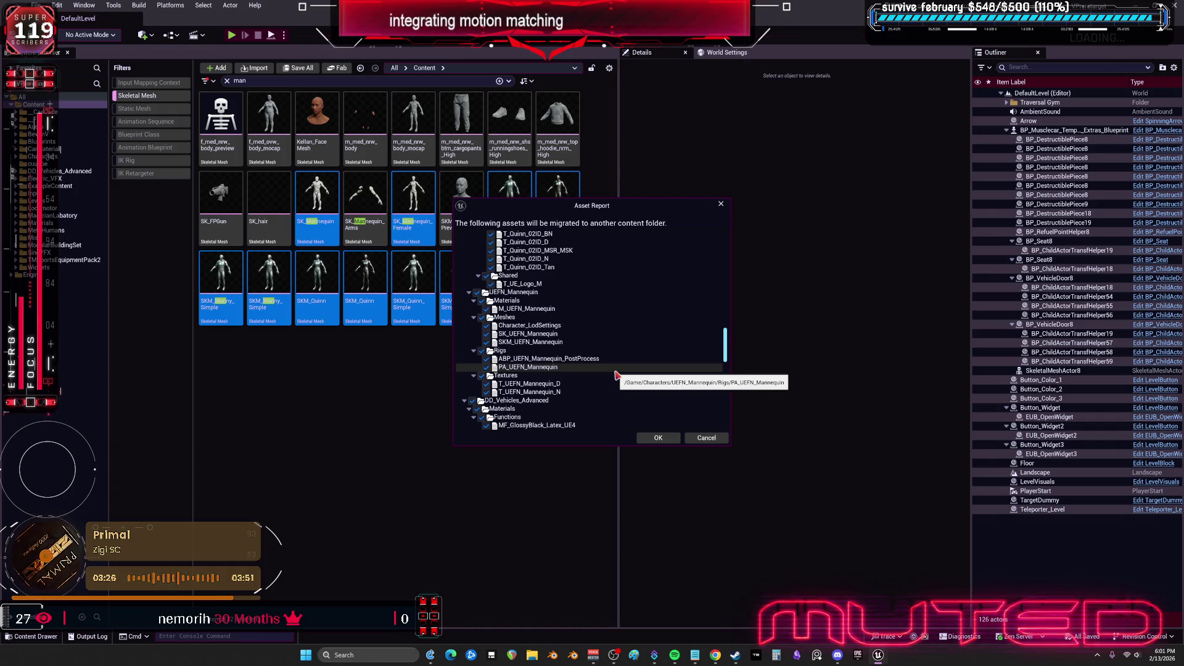
scroll(612, 347, "down", 5)
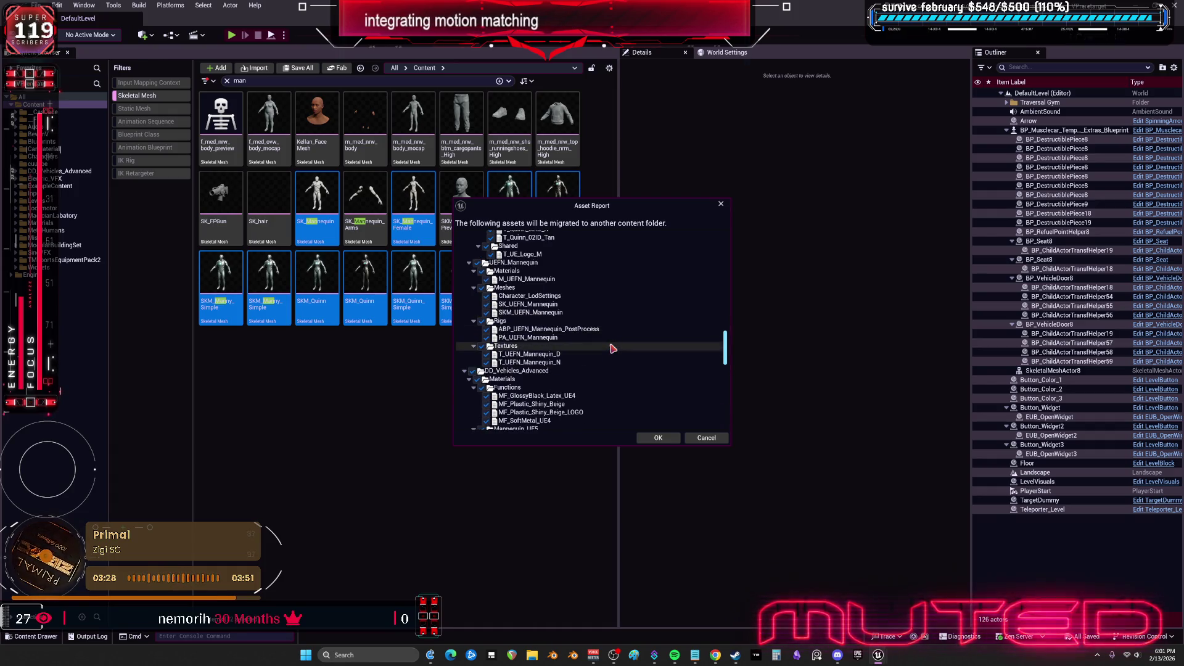
scroll(613, 349, "down", 8)
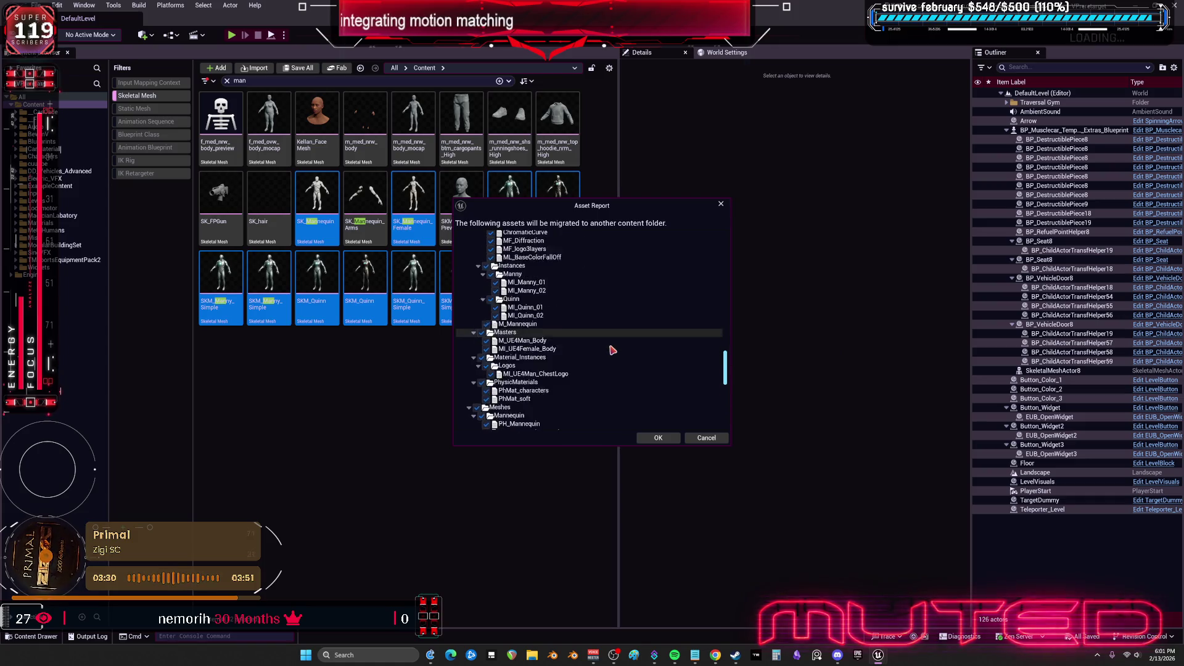
scroll(612, 350, "down", 10)
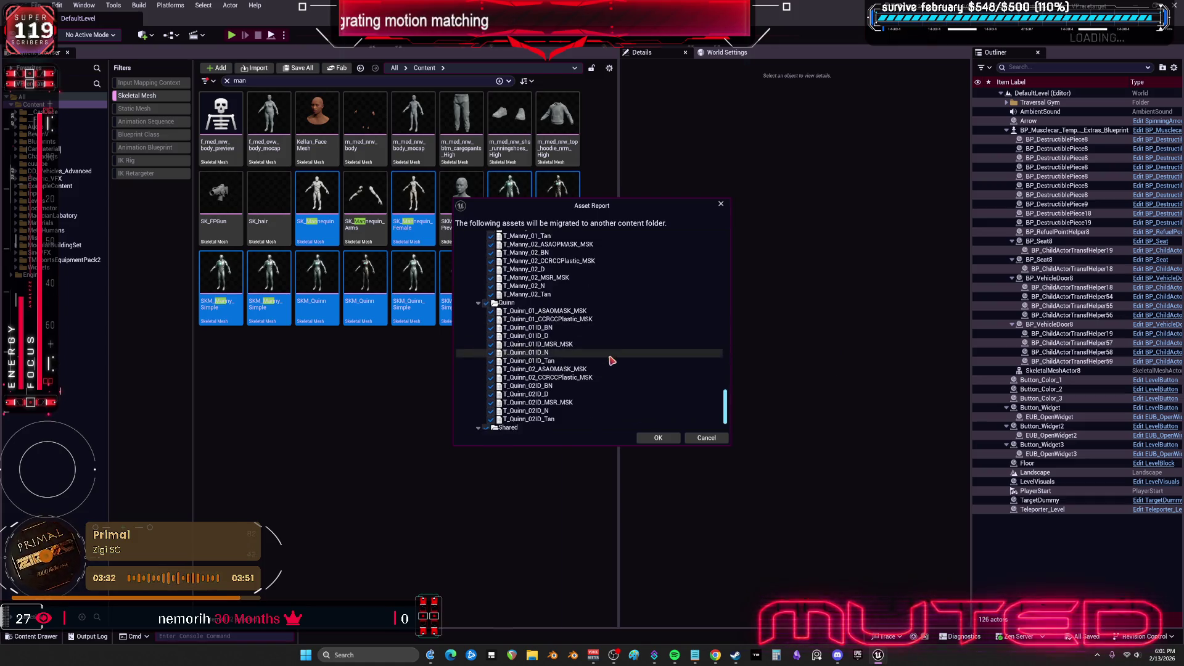
left_click_drag(726, 410, 727, 241)
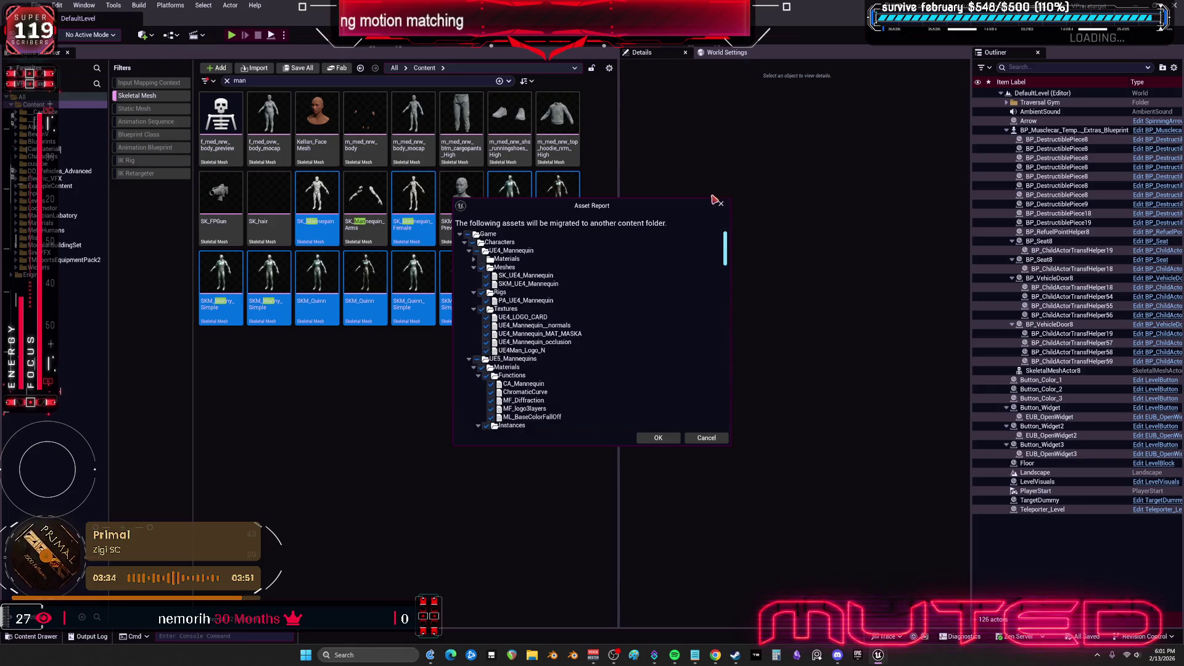
Migrate the meshes into project V's Content folder past the overwrite prompt, then close the editor
left_click(657, 437)
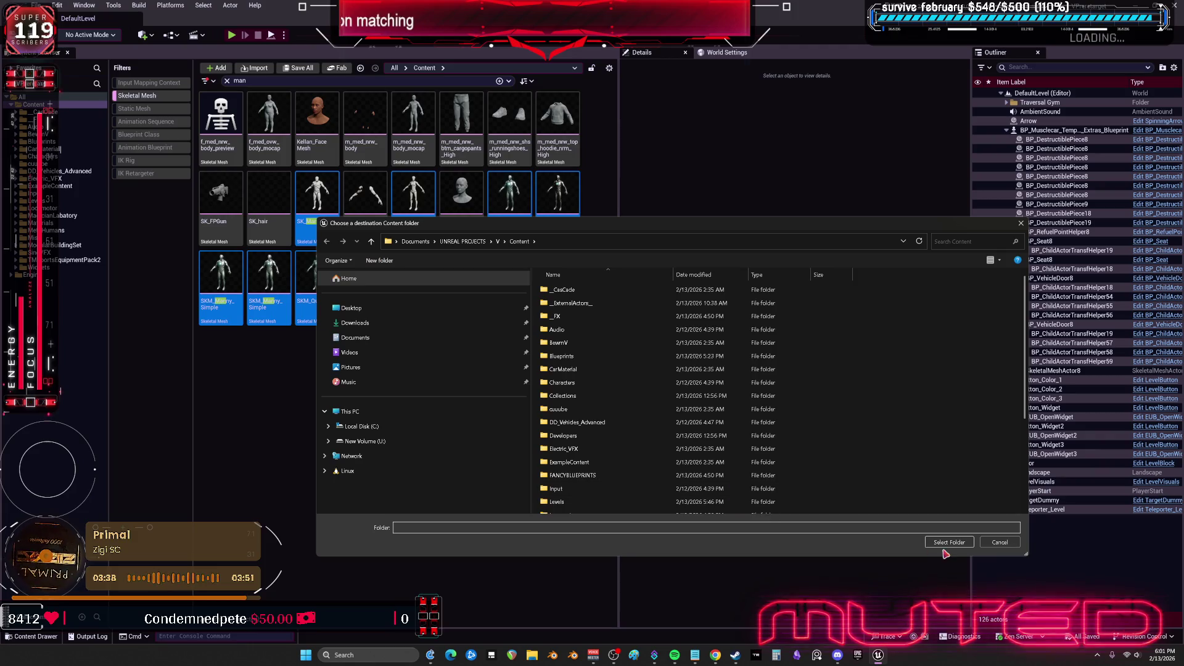
left_click(940, 544)
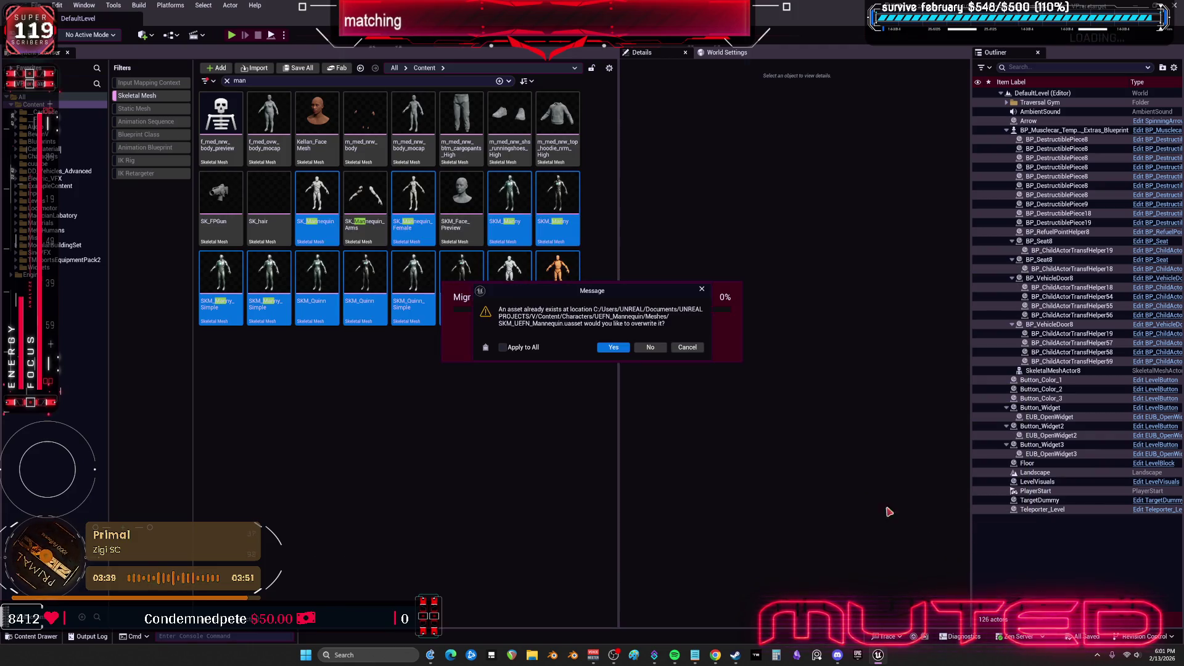
left_click(651, 349)
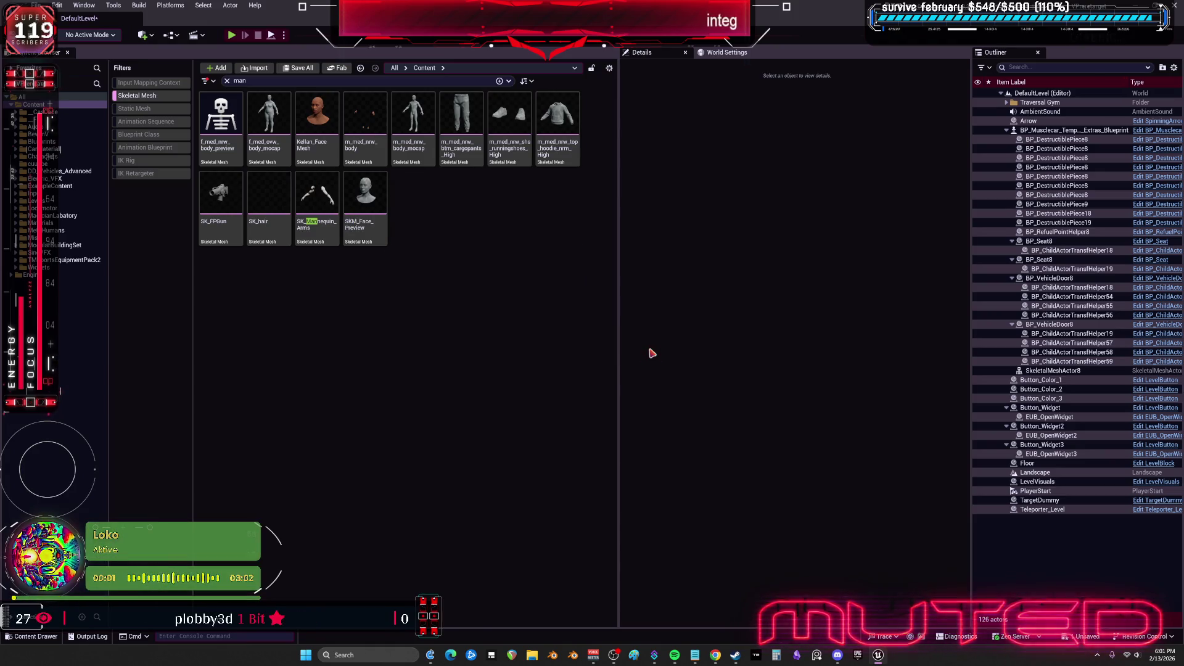
key("ctrl+shift+s")
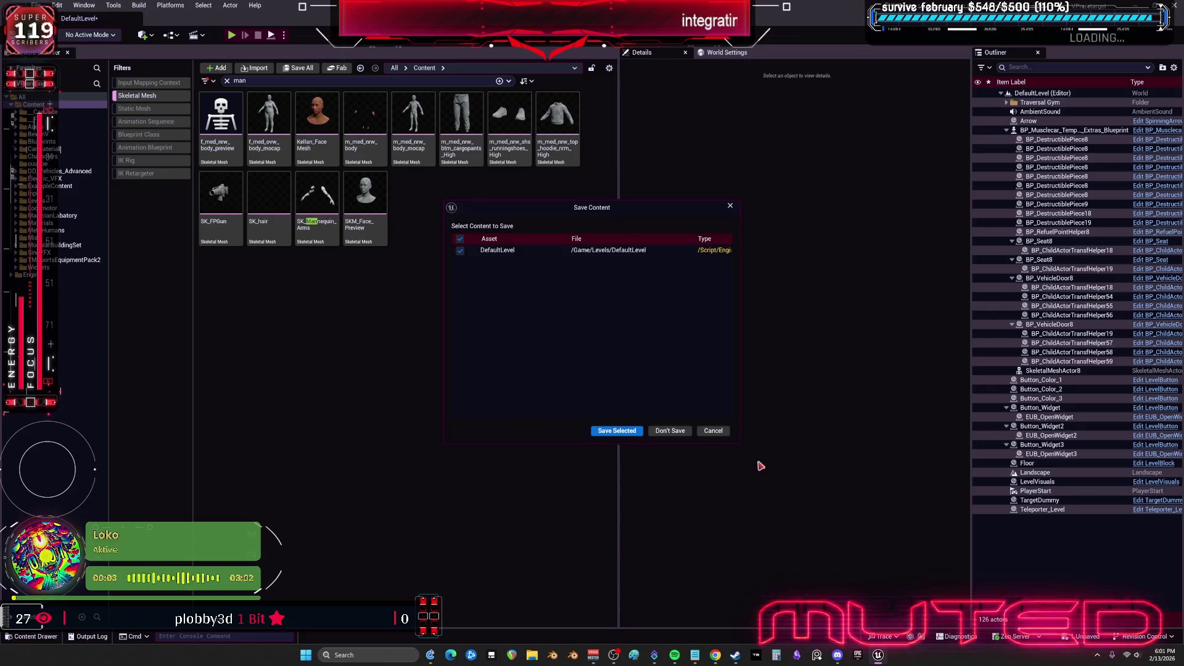
left_click(670, 431)
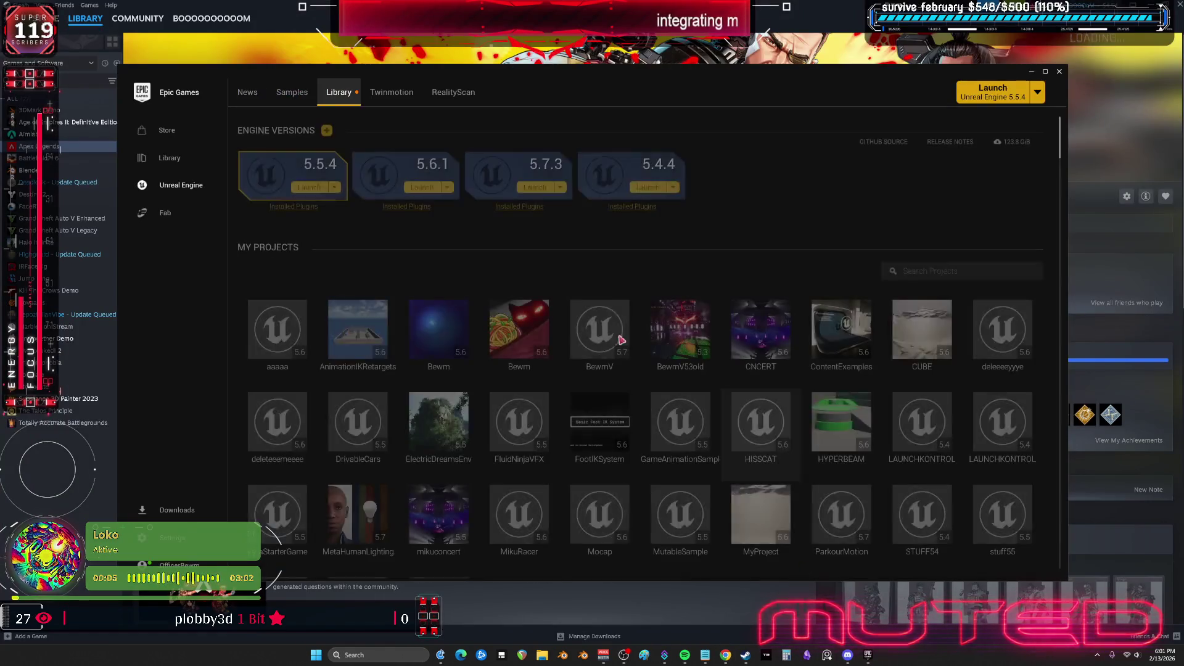
Maximize the Epic Games Launcher window
double_click(415, 70)
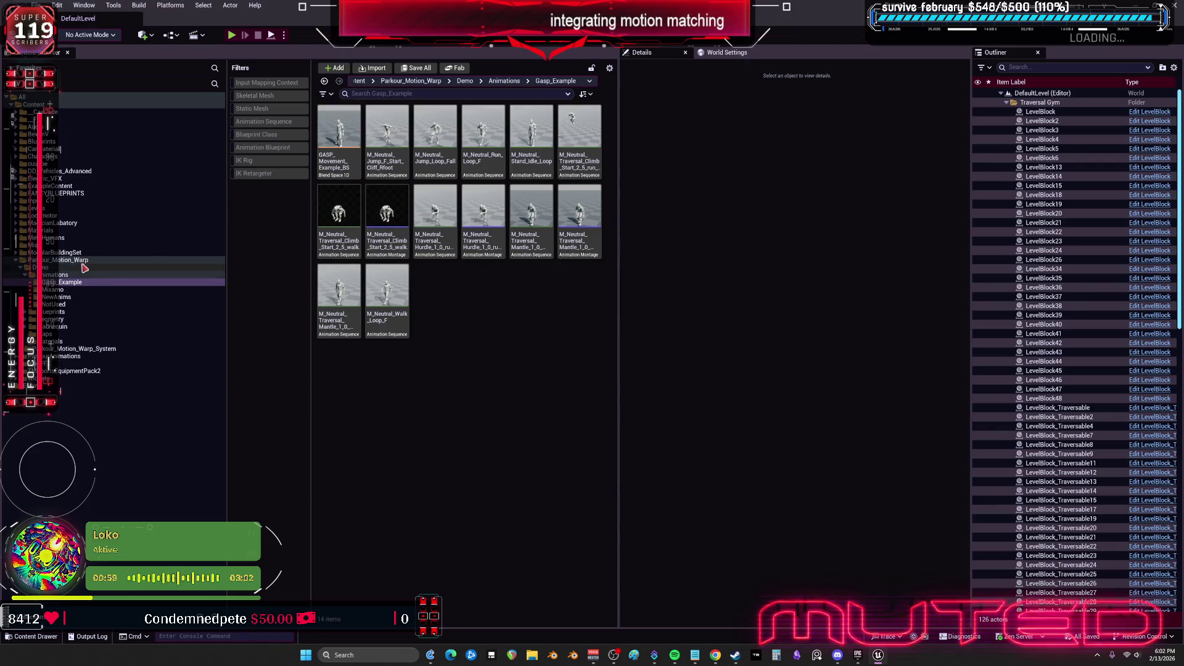
Filter Content to Animation Sequences and open A_Balance_Idle in the animation editor
left_click(19, 260)
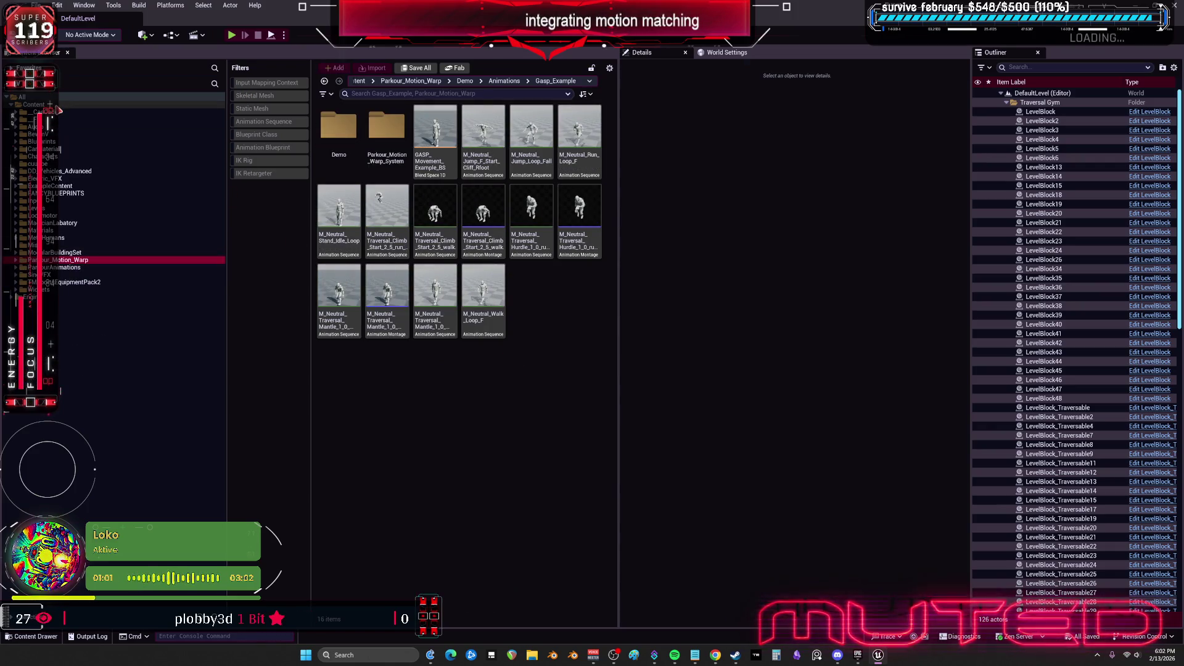
left_click(34, 104)
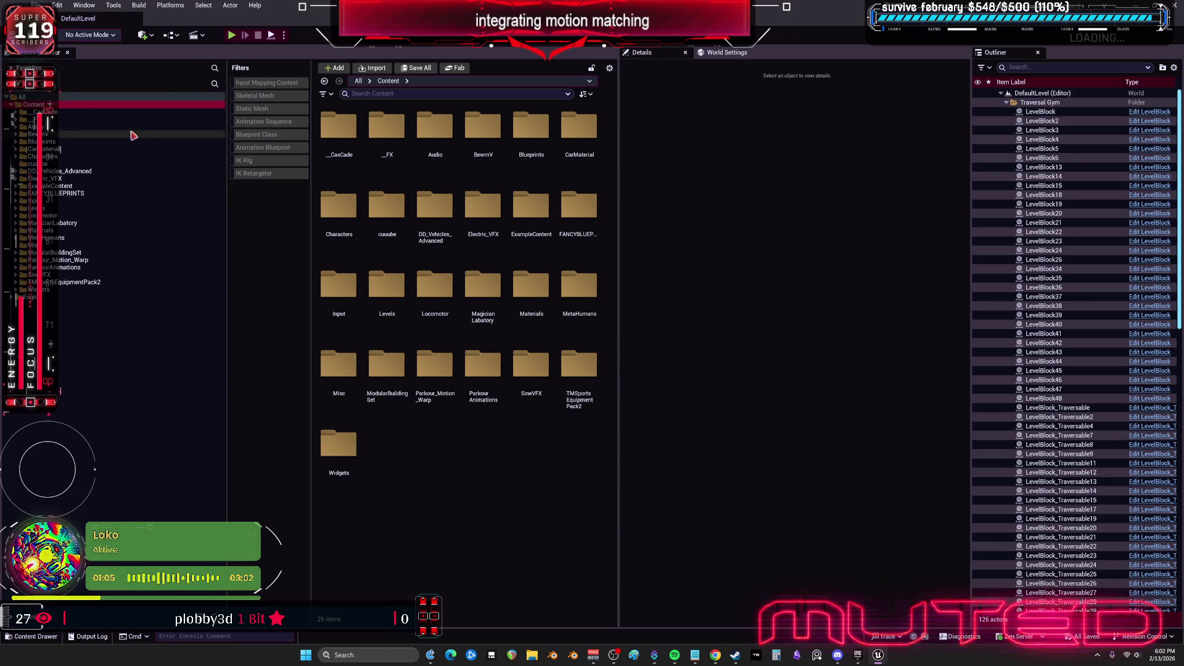
left_click(264, 122)
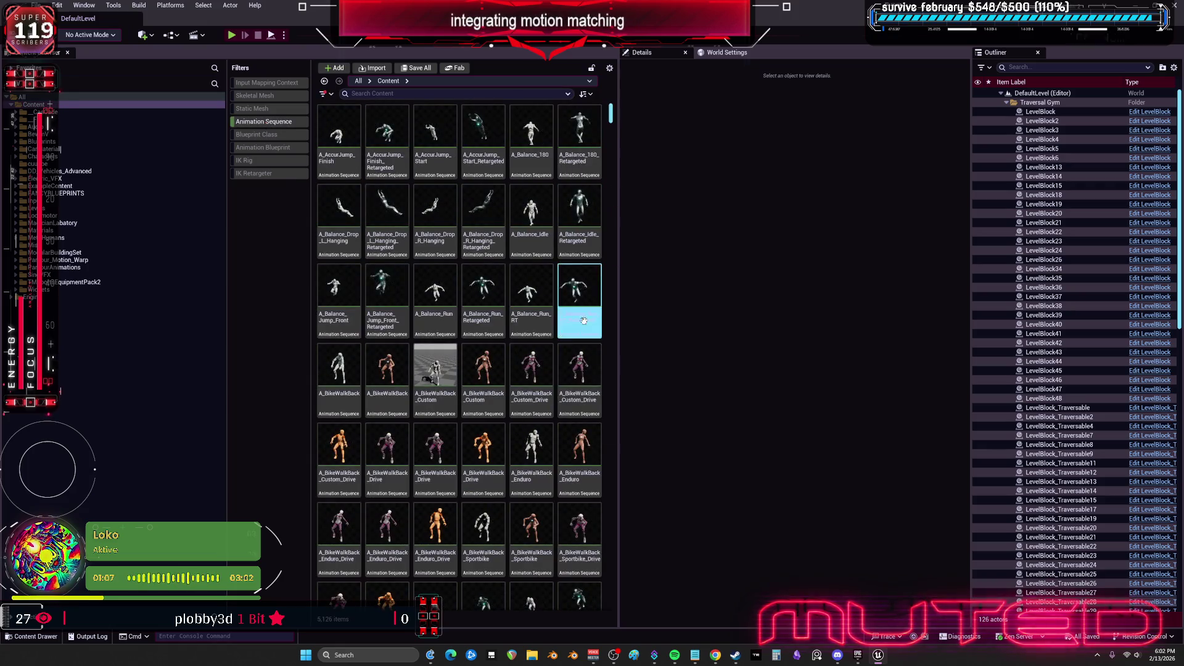
double_click(532, 230)
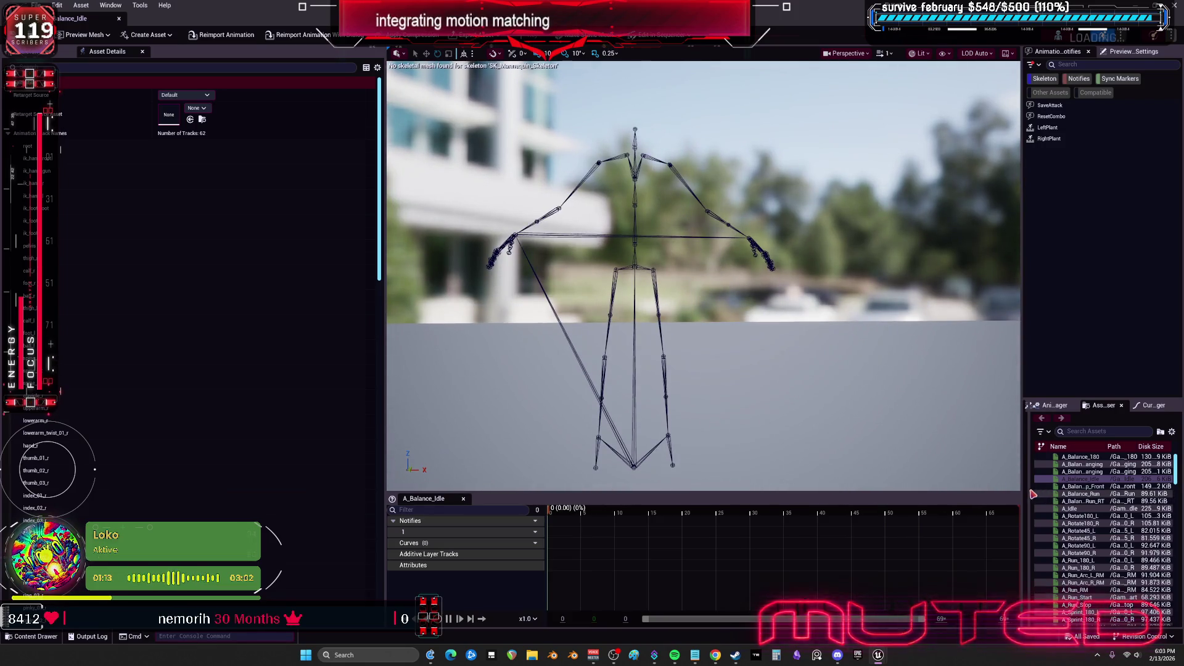
Preview the wall-run animations, ending on A_WallRun_Horizontal_L_Full, and restore the editor window size
left_click_drag(1026, 488, 1021, 488)
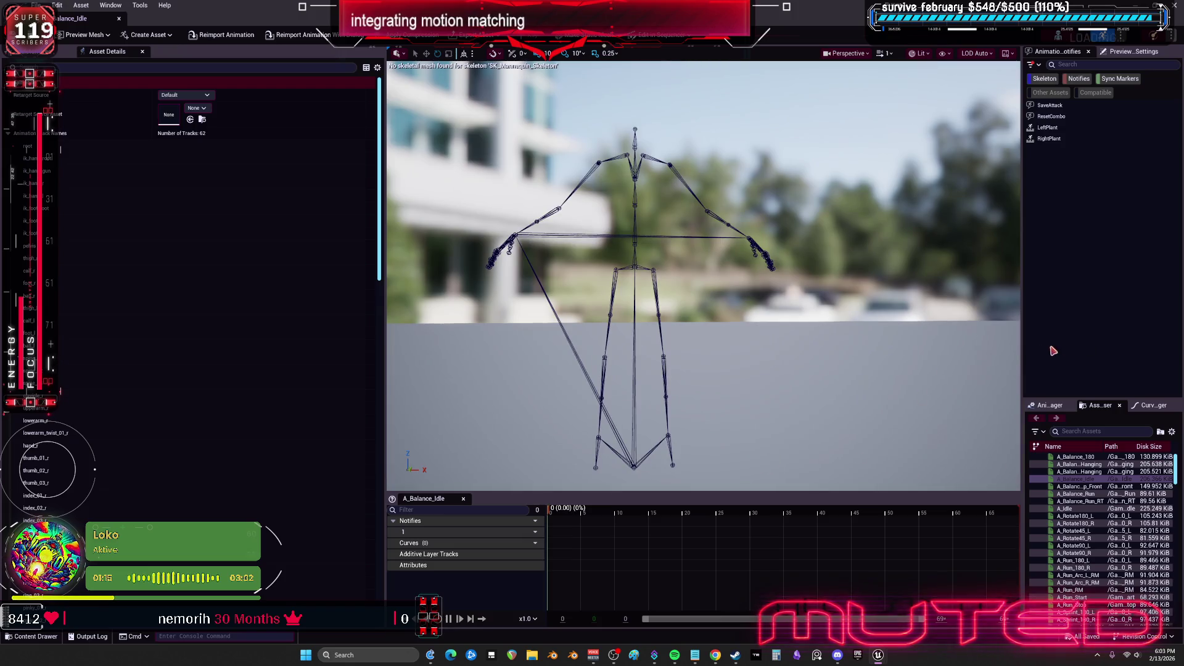
left_click_drag(1021, 350, 681, 350)
left_click_drag(1175, 469, 1175, 613)
left_click(763, 502)
left_click(766, 527)
left_click(768, 549)
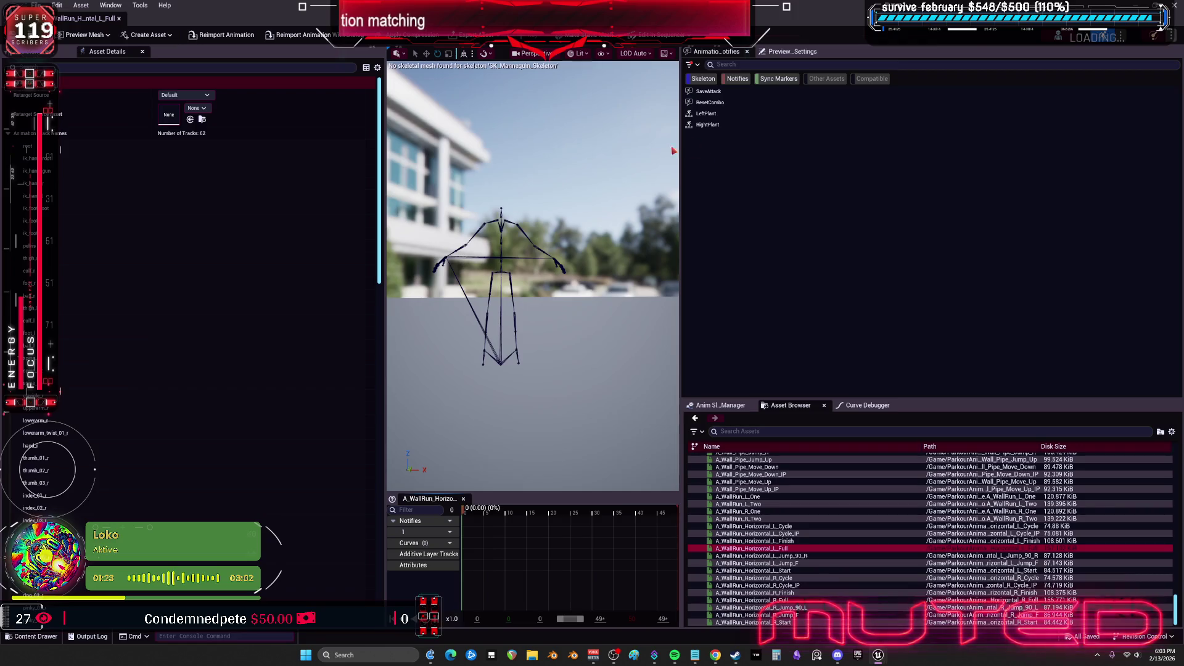
key("super+Down")
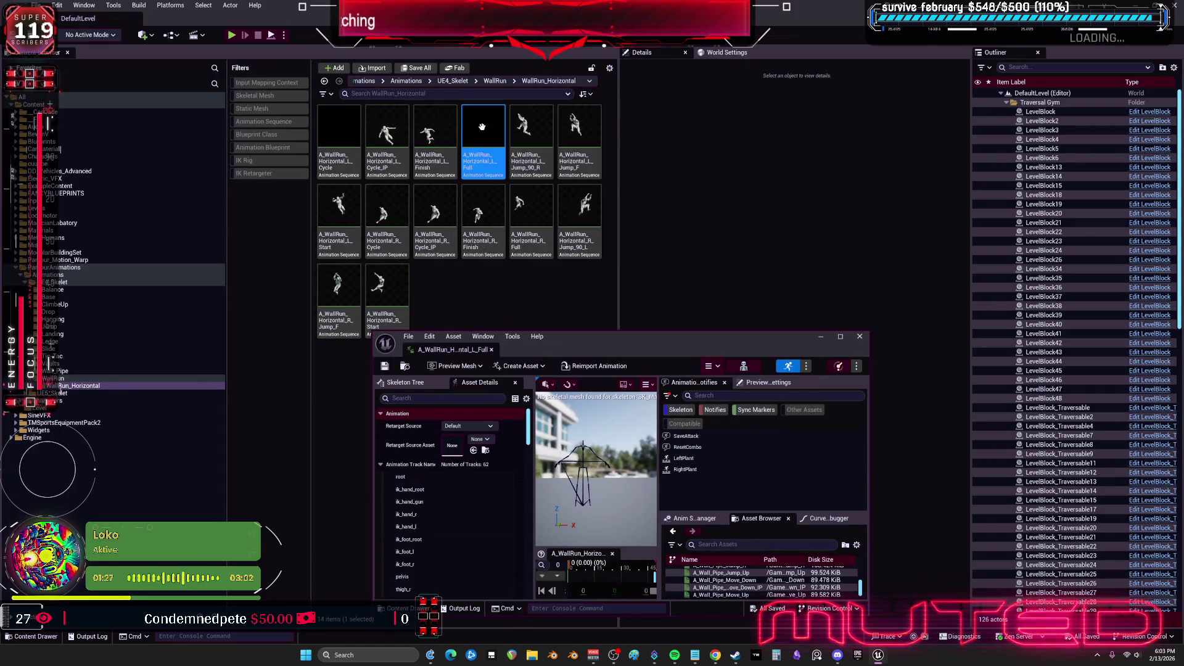
Filter the UE4 skeleton folder to Animation Sequences and select all 255 animations
mouse_move(482, 127)
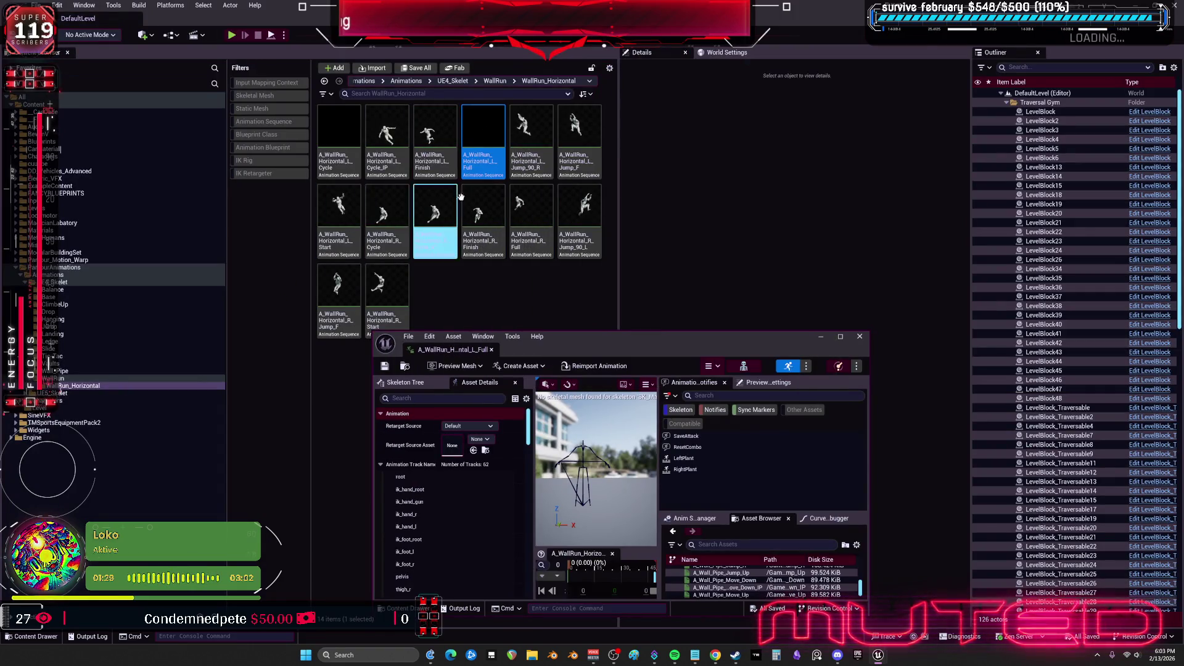
left_click(333, 137)
left_click(59, 282)
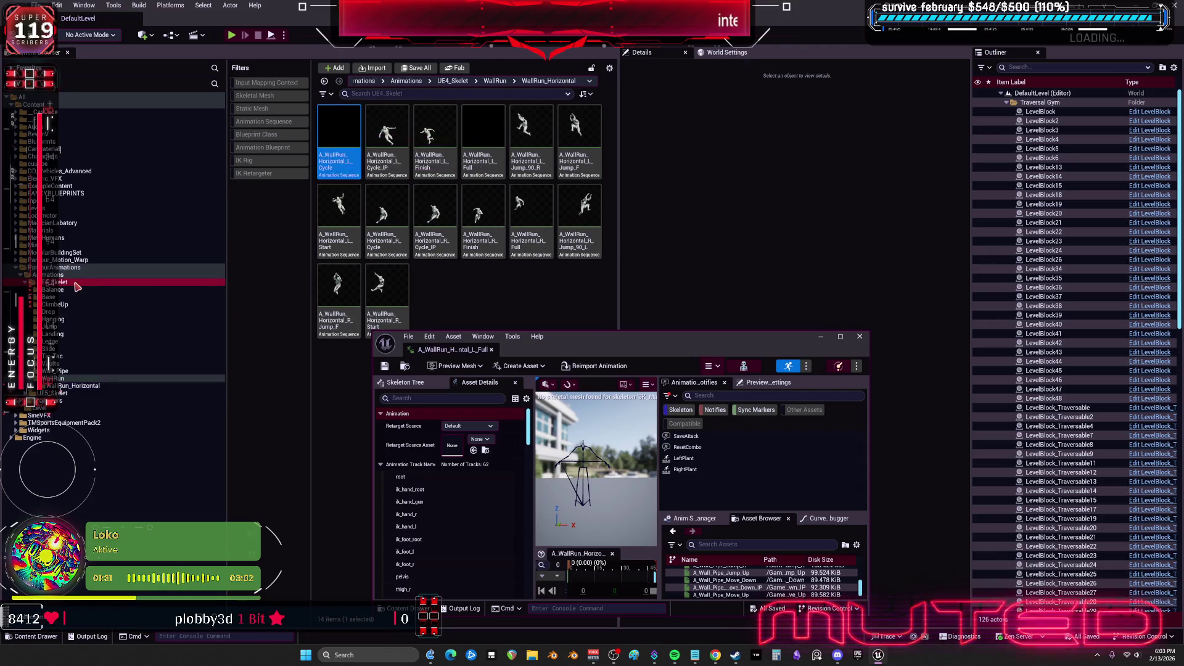
left_click(279, 121)
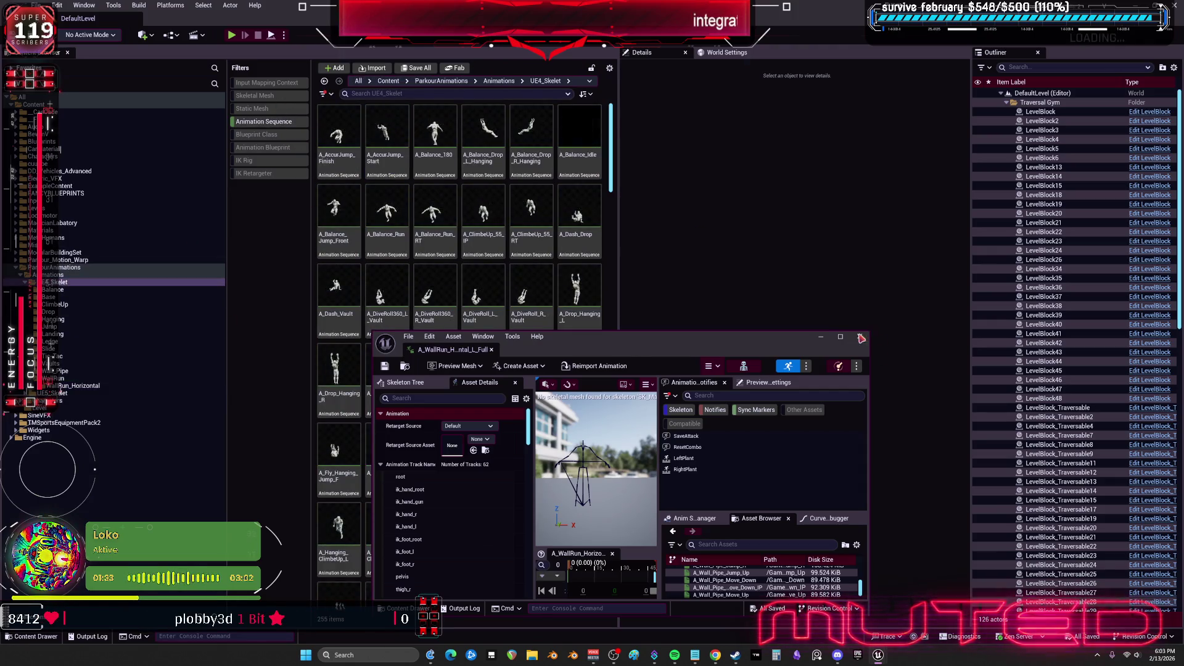
mouse_move(610, 139)
left_mouse_down()
mouse_move(626, 402)
mouse_move(620, 567)
left_mouse_up()
left_click(437, 562, "shift")
right_click(436, 561)
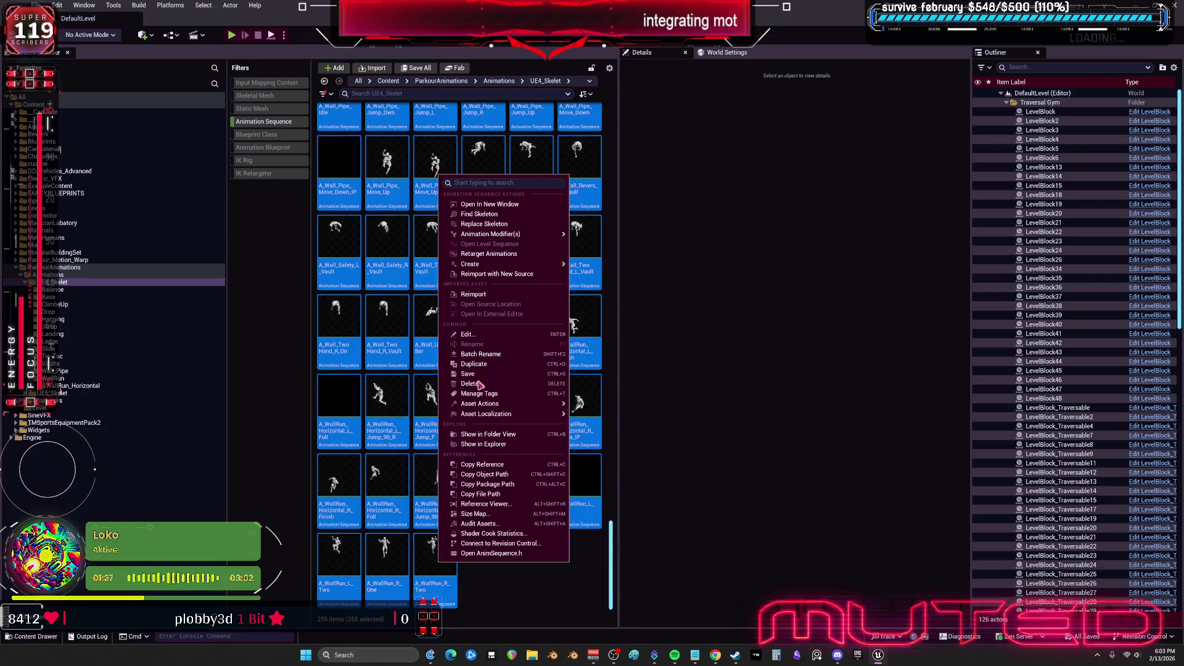
left_click(522, 224)
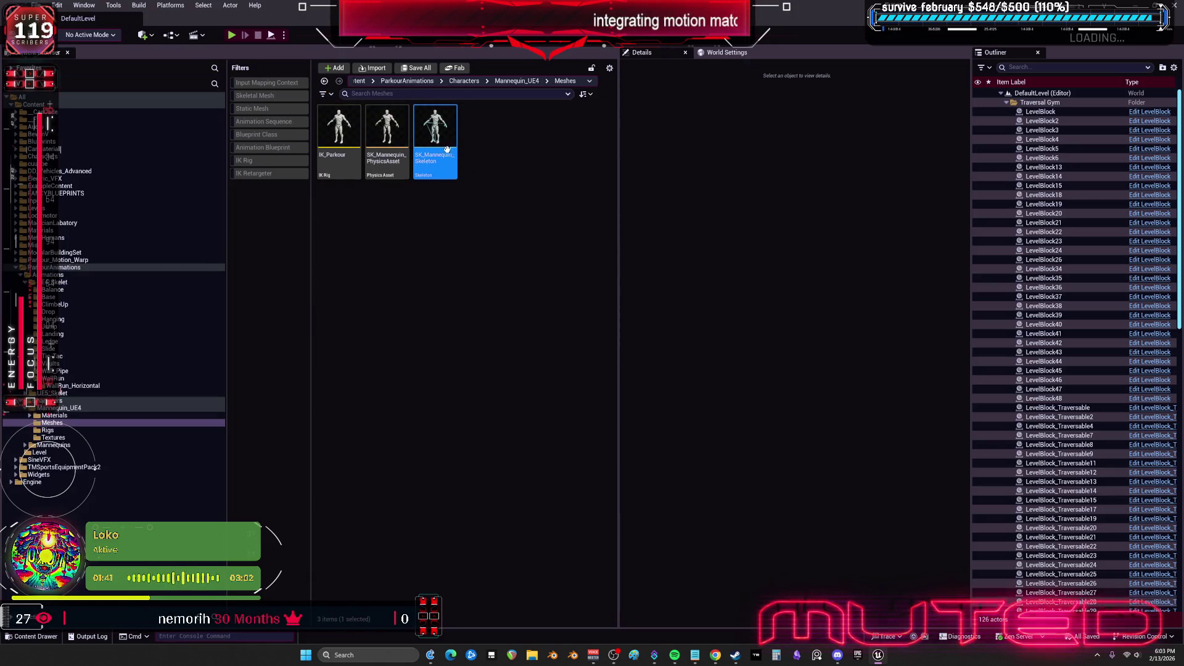
Inspect SK_Mannequin_Skeleton in the skeleton editor, close it, and bring Steam forward
double_click(440, 136)
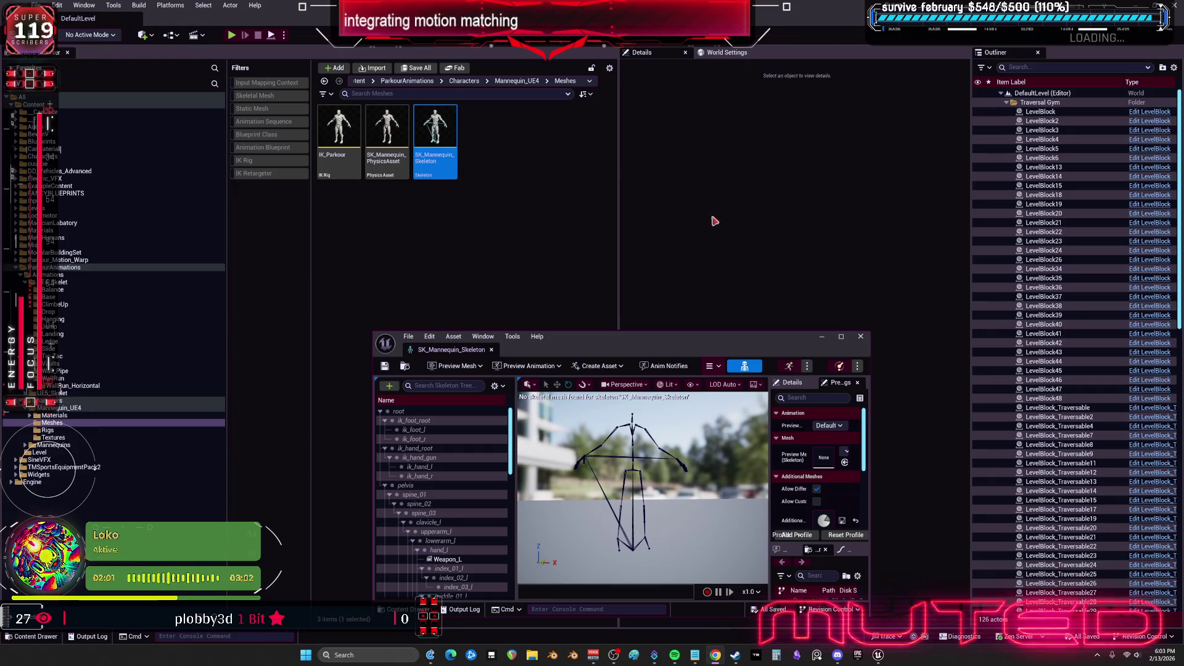
left_click(859, 336)
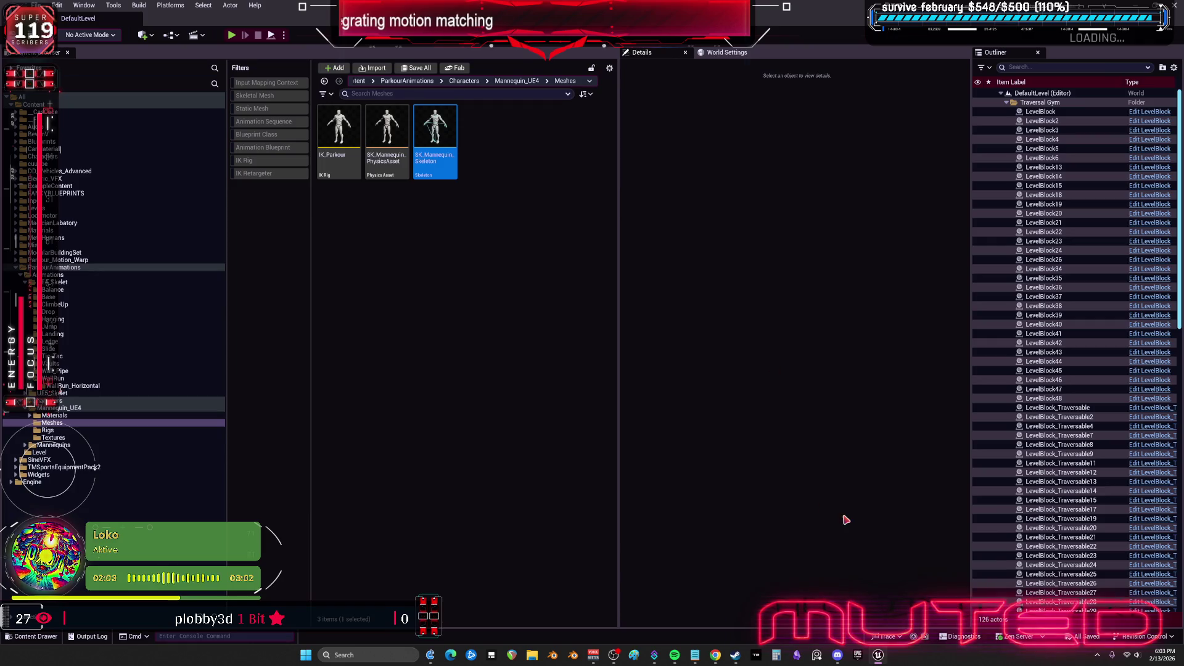
left_click(735, 655)
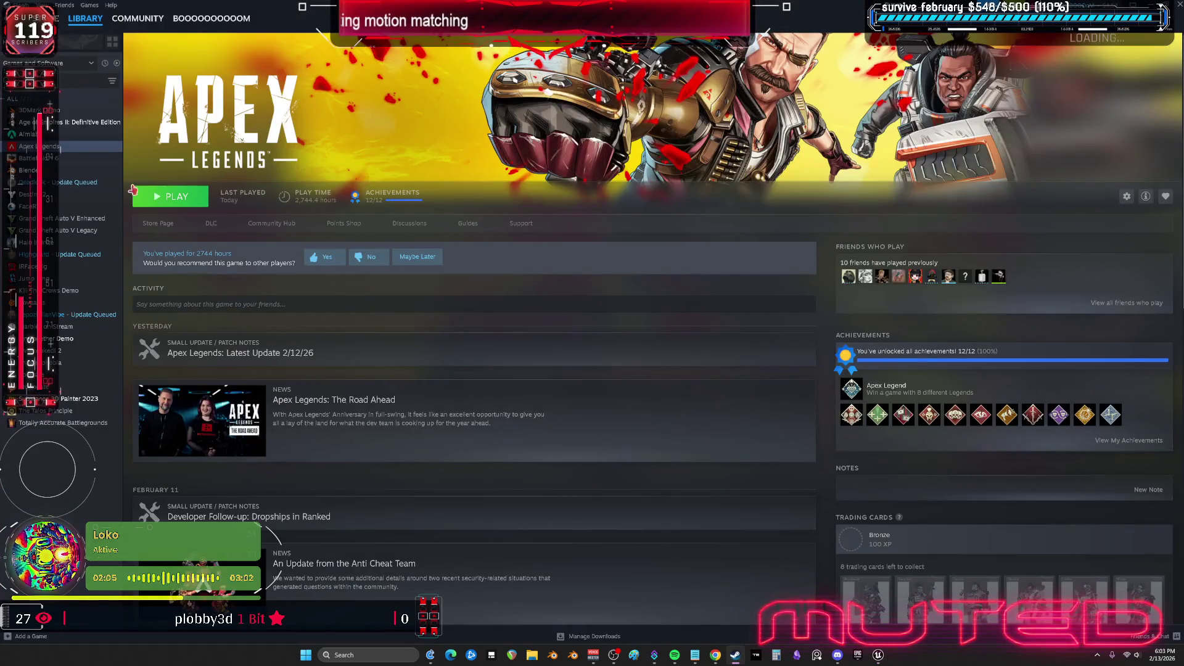
Start Apex Legends from its Steam library page with Play
left_click(179, 197)
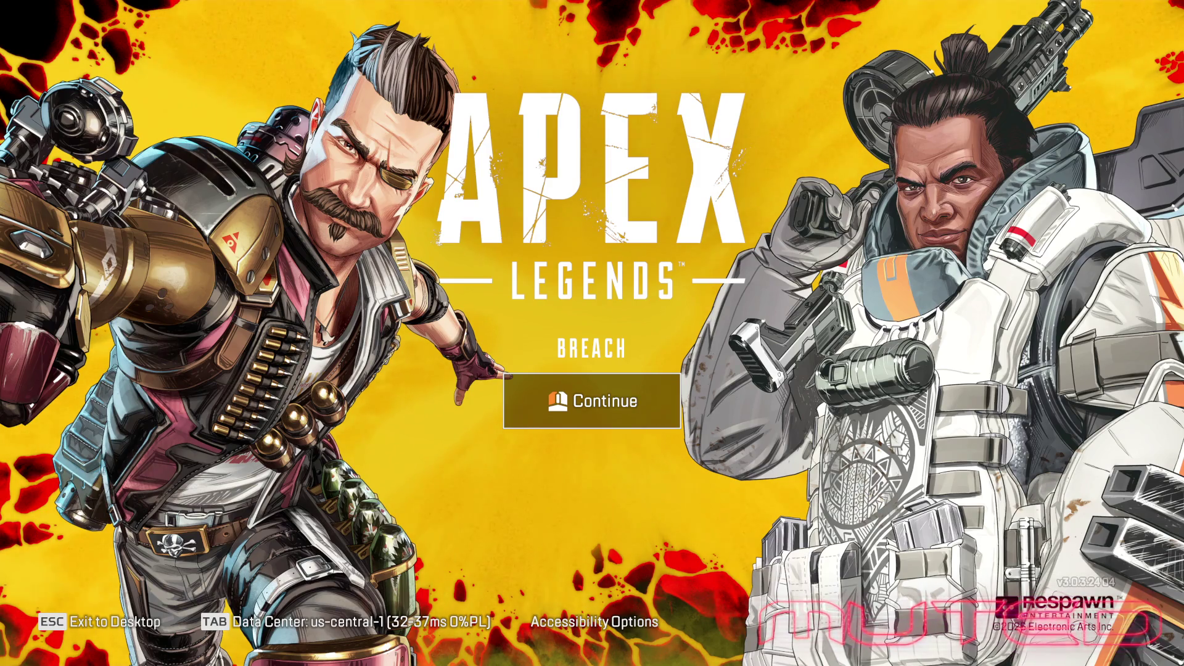
Continue past the title screen, close News, and open the game mode selection list
left_click(568, 425)
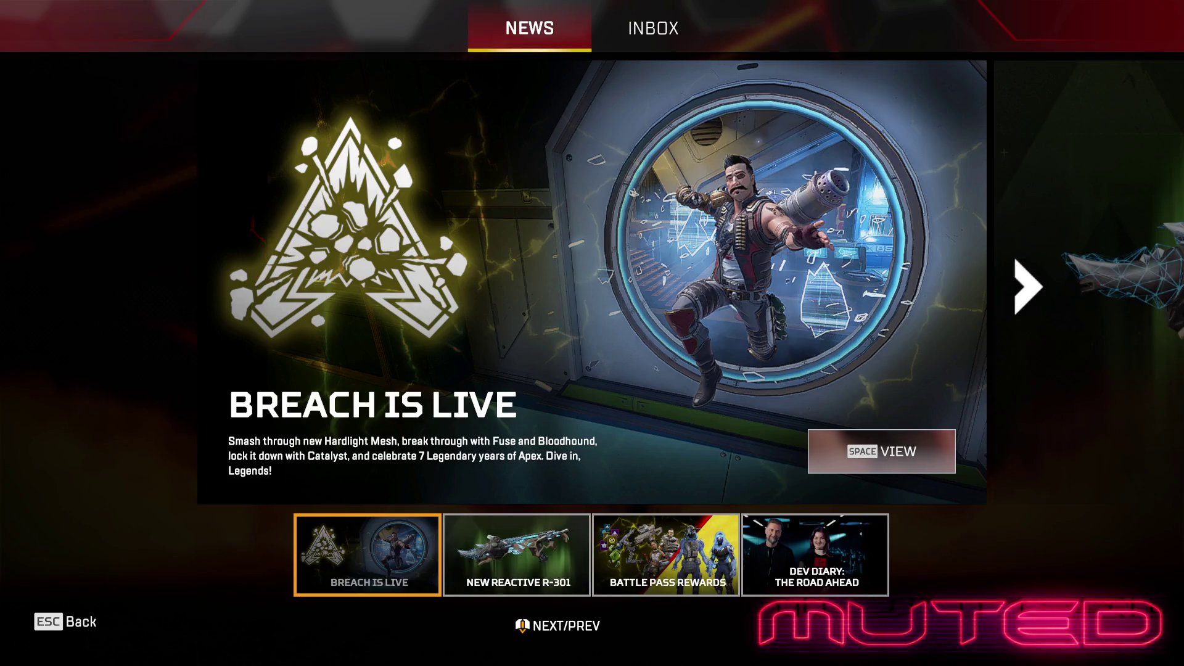
key("Escape")
left_click(214, 590)
left_click(593, 481)
left_click(123, 555)
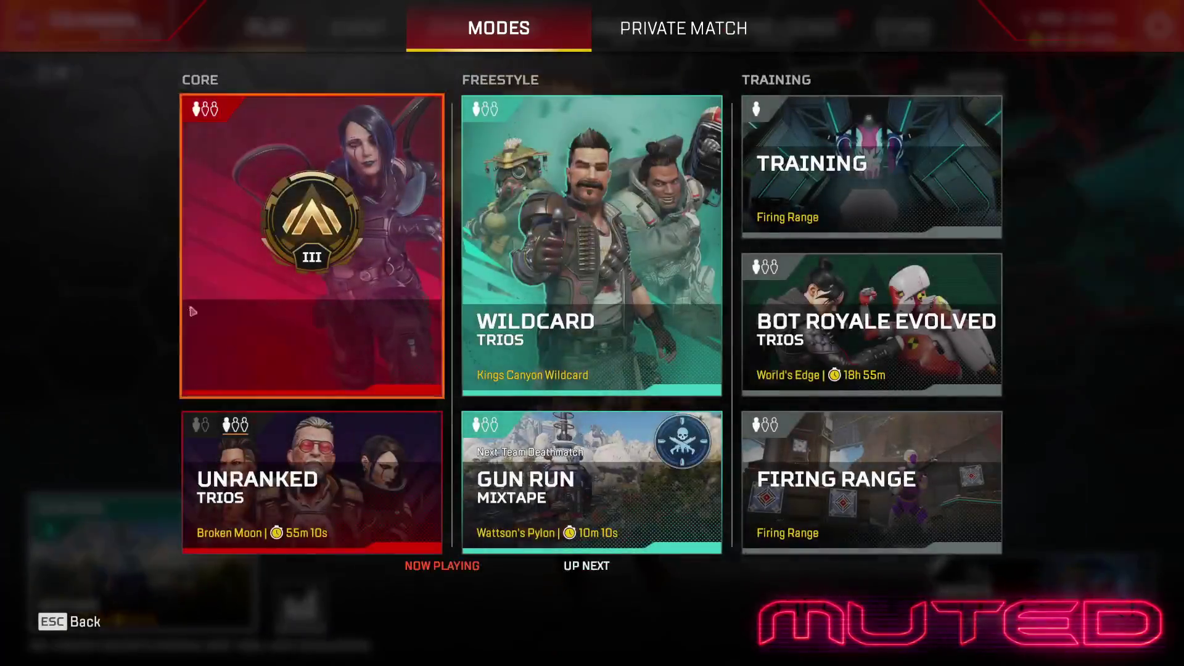
Queue a Ranked match on Broken Moon and select Octane as the legend
left_click(184, 329)
left_click(592, 597)
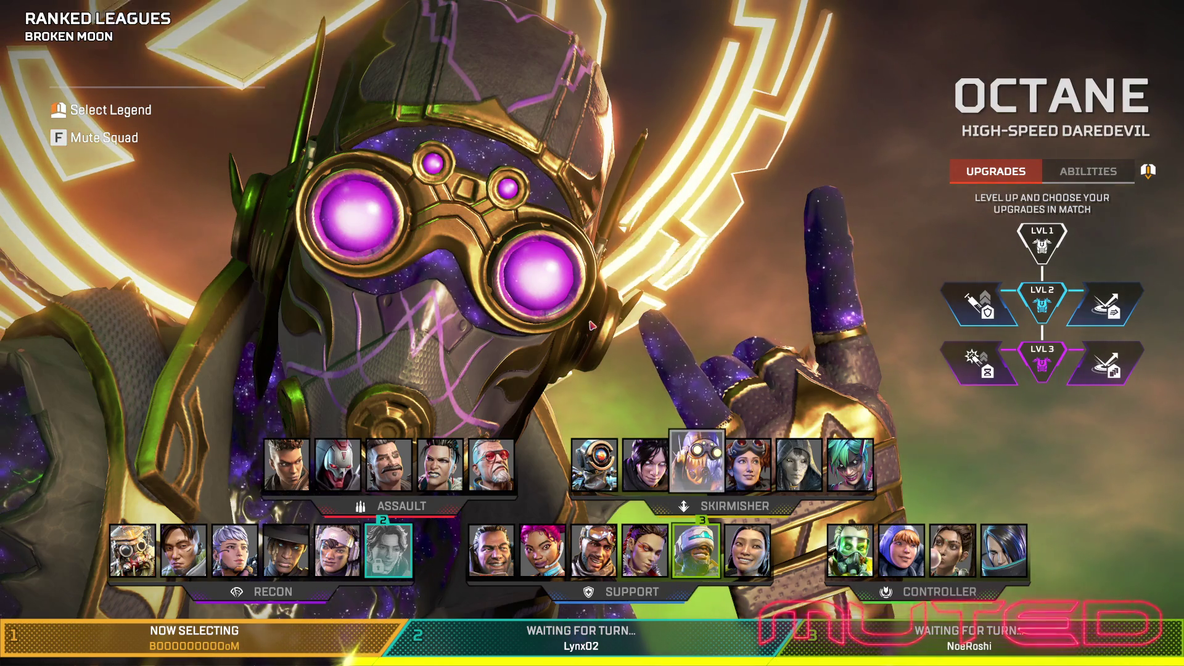
left_click(592, 325)
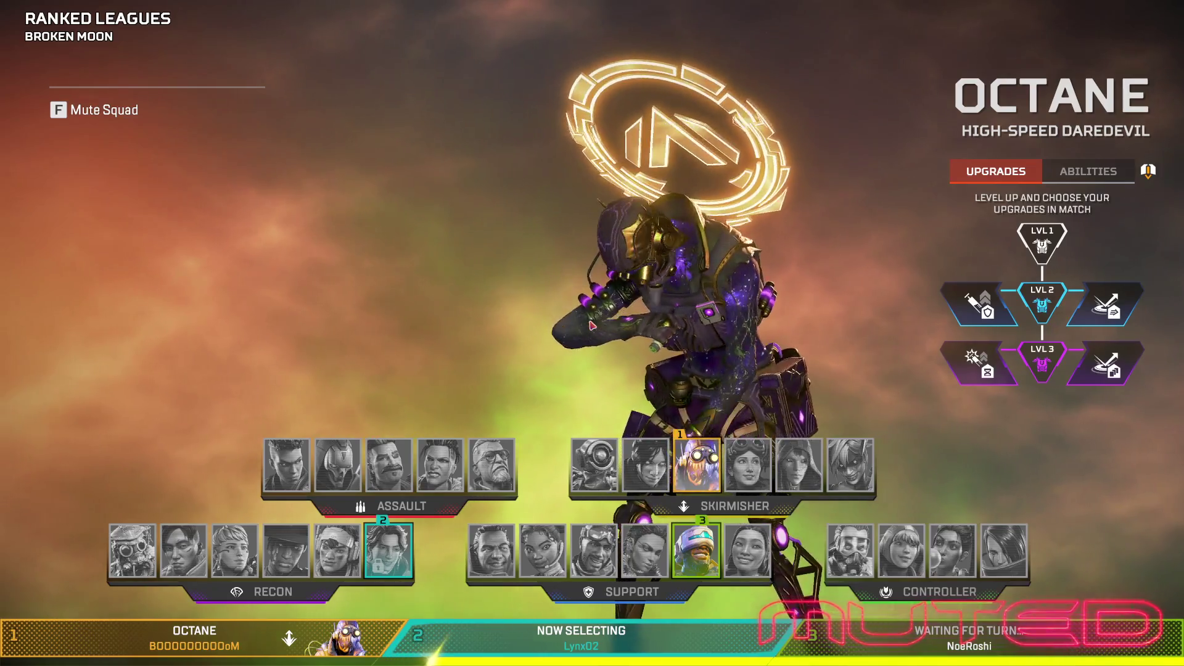
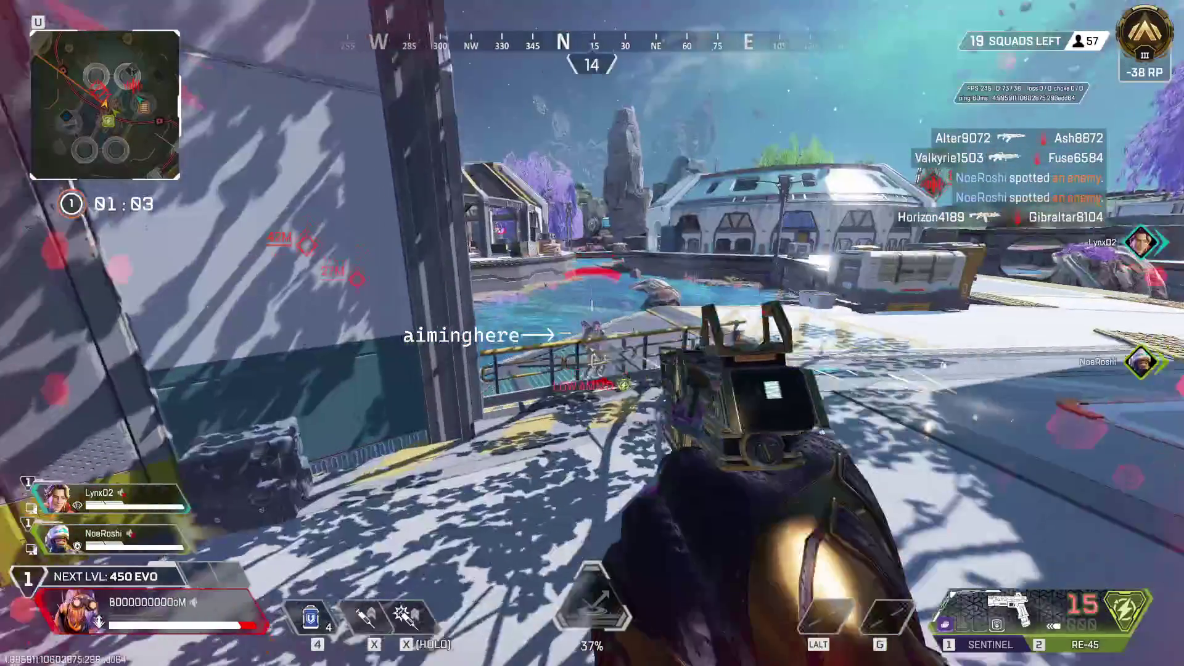
Fire the RE-45, crawl along the ledge to the arch while downed, and get revived
left_click(592, 333)
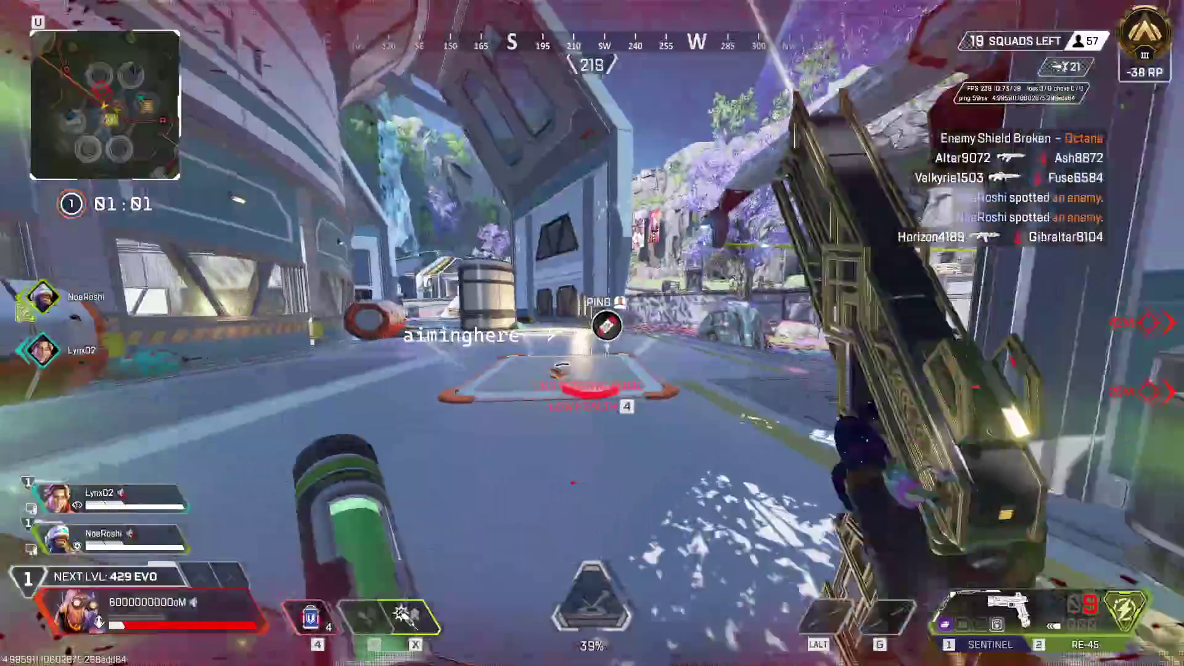
key("w")
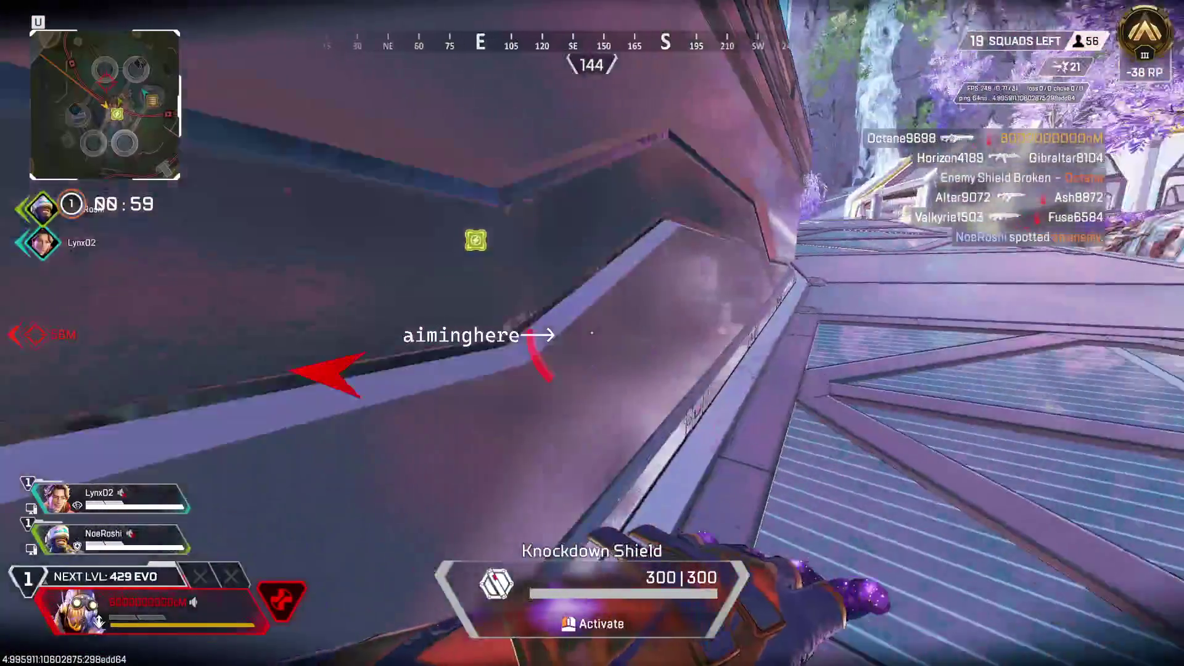
key("w")
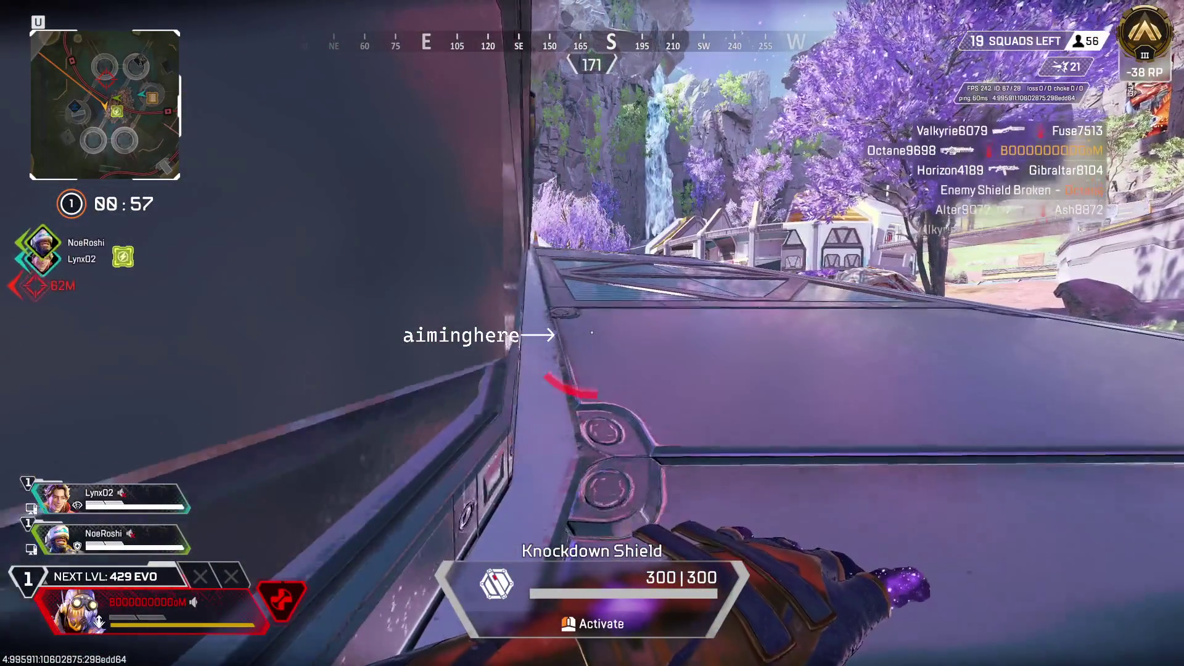
key("w")
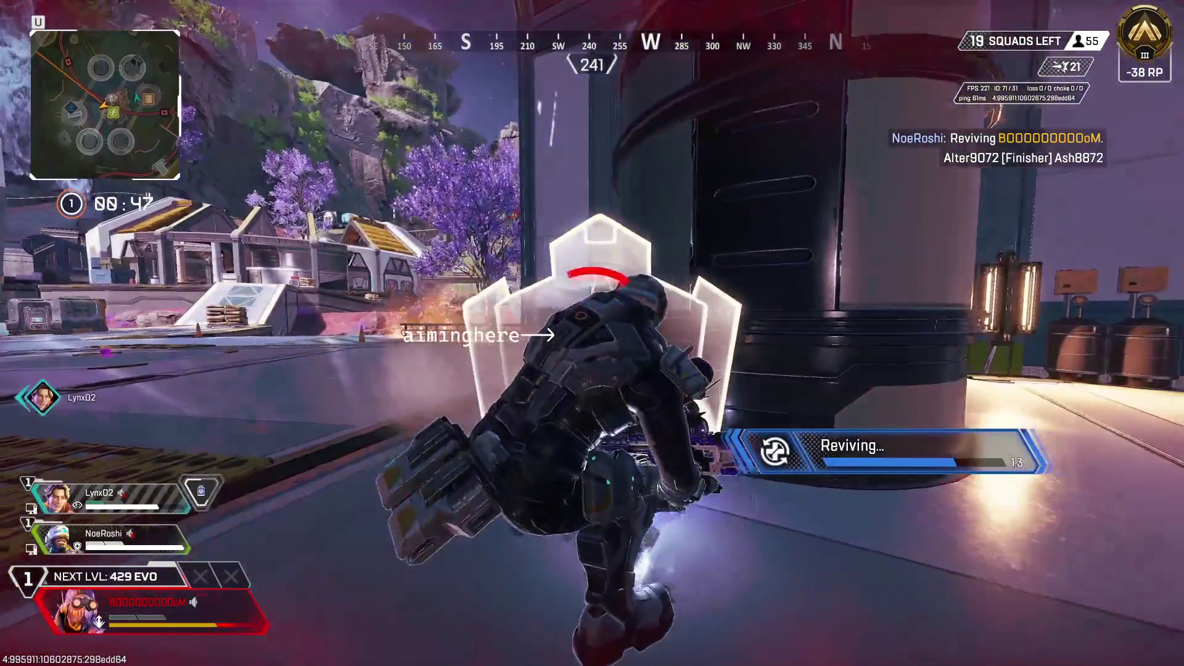
key("w")
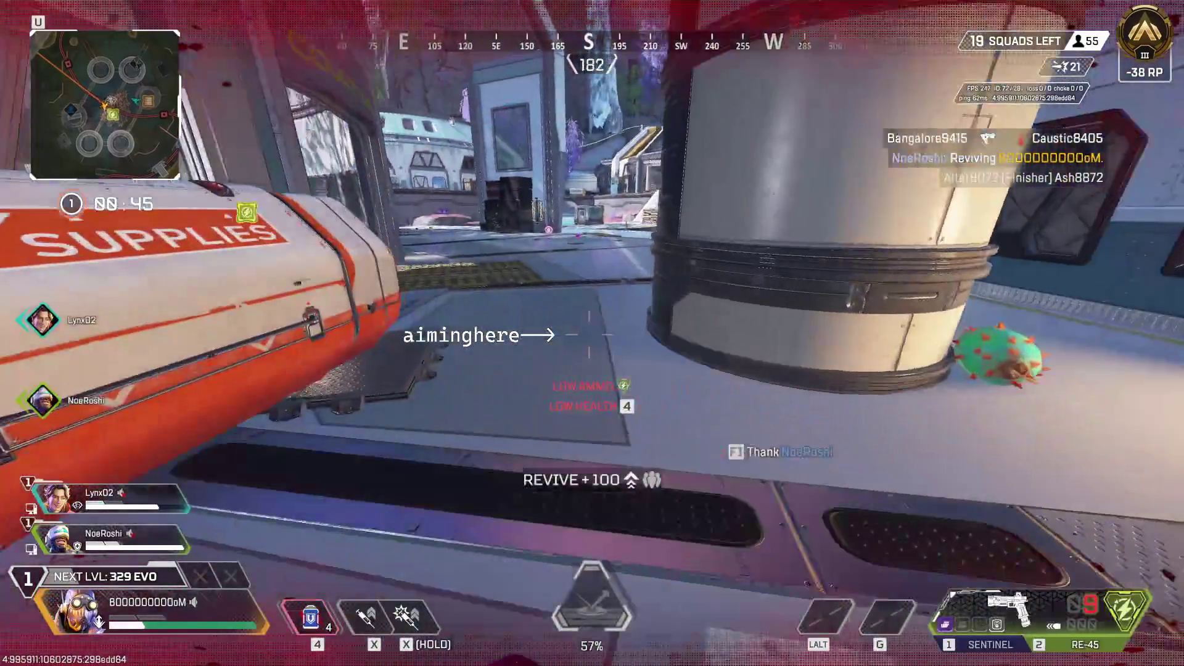
Recharge shields with a Shield Cell from the heal wheel, then ready the Sentinel
key("w")
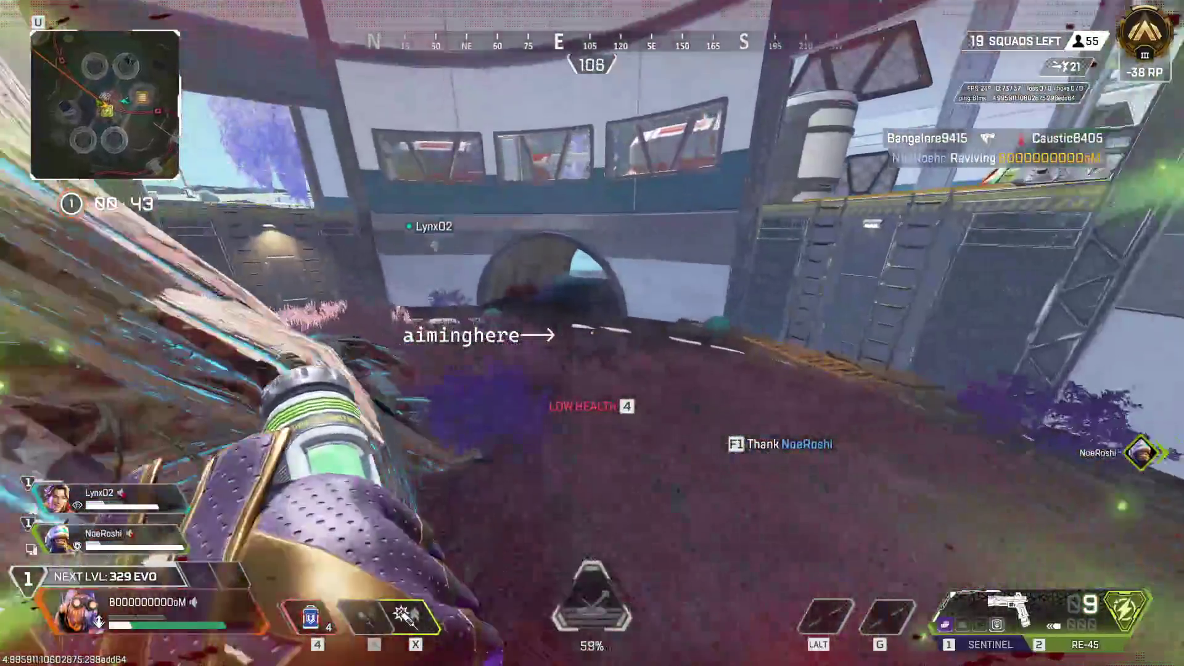
key("4")
key("w")
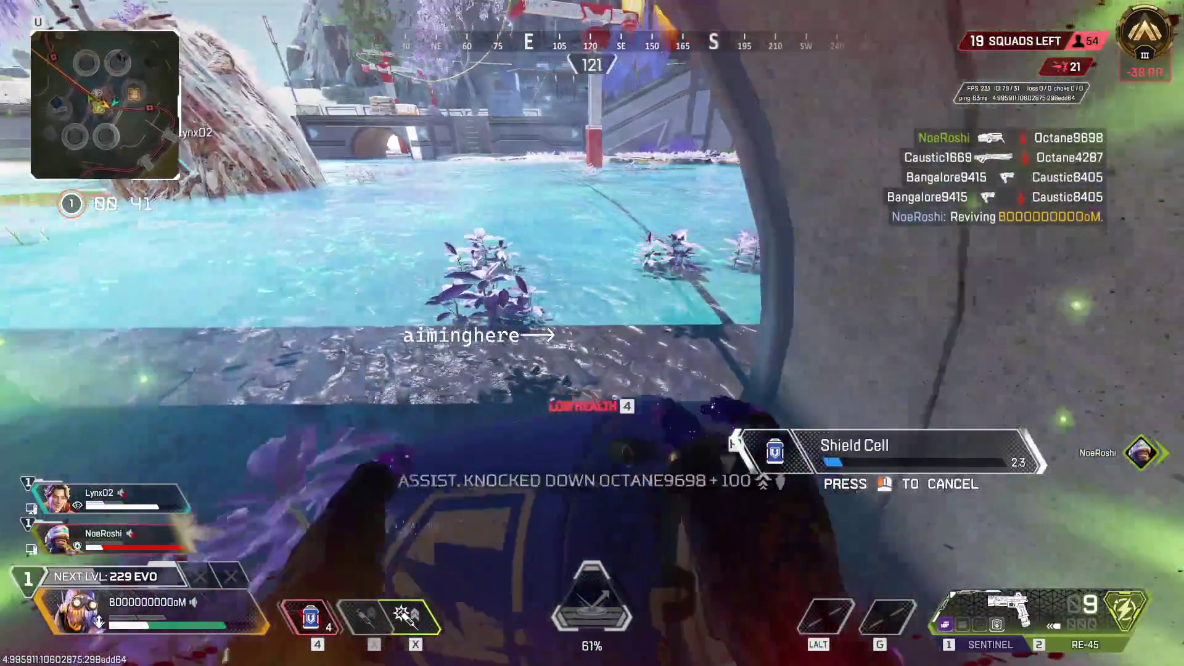
key("w")
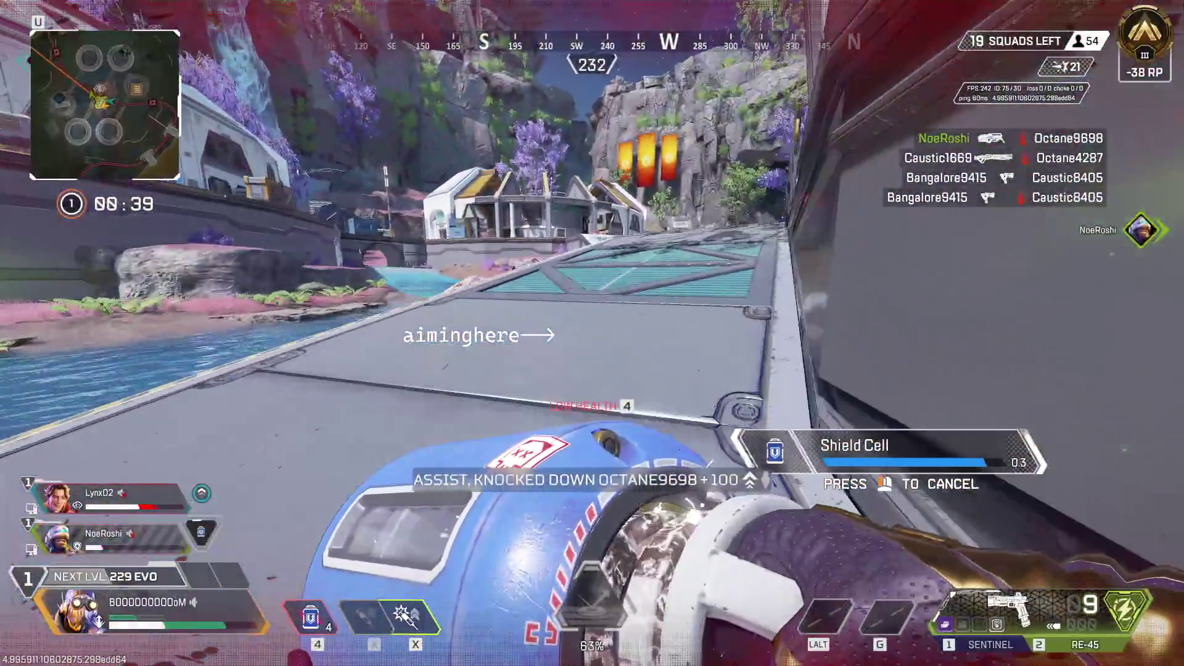
key("w")
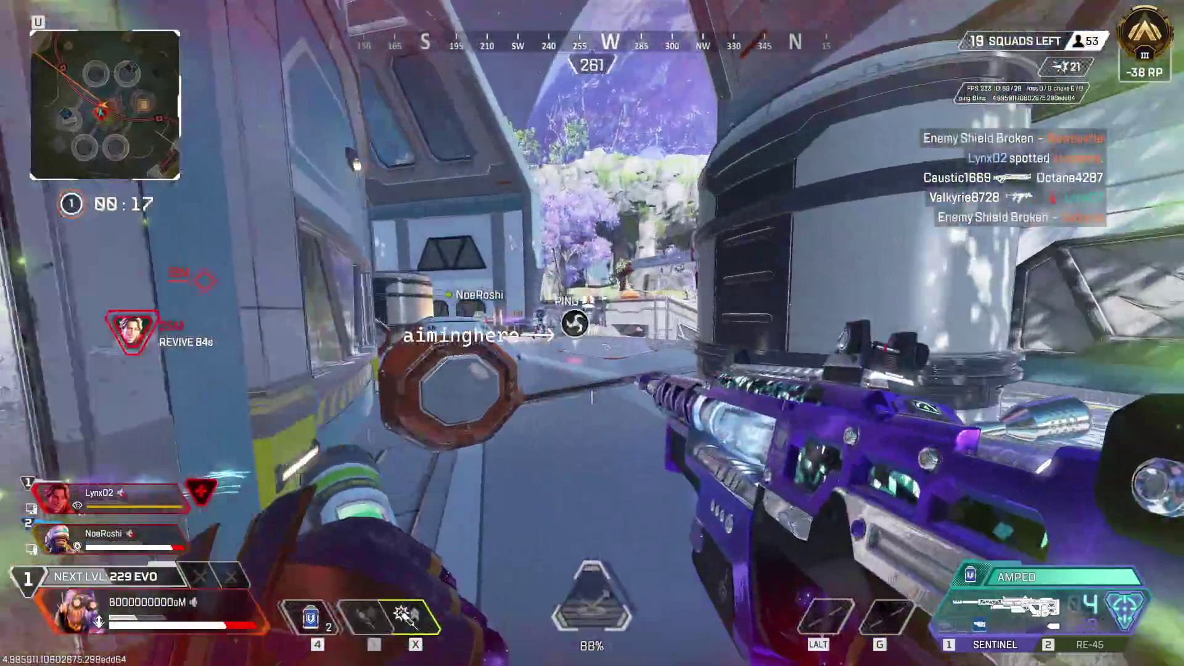
Switch to the RE-45, stim, and push into the tunnel shooting the enemy
key("2")
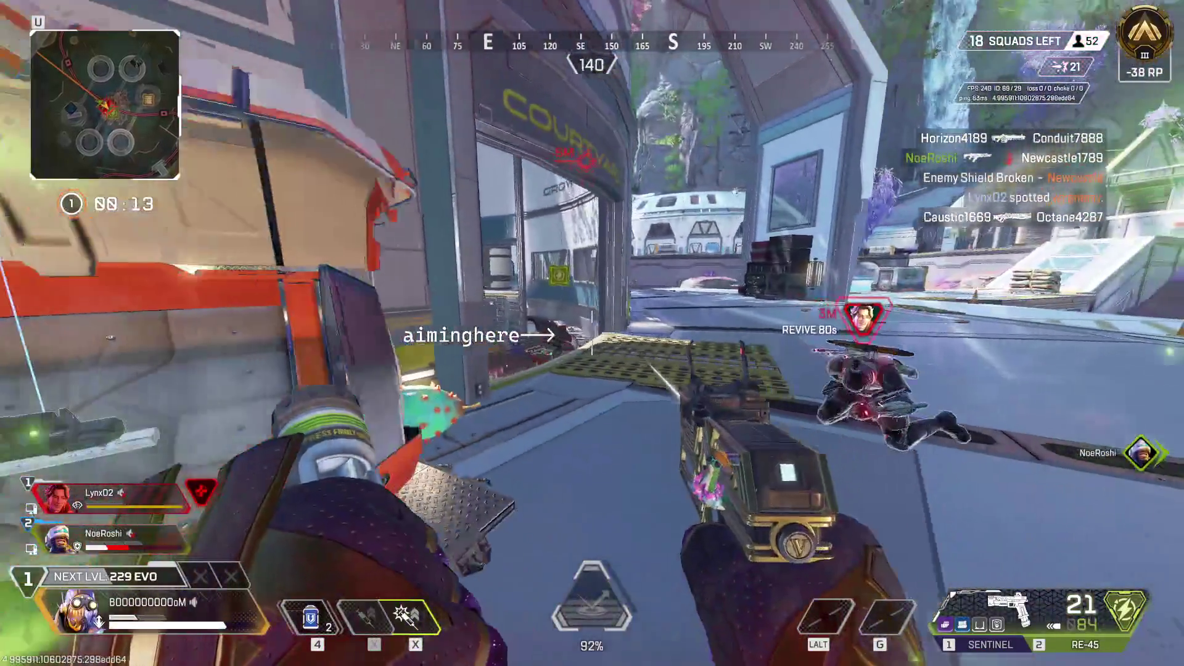
key("q")
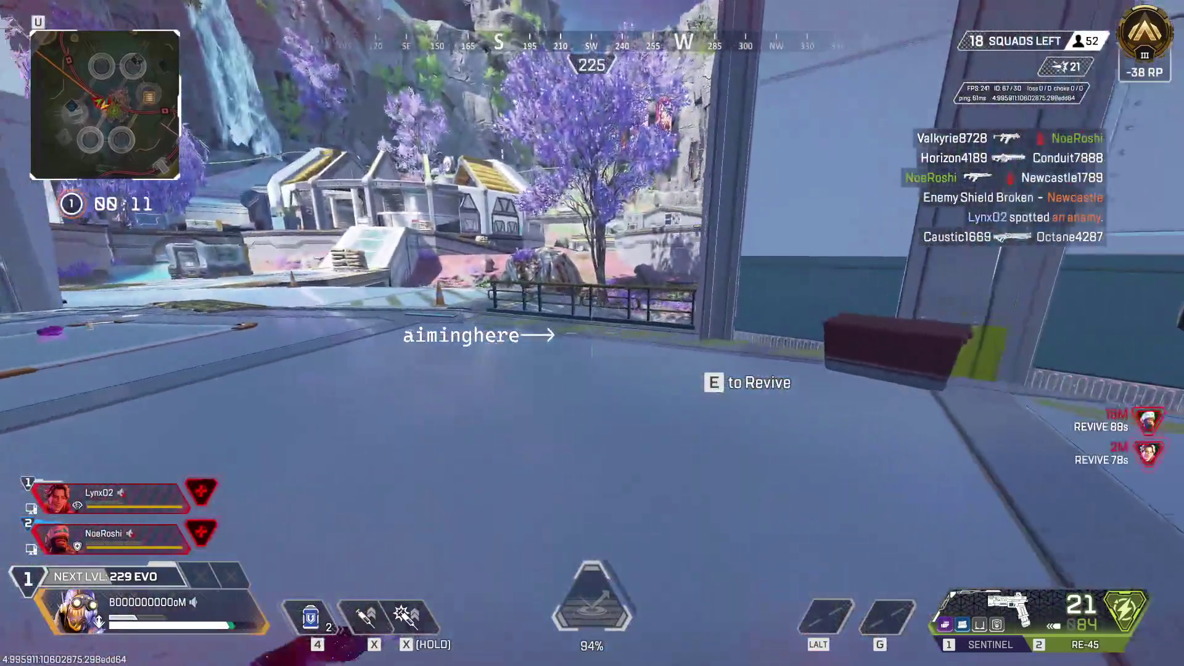
key("w")
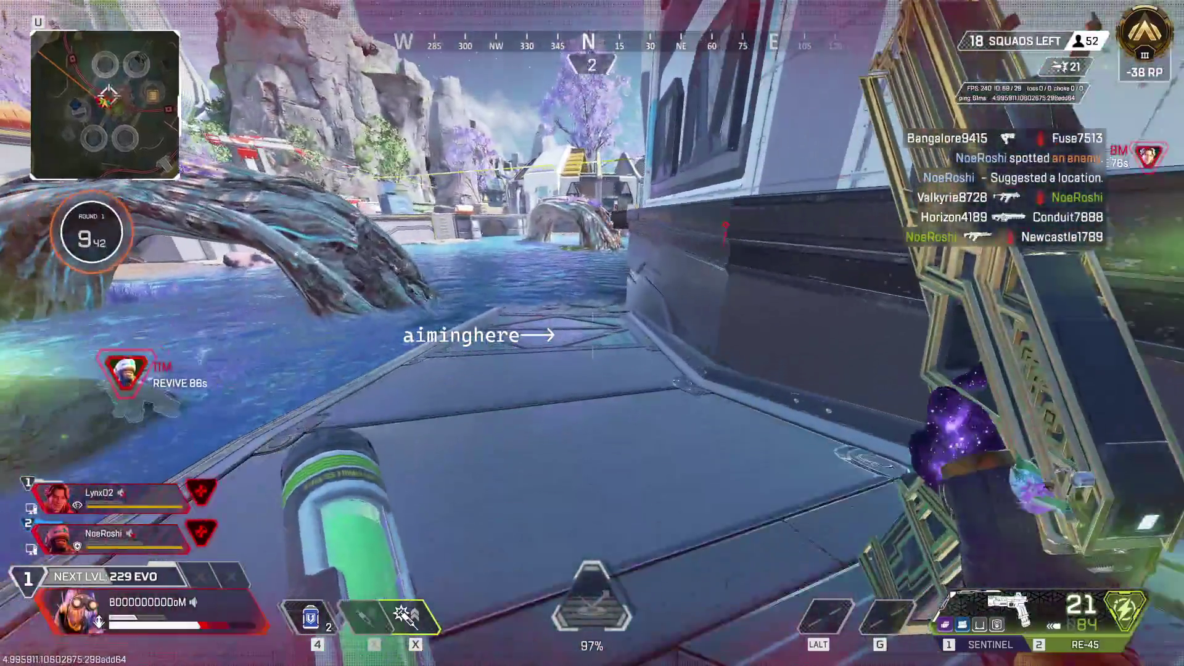
key("w")
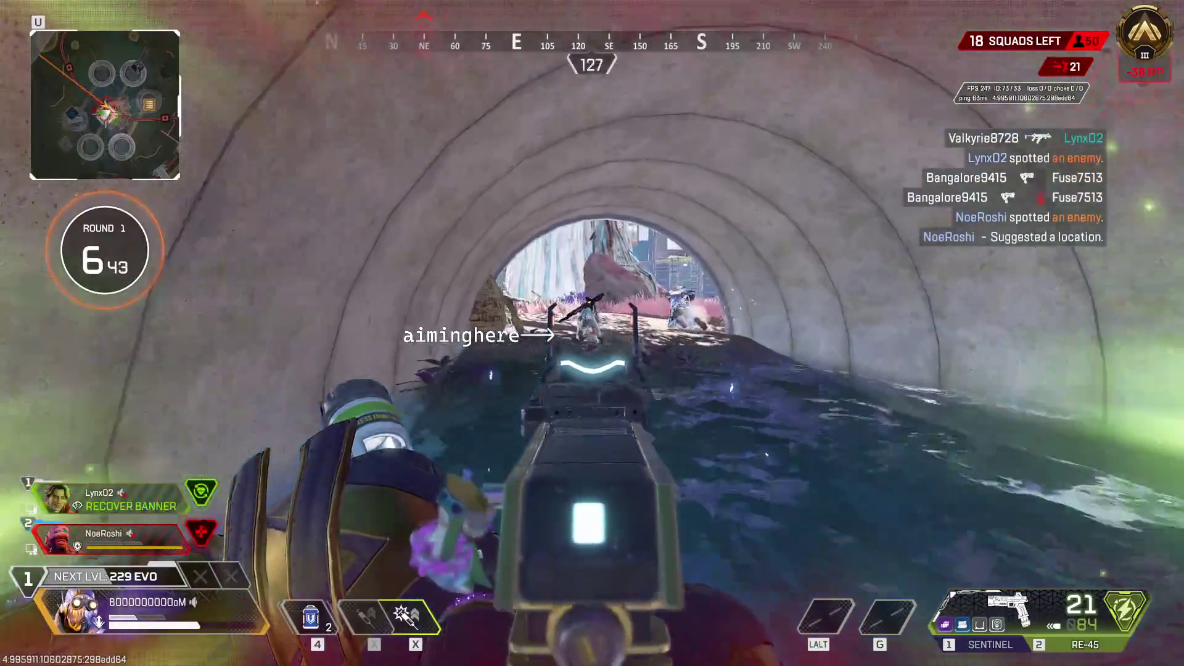
left_click(592, 333)
Reload, empty the pistol at the enemy in the water, then swap to and reload the Sentinel
key("r")
key("w")
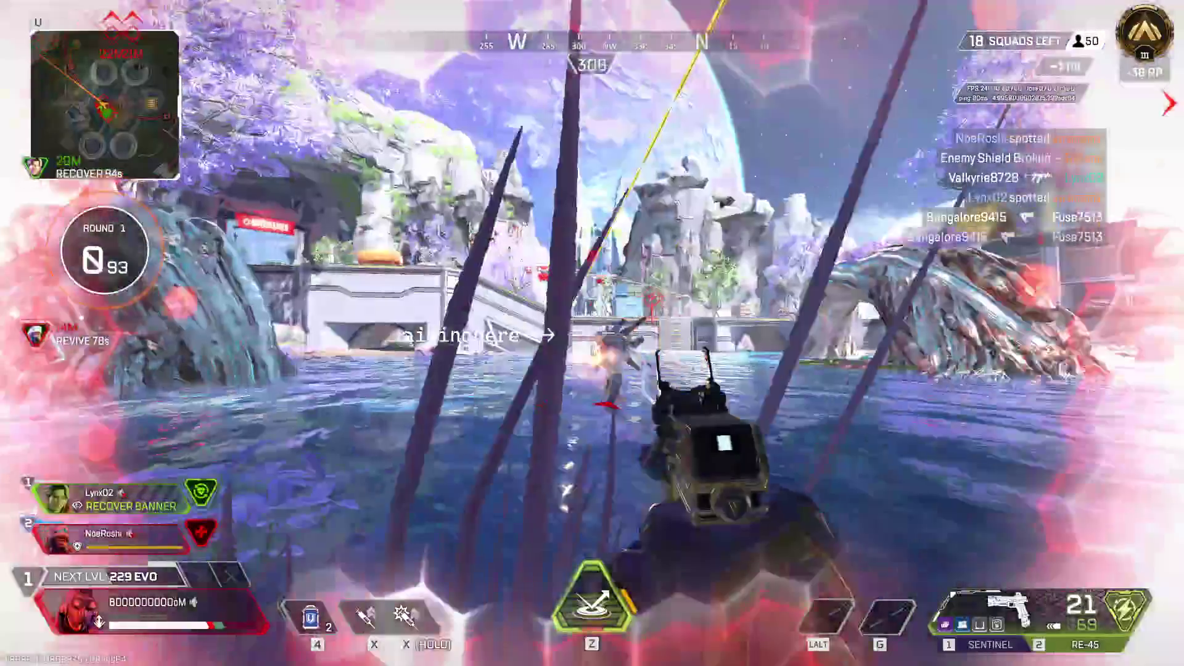
left_click(592, 333)
left_click(592, 333)
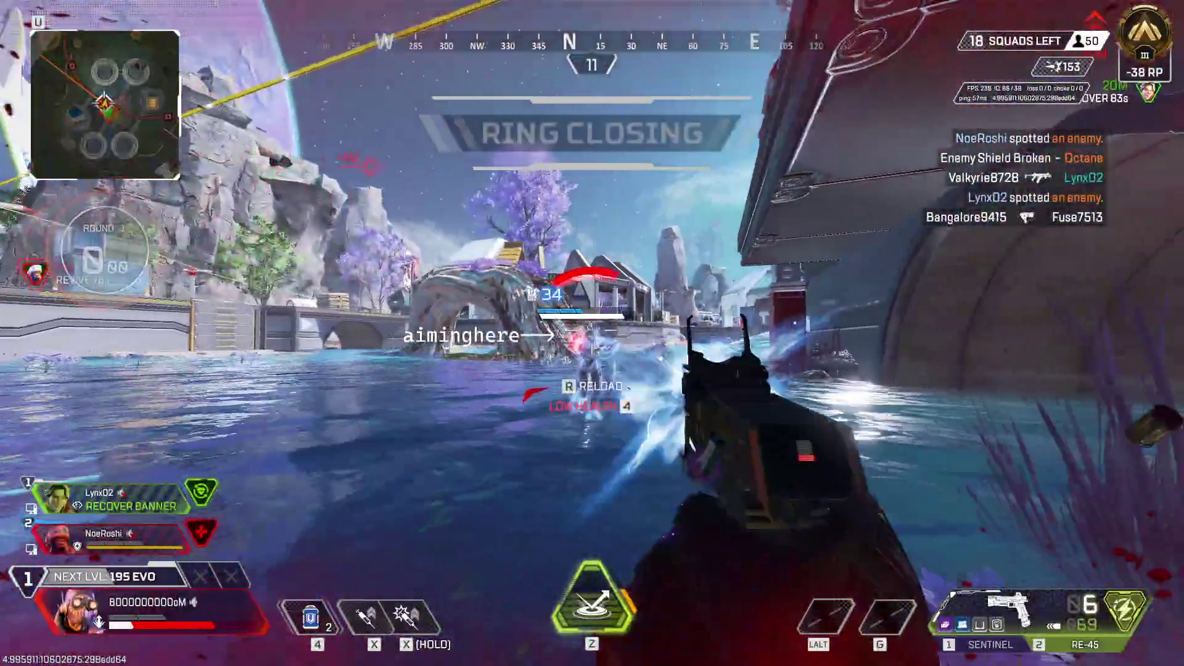
key("1")
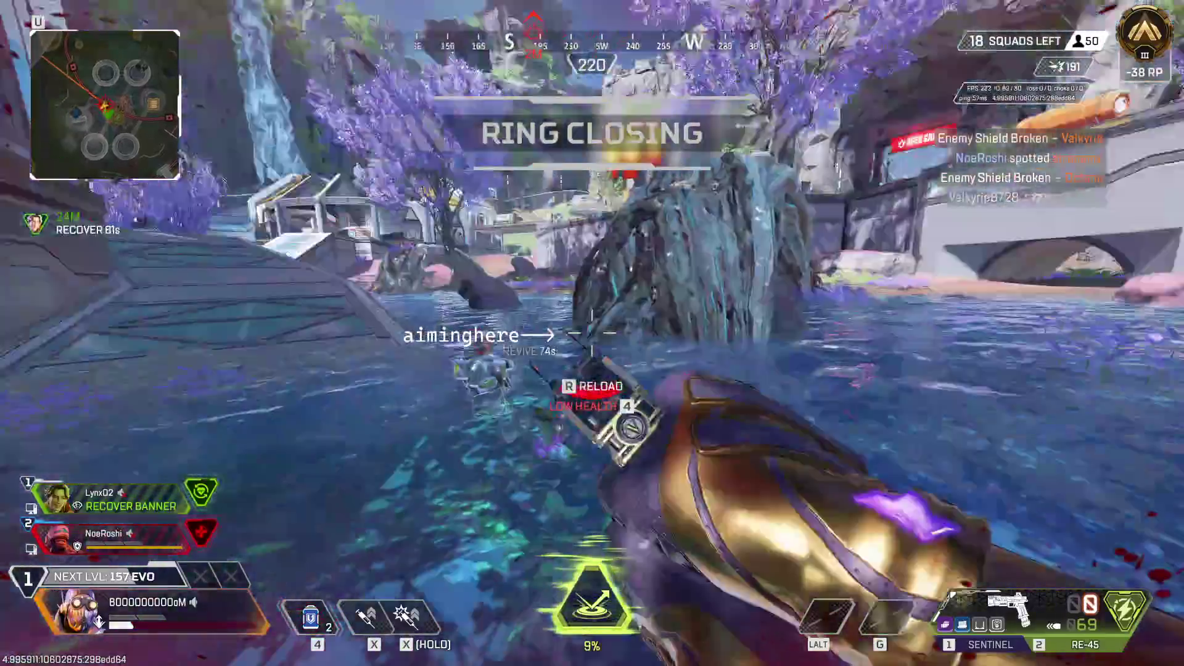
key("r")
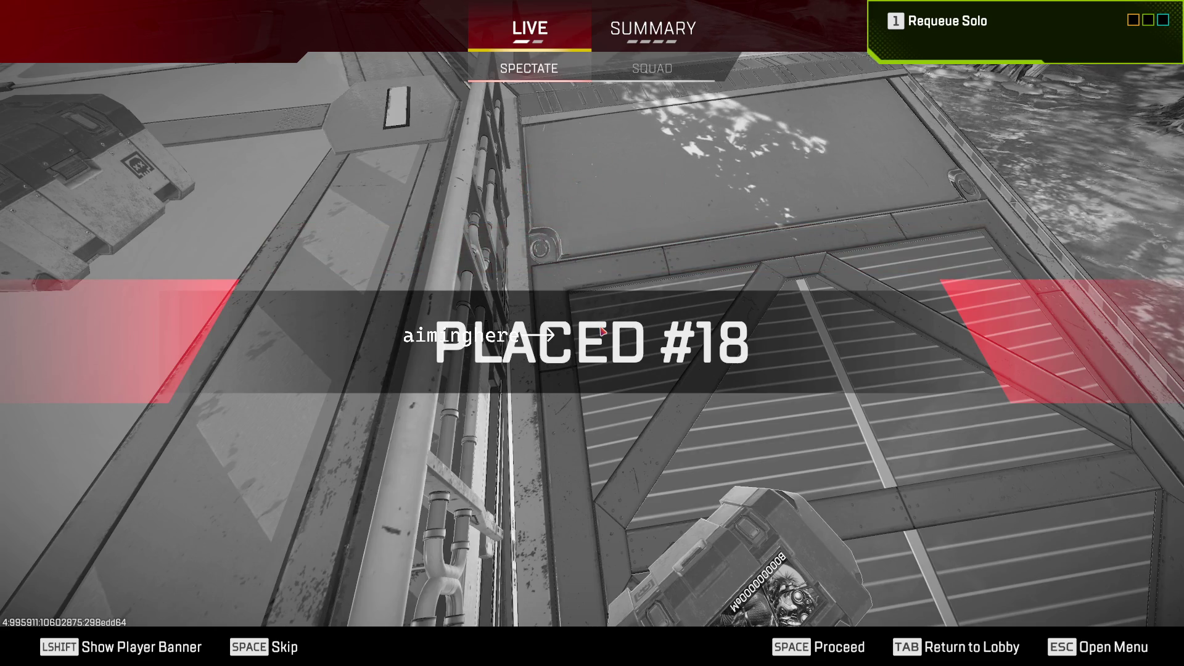
View the experience summary showing 3 ranked points lost, then requeue solo ranked
key("space")
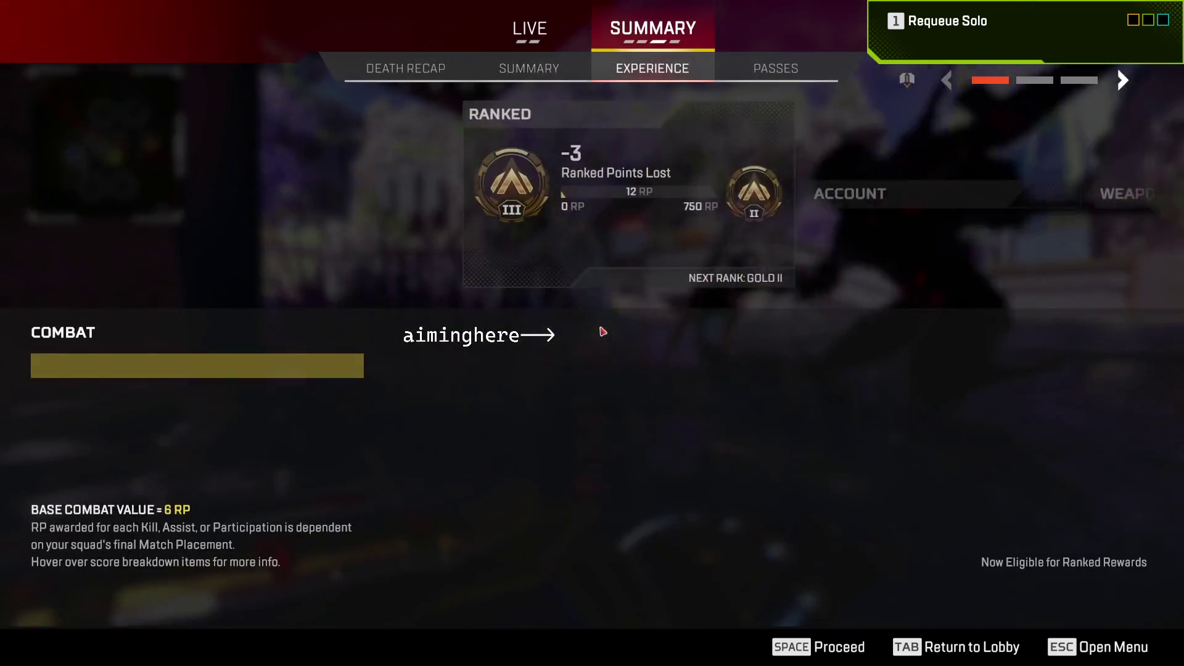
key("1")
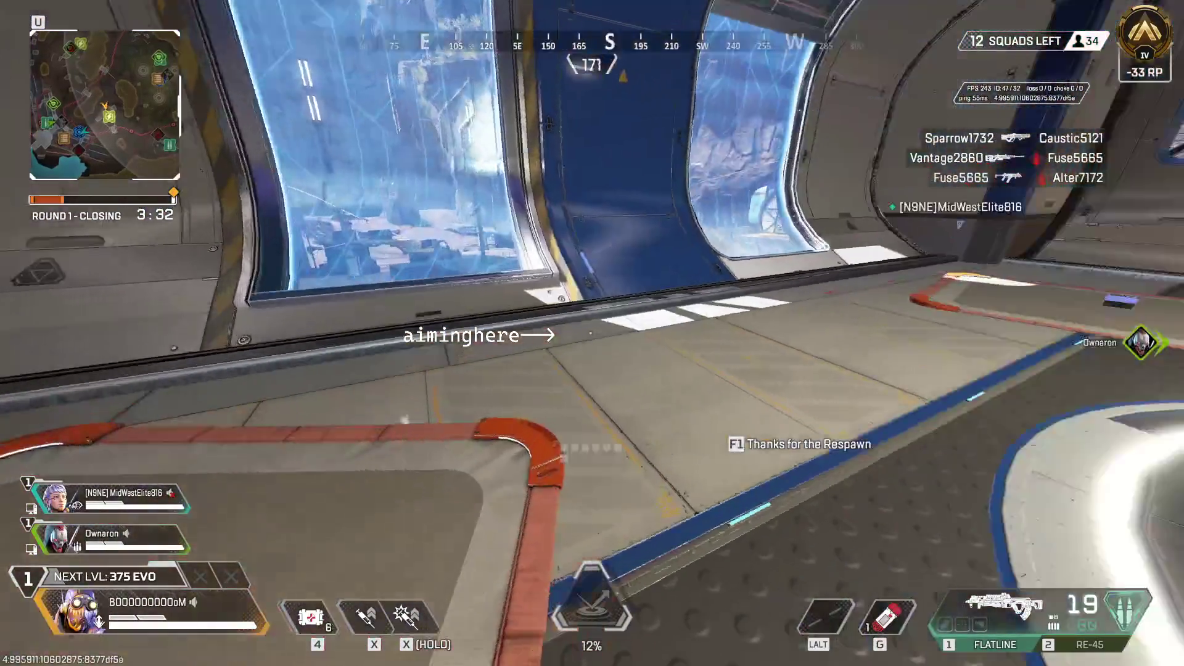
Loot the syringes, put the Sentinel in the first weapon slot, and stim toward The Foundry
key("e")
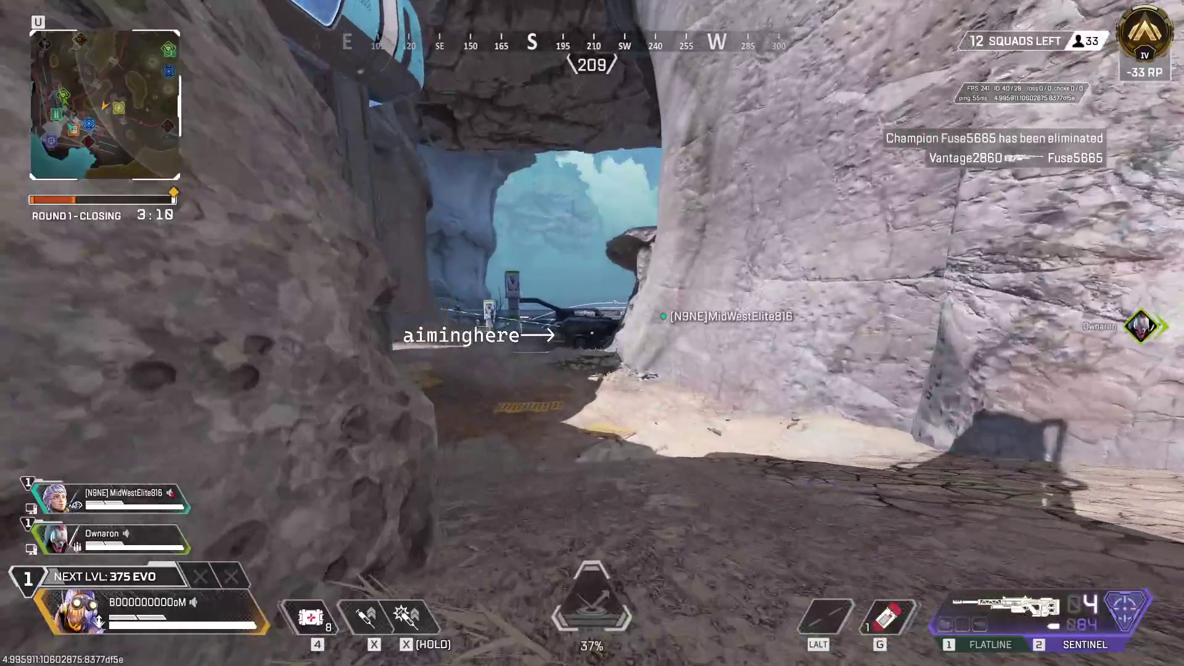
key("Tab")
key("Tab")
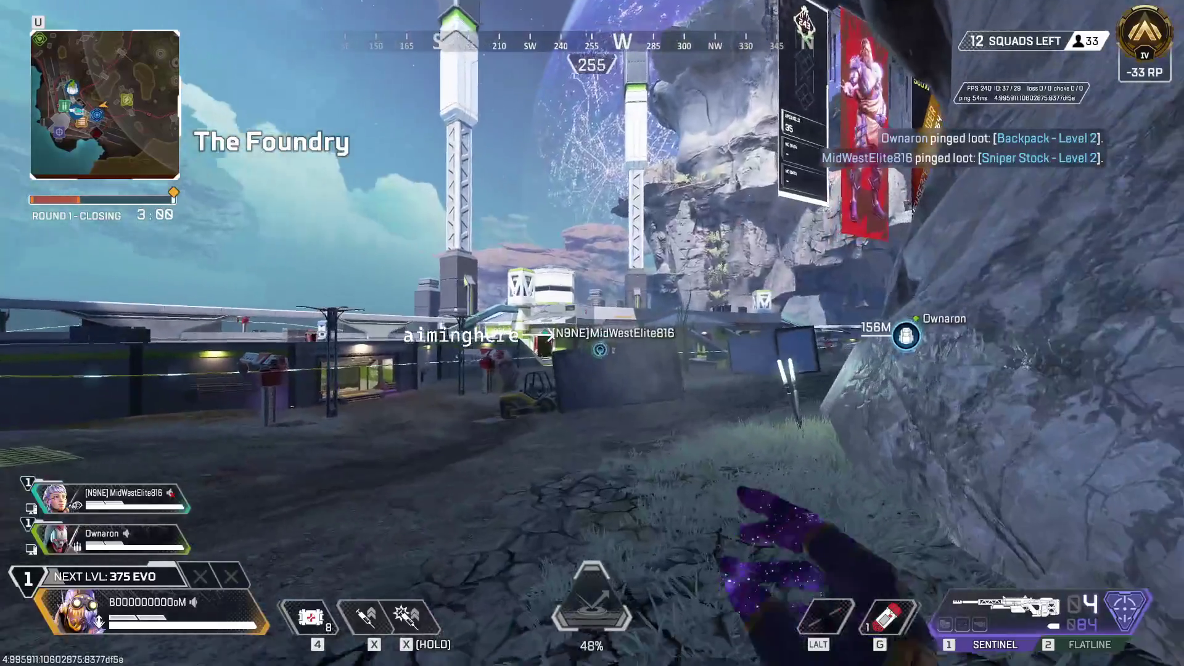
key("x")
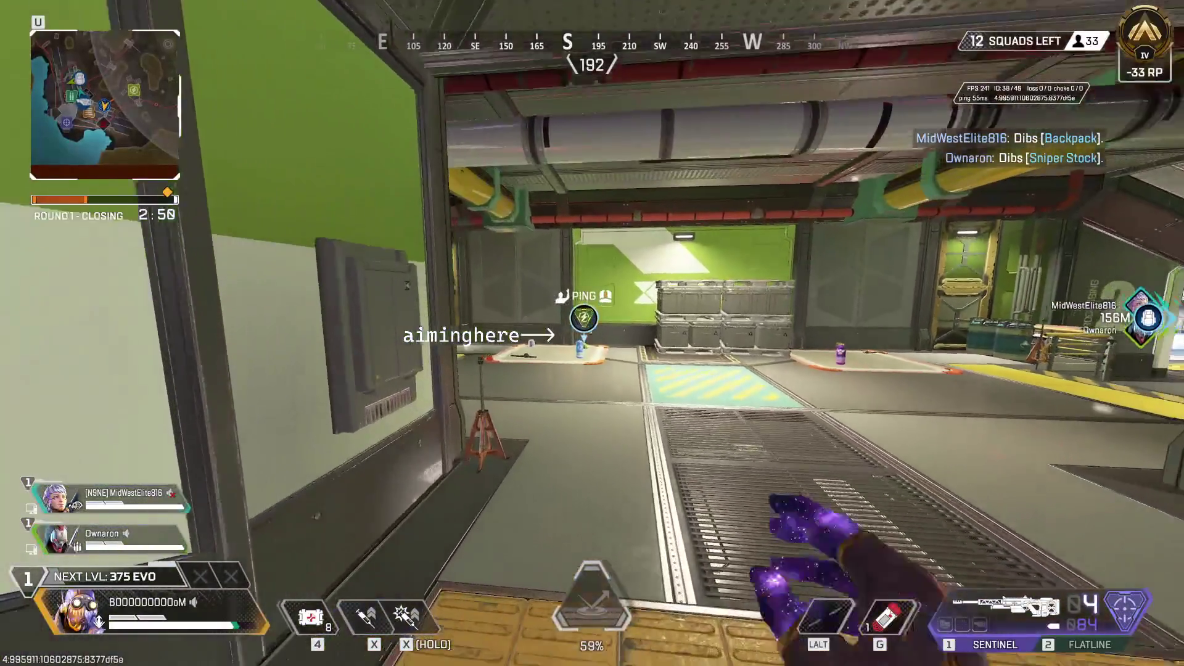
Swap the floor battery in for the heat shields and check the shield cell
key("e")
left_click(871, 317)
key("e")
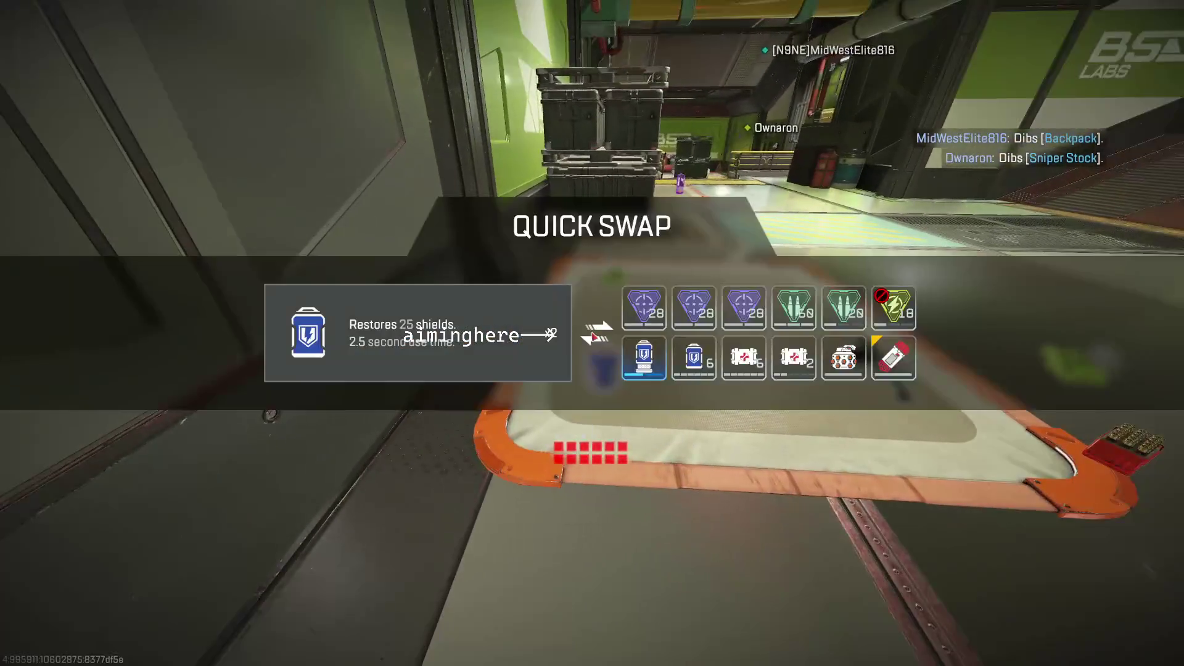
left_click(862, 317)
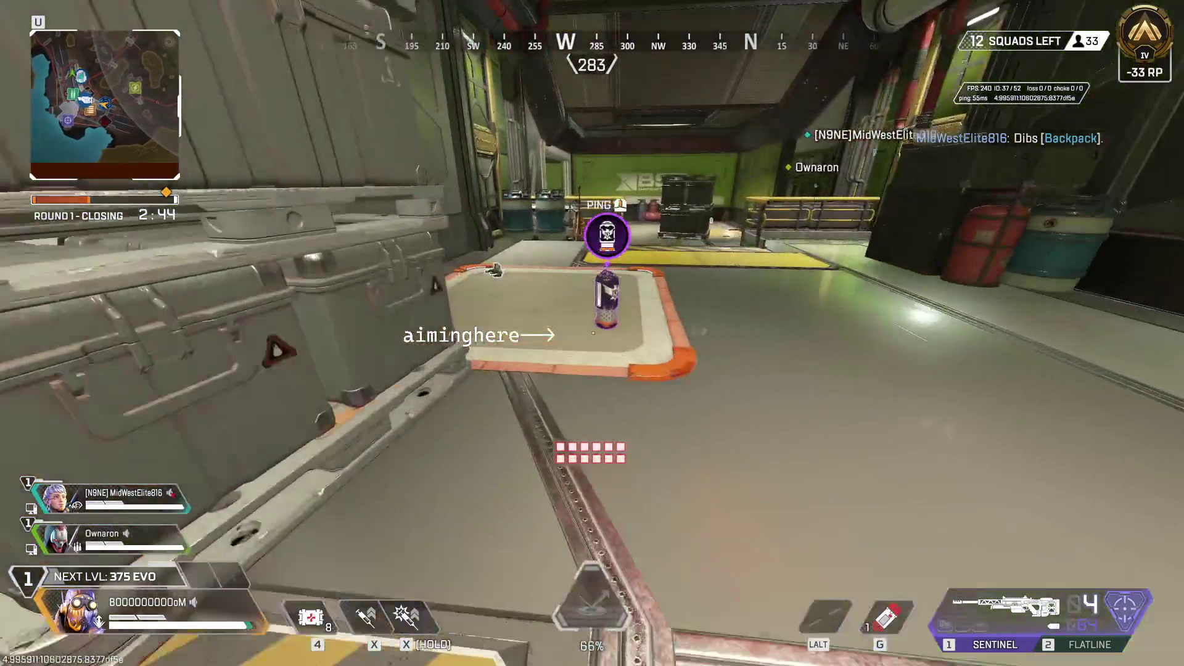
Stim across the walkway and through the green corridors past the yellow-floored room
key("w")
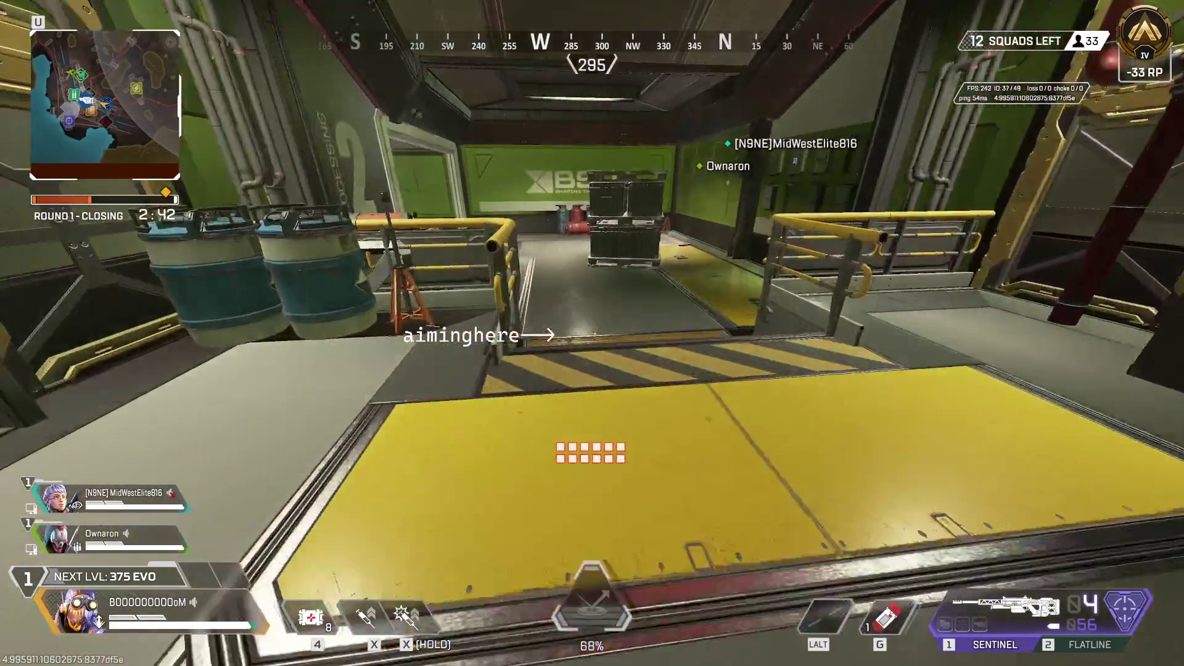
key("w")
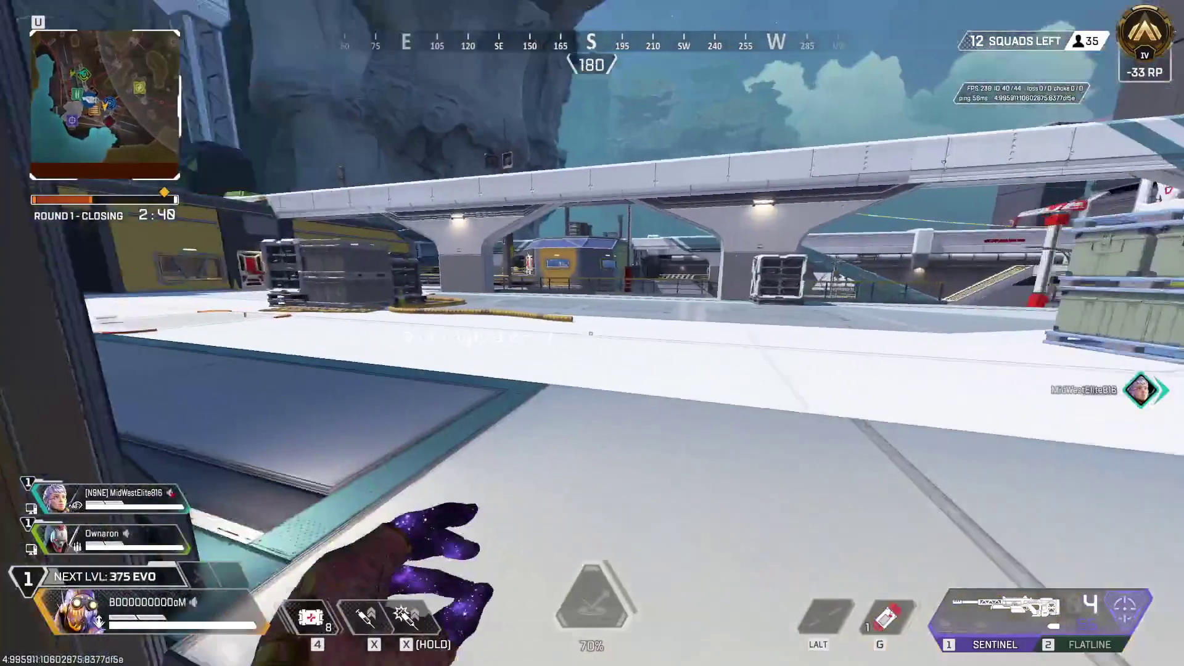
key("x")
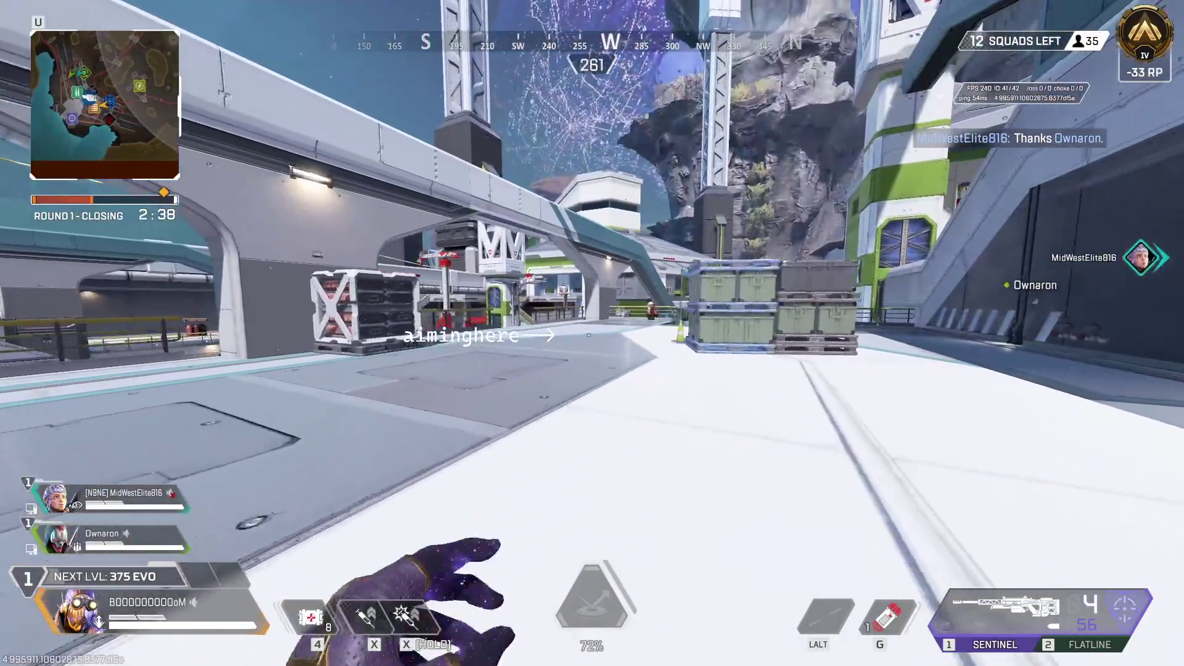
key("w")
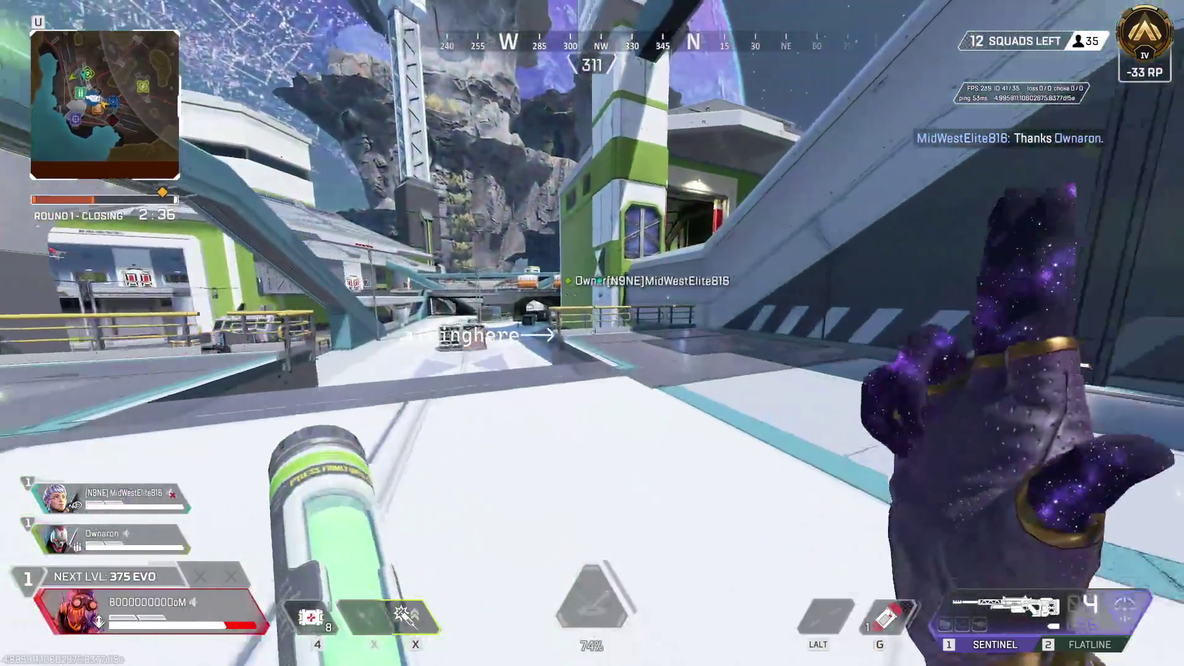
key("x")
key("w")
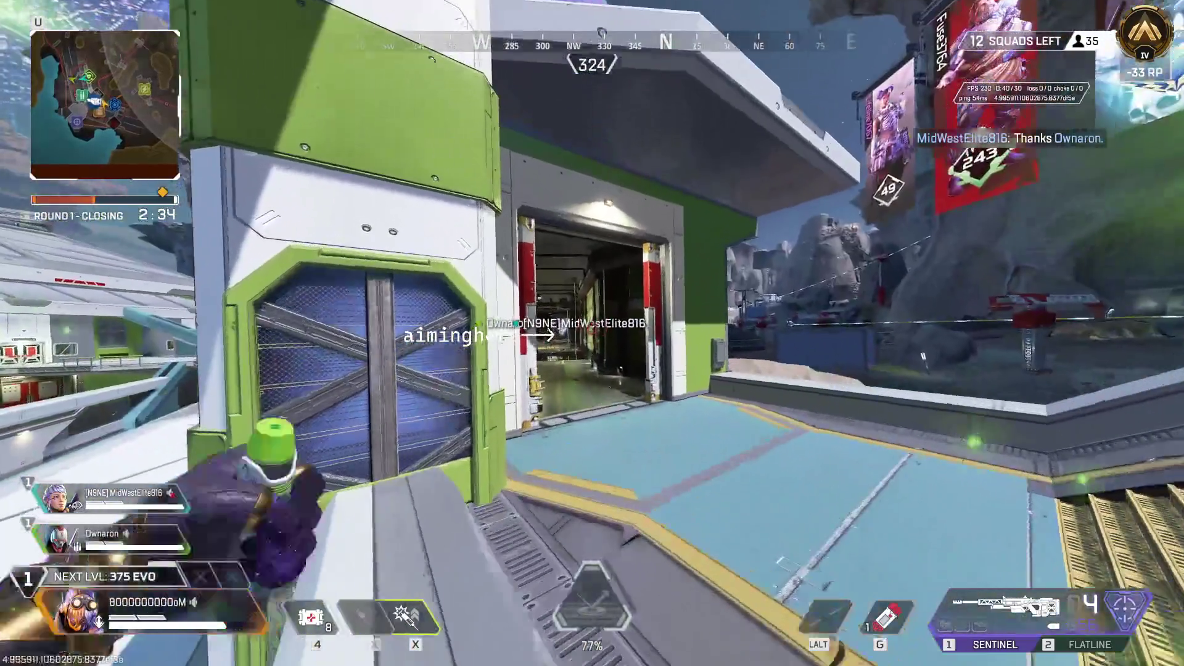
key("w")
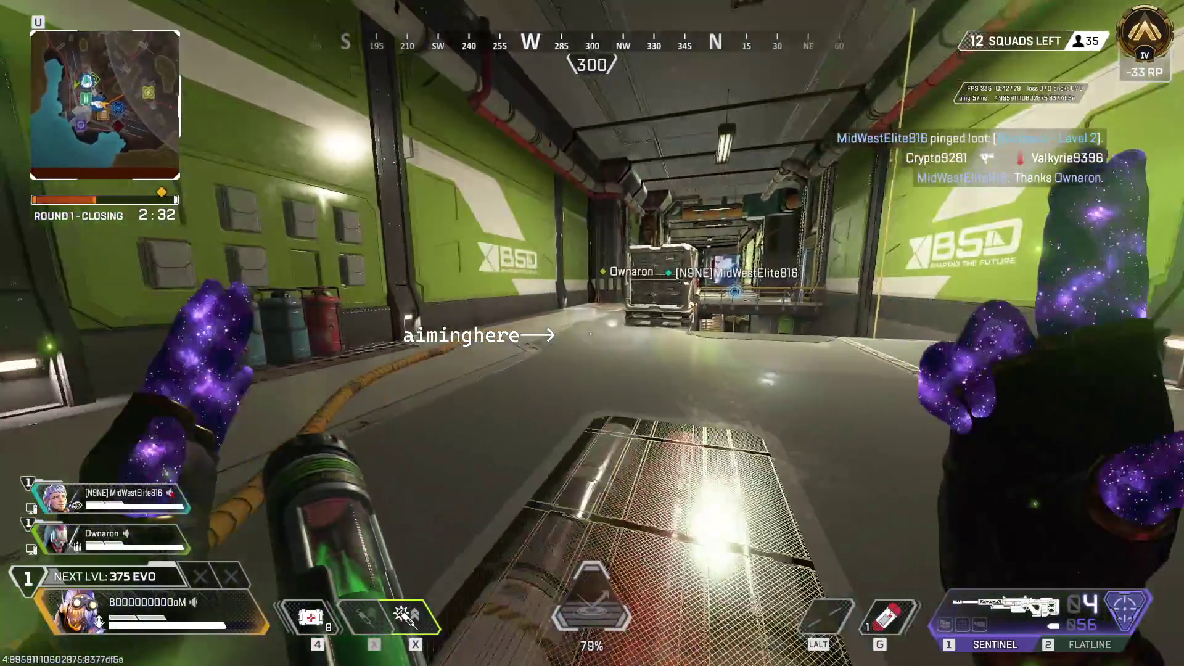
key("w")
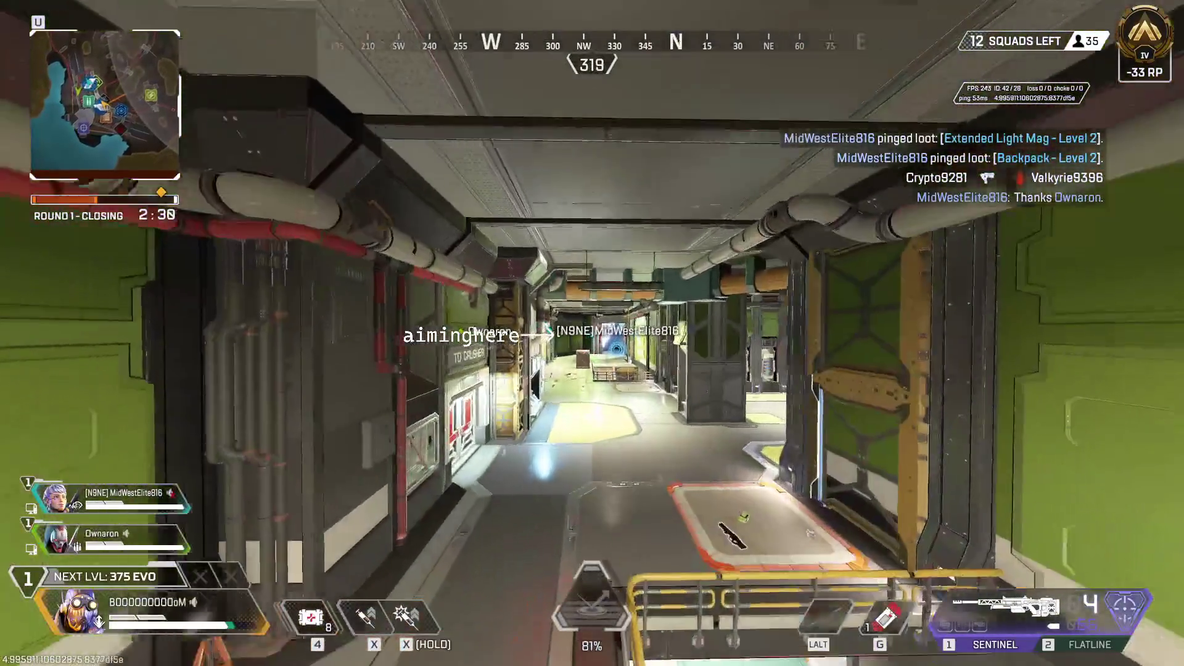
key("w")
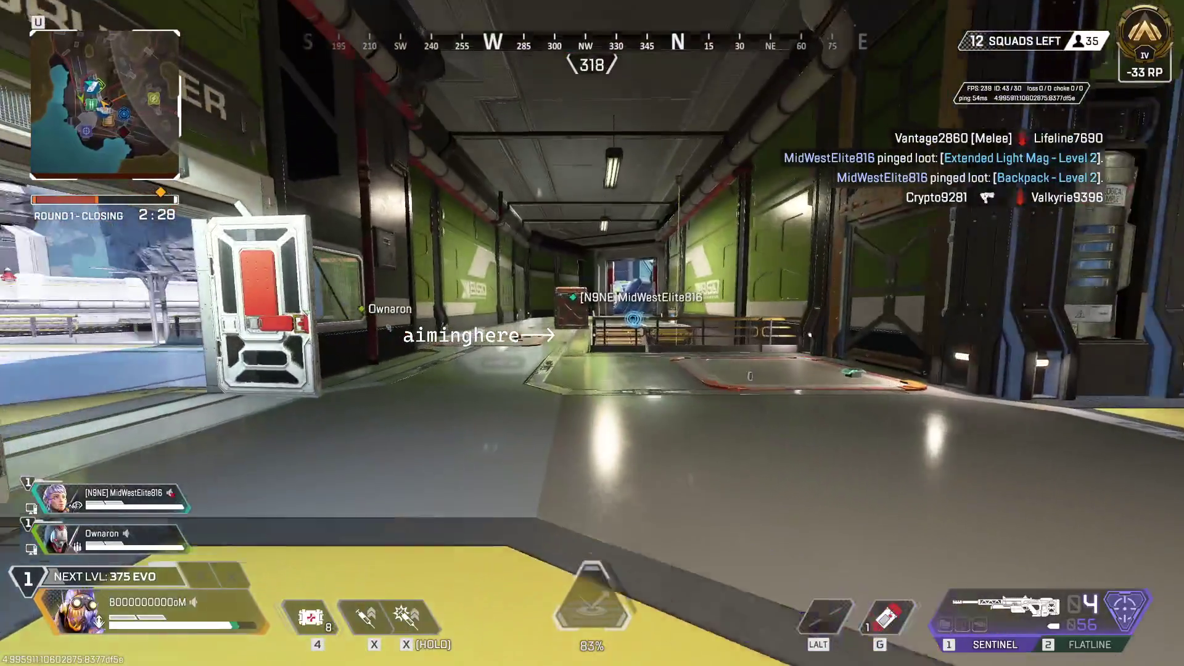
key("w")
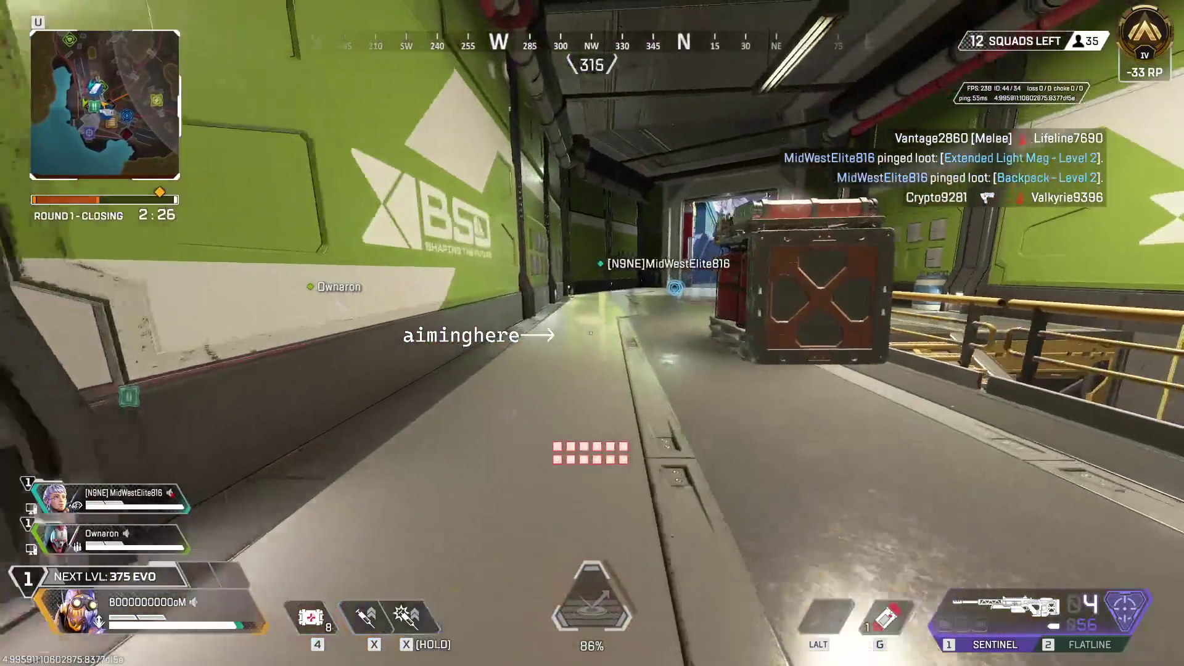
Draw the Flatline, drop the thermite grenade from the inventory, and stim onto the walkway
key("2")
key("Tab")
right_click(805, 460)
key("Tab")
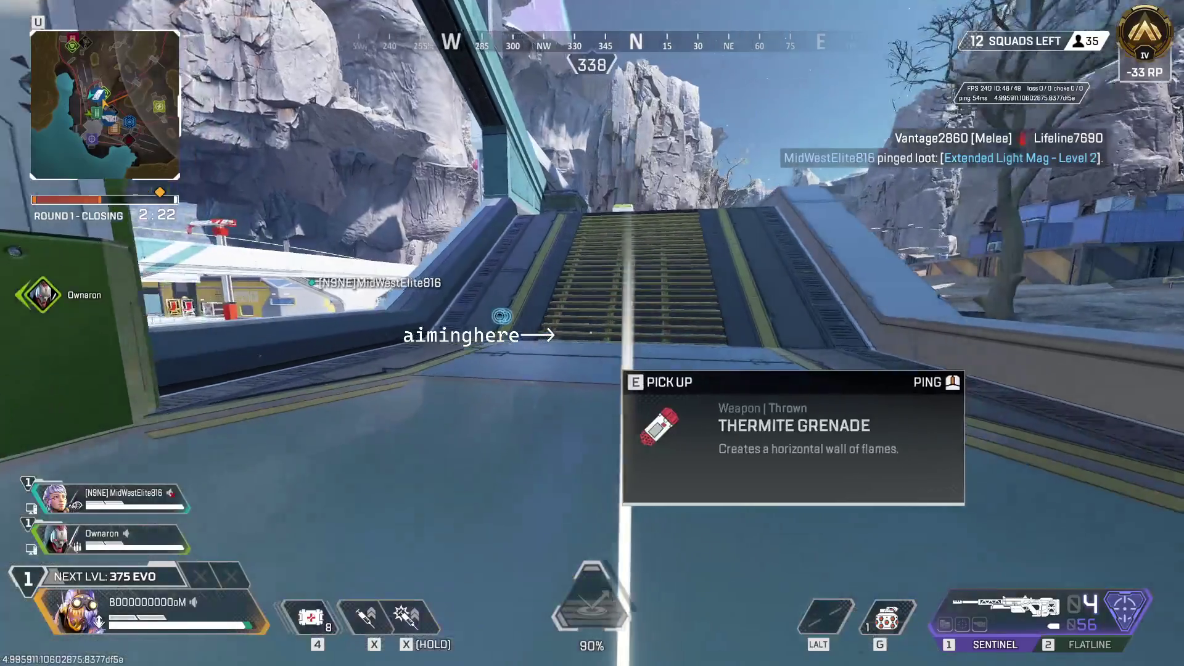
key("x")
key("w")
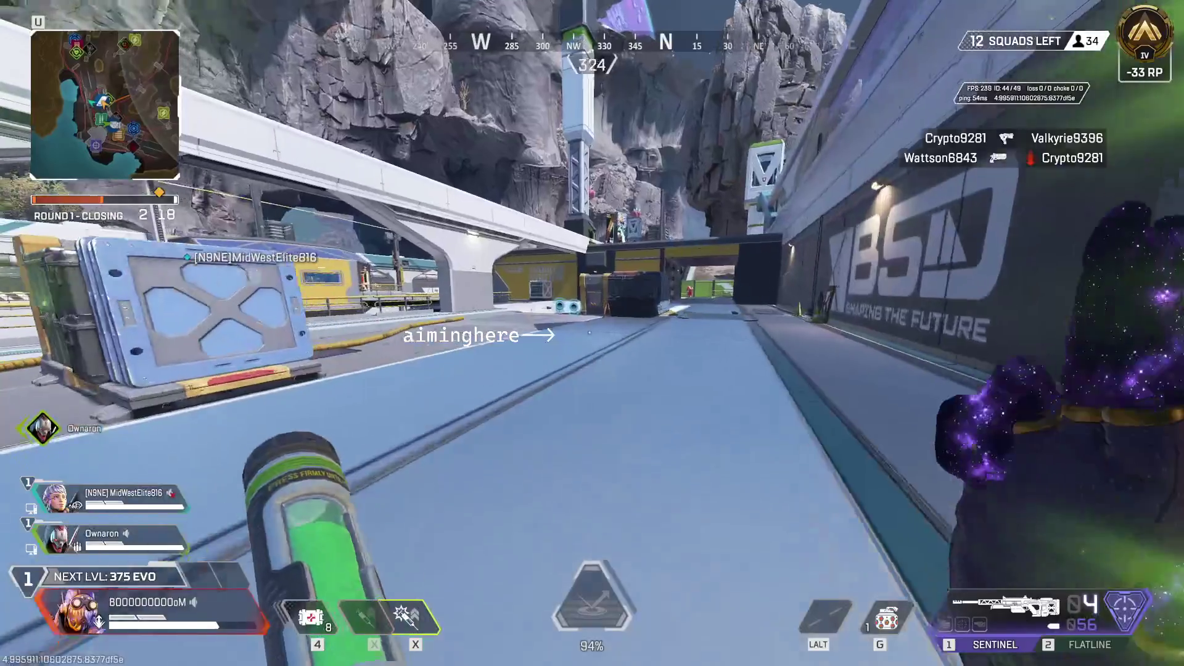
Ping the backpack loot, run down the ramp onto the road, and mark the spotted enemy
middle_click(593, 334)
key("w")
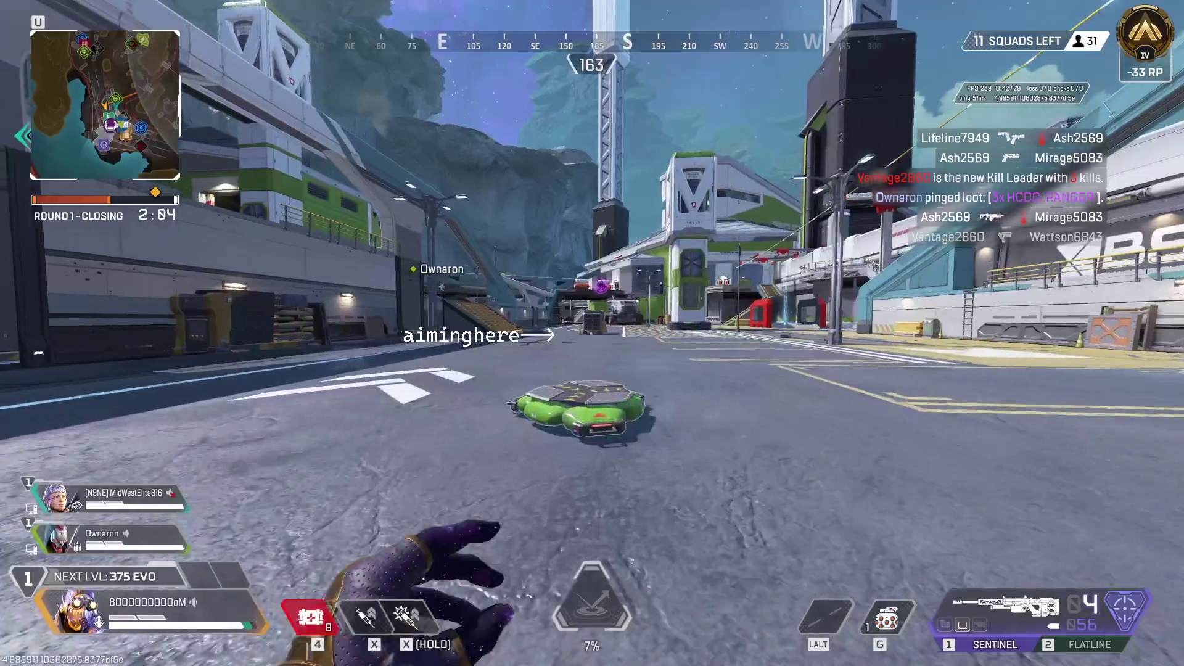
key("w")
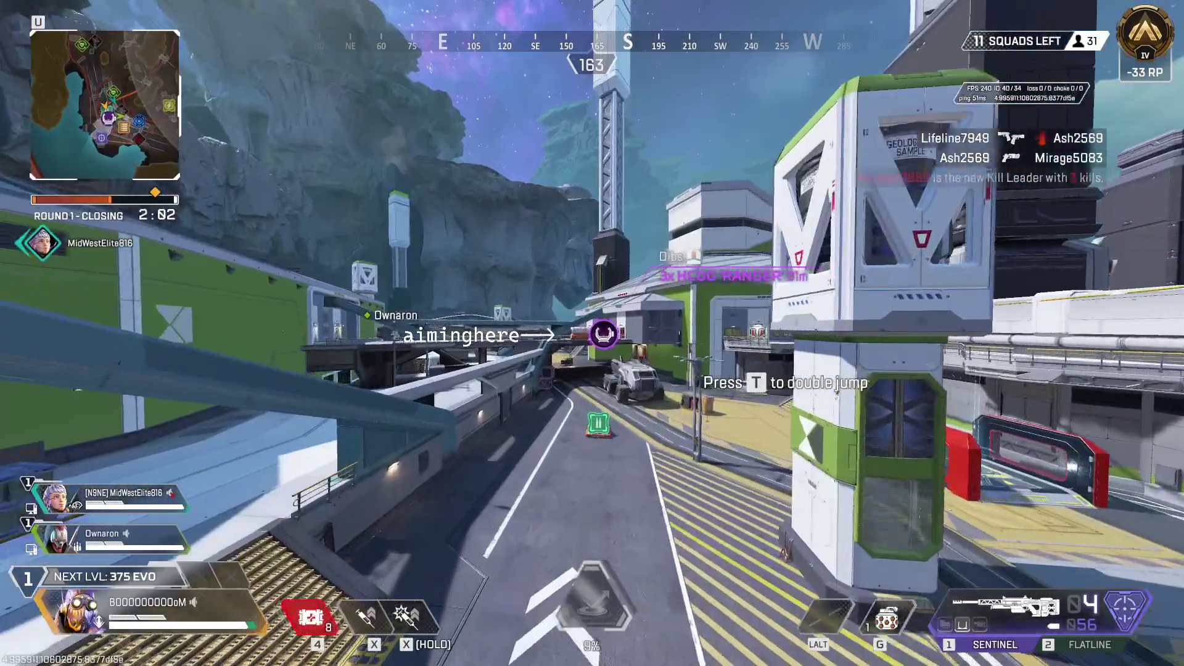
key("w")
middle_click(592, 334)
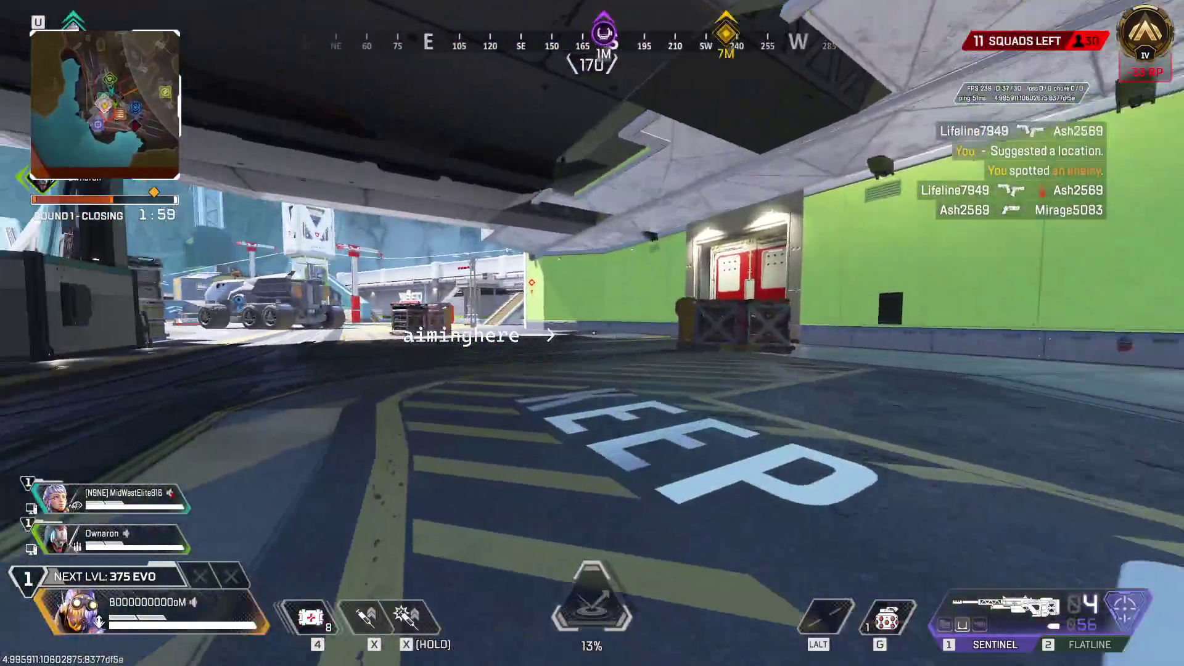
Cross the white platform toward the door, passing the loot bins
mouse_move(469, 333)
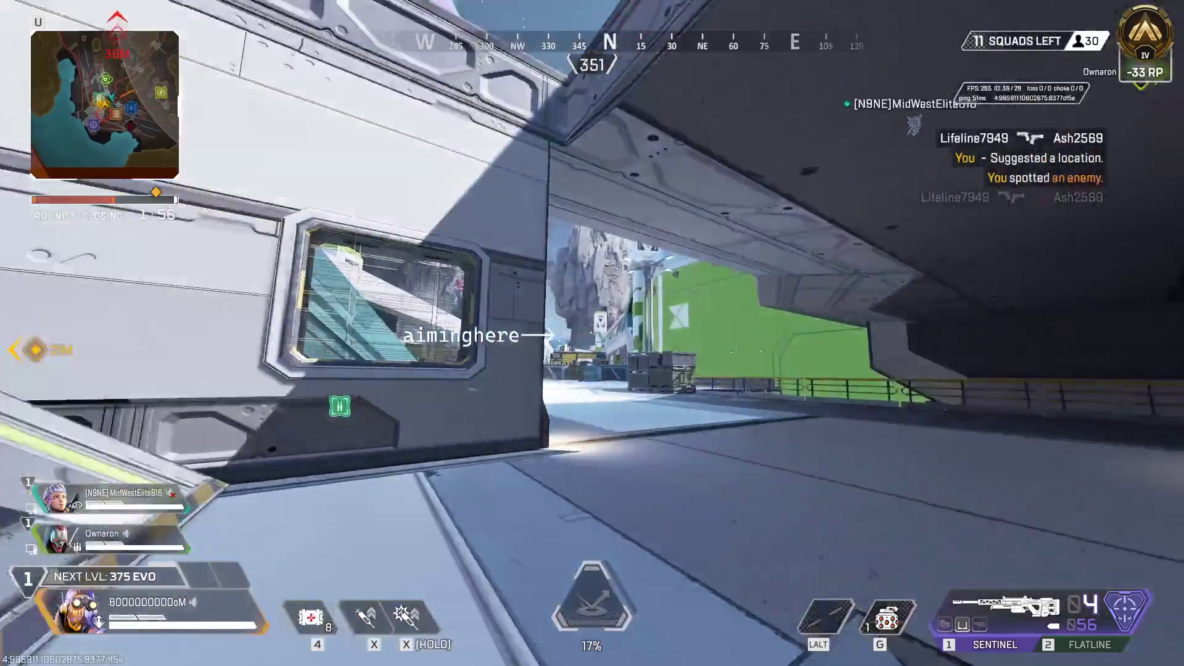
mouse_move(345, 333)
key("w")
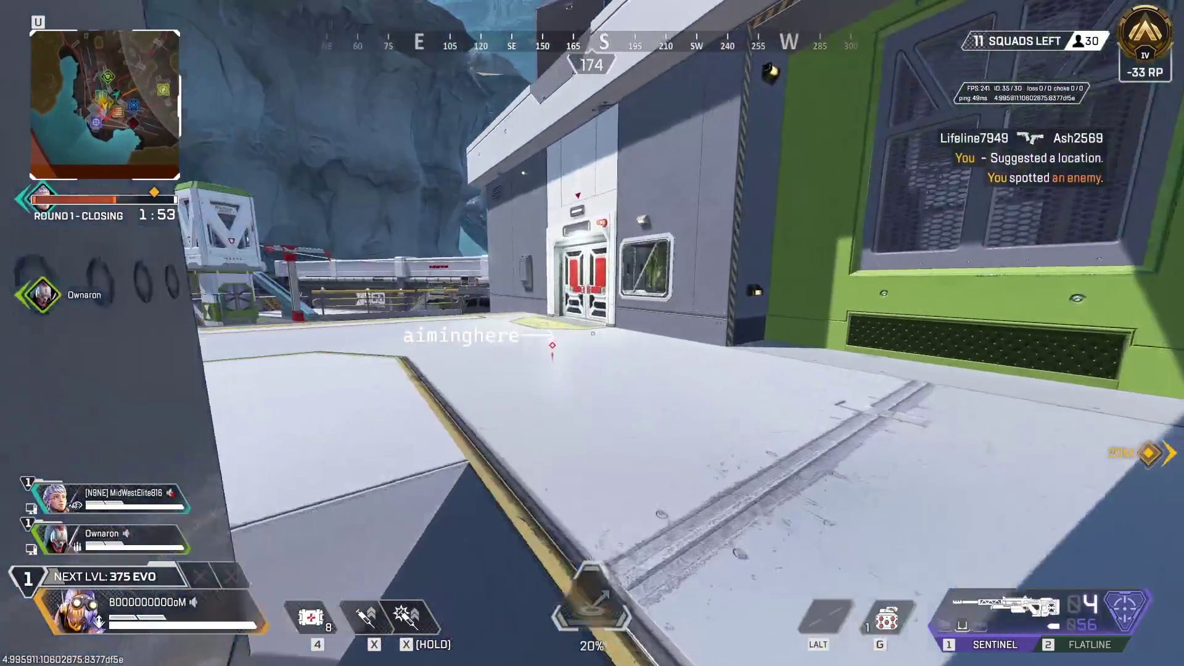
key("w")
mouse_move(715, 333)
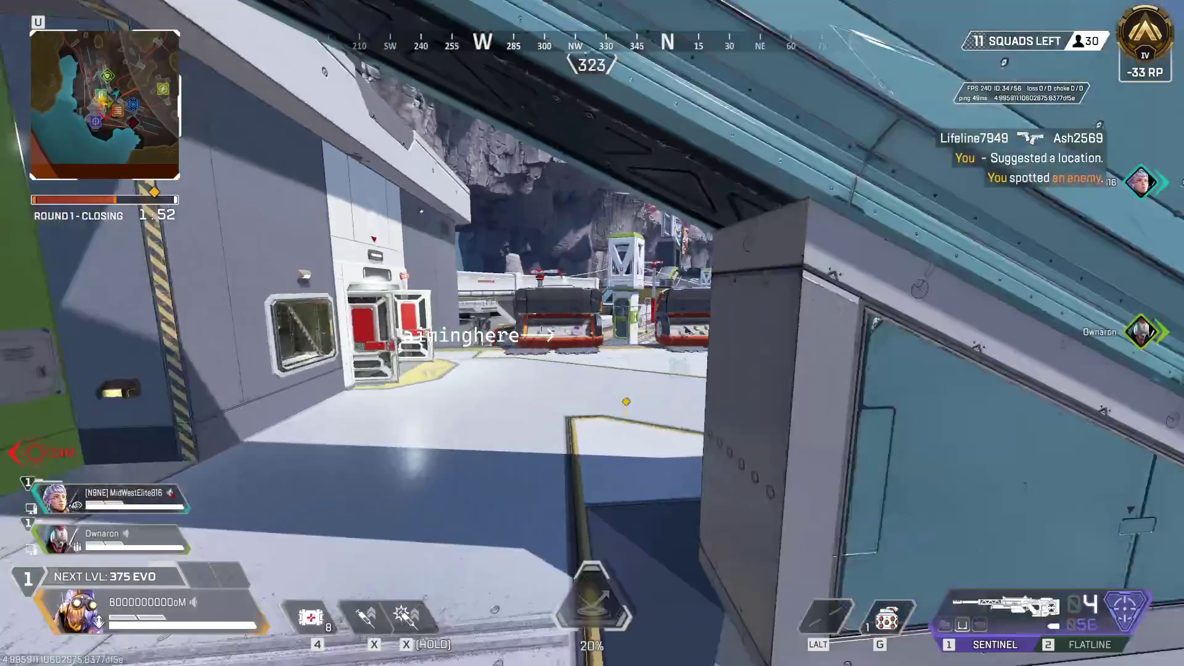
key("w")
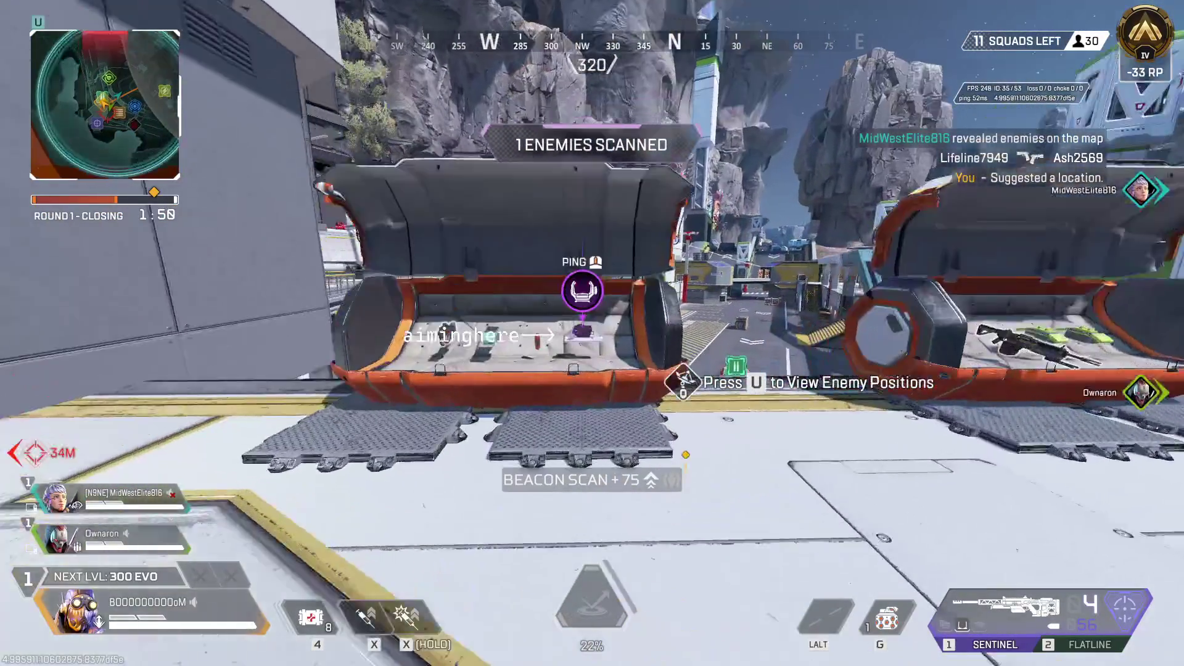
mouse_move(617, 333)
Stim, vault down to the road, and enhance the Flatline at the loot bin
key("w")
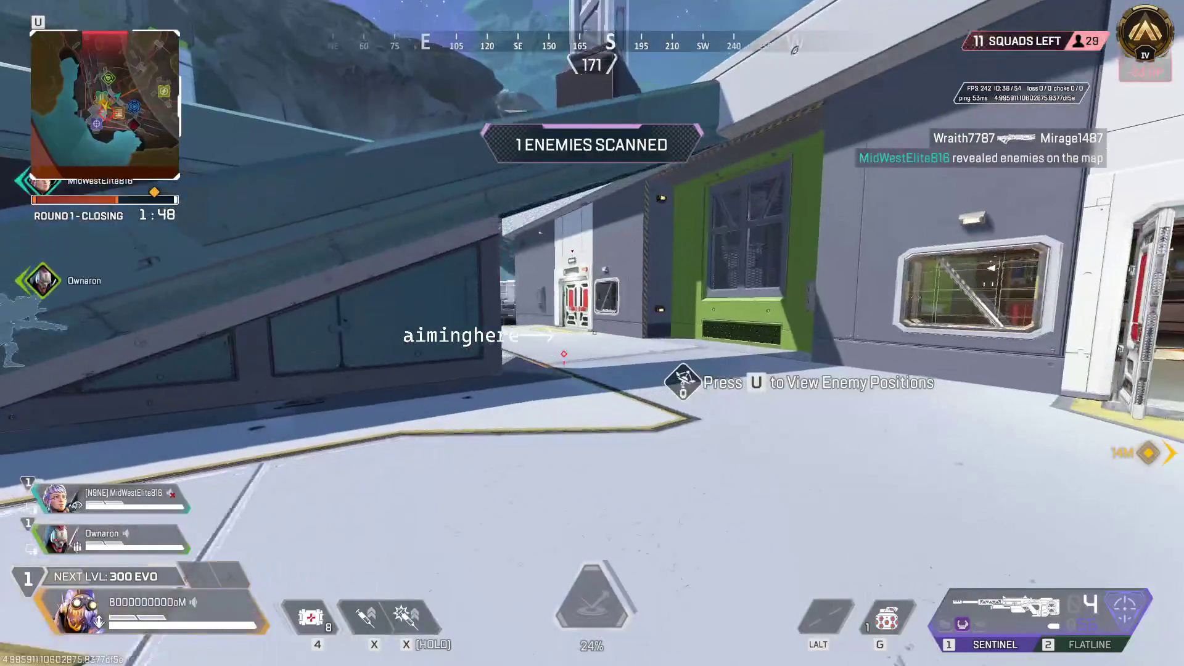
key("x")
key("w")
key("space")
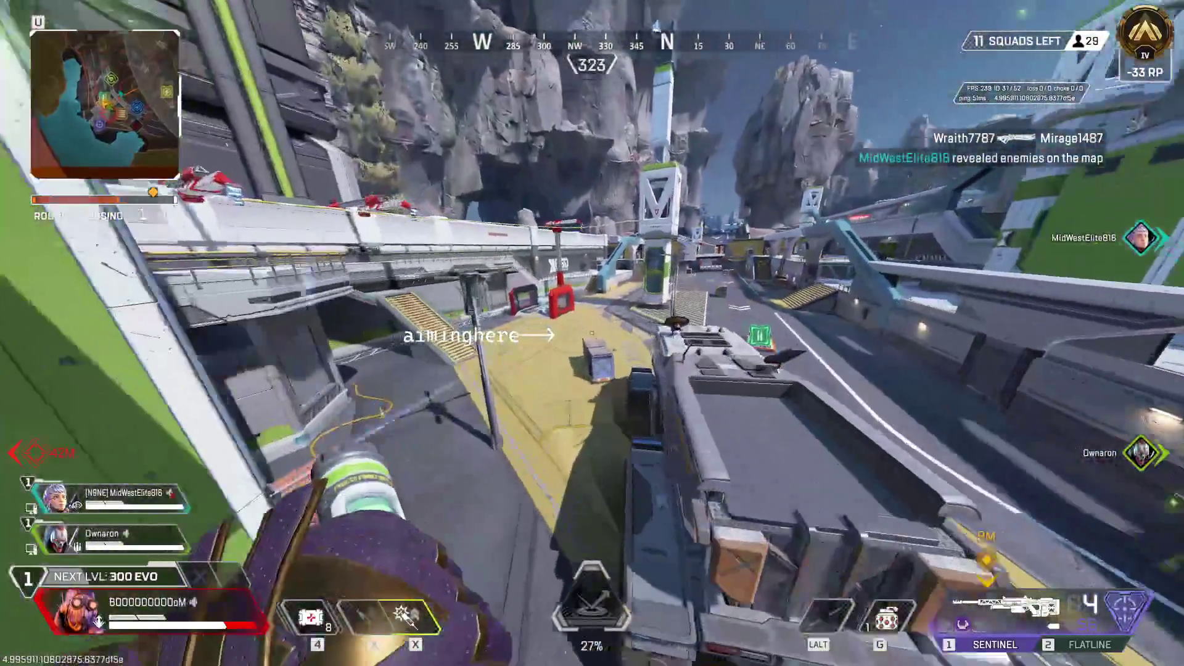
key("w")
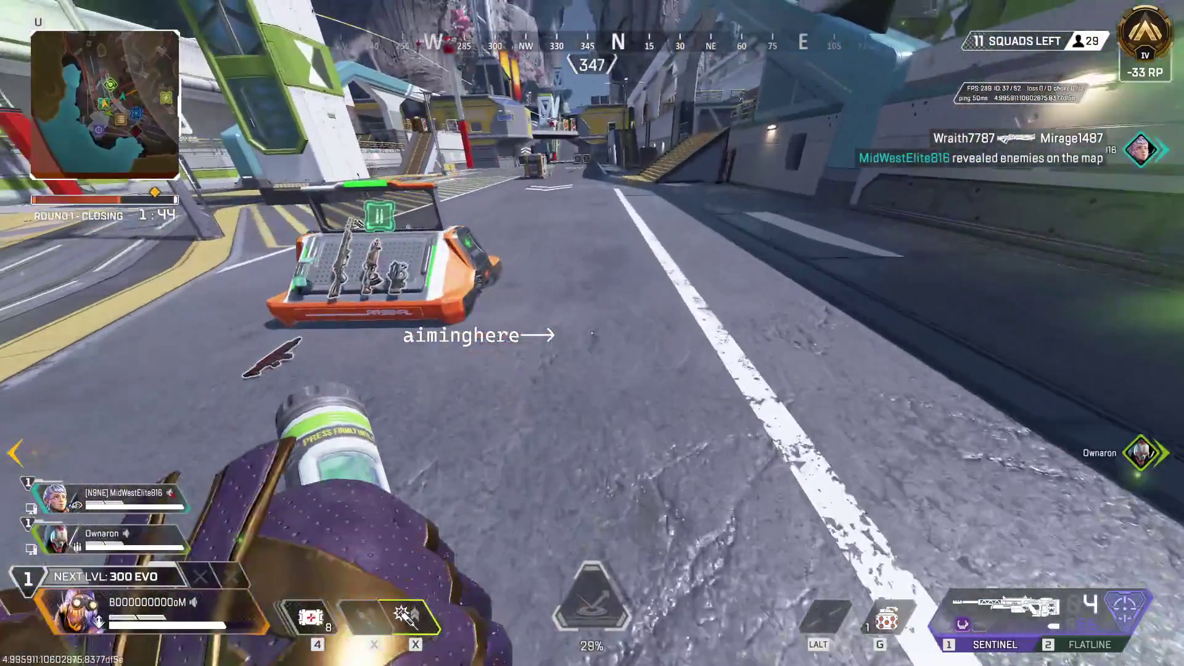
key("2")
key("e")
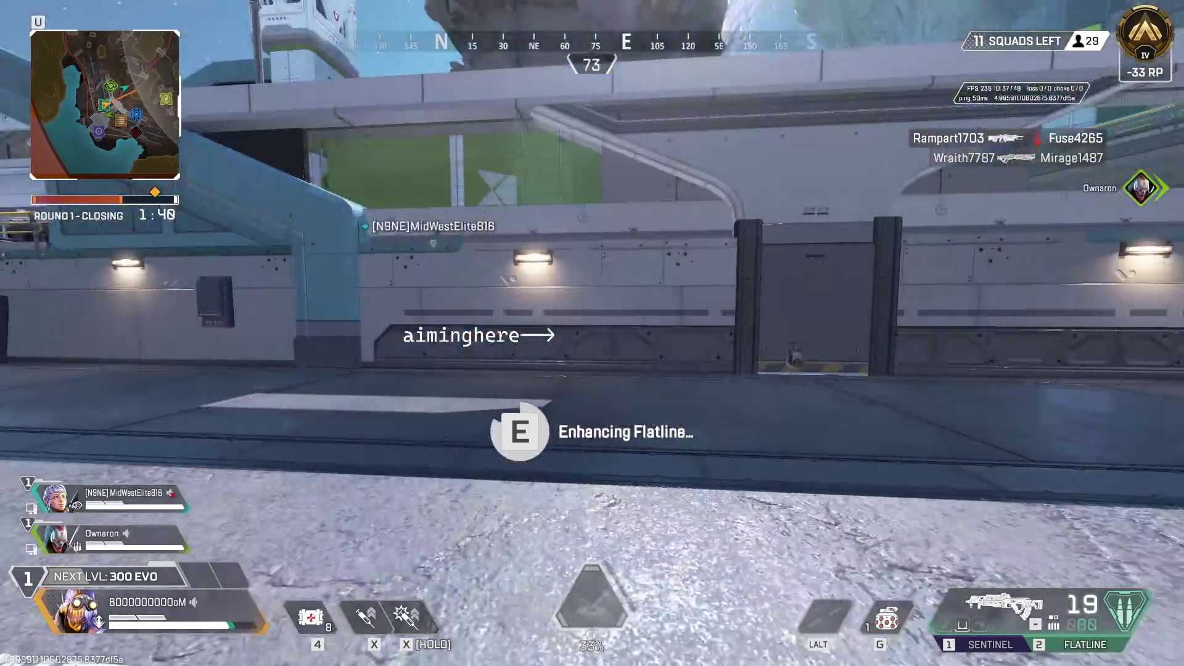
Check the map and inventory, then climb through the green corridor and out the red door
key("m")
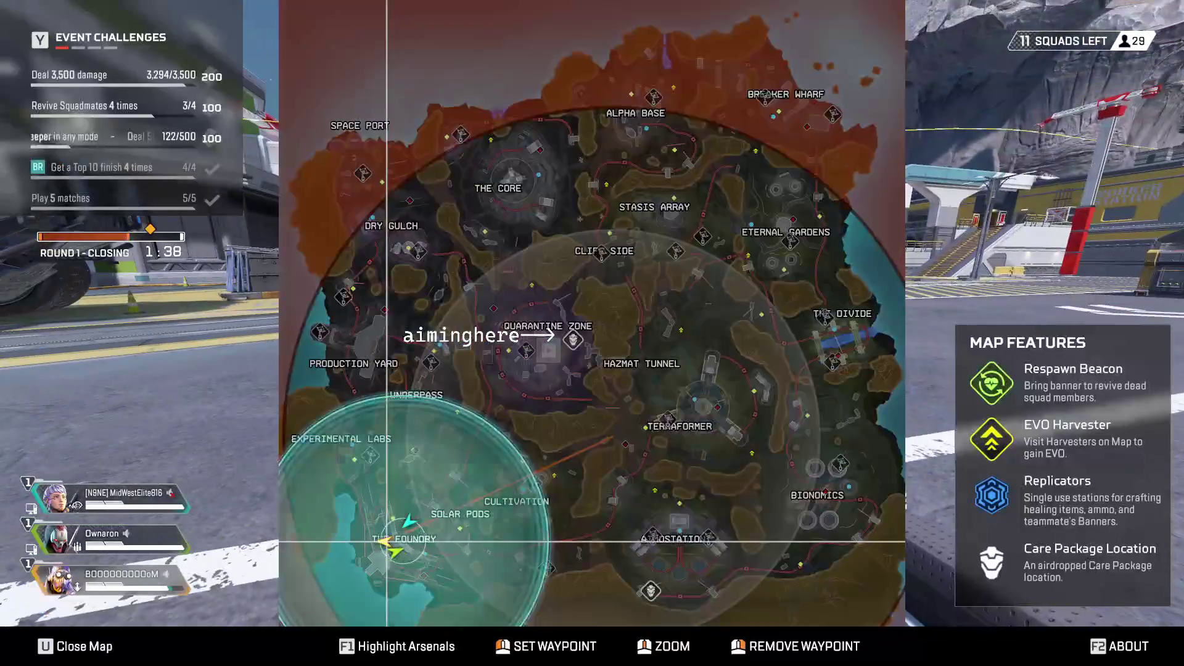
key("Tab")
key("Tab")
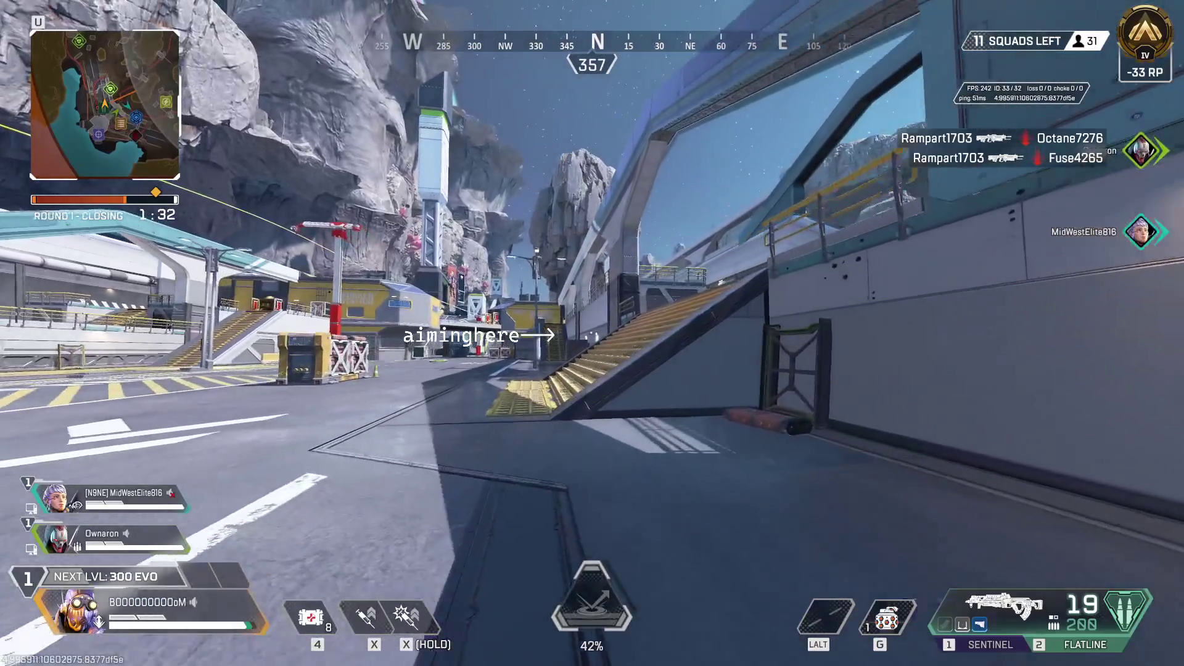
key("w")
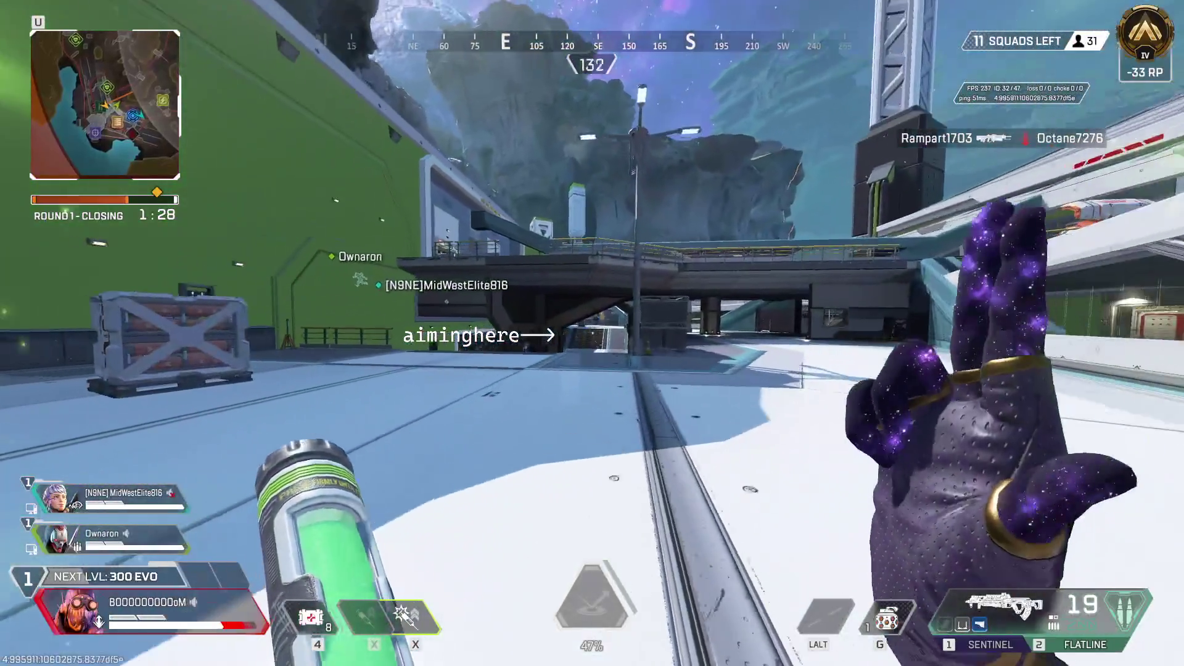
key("w")
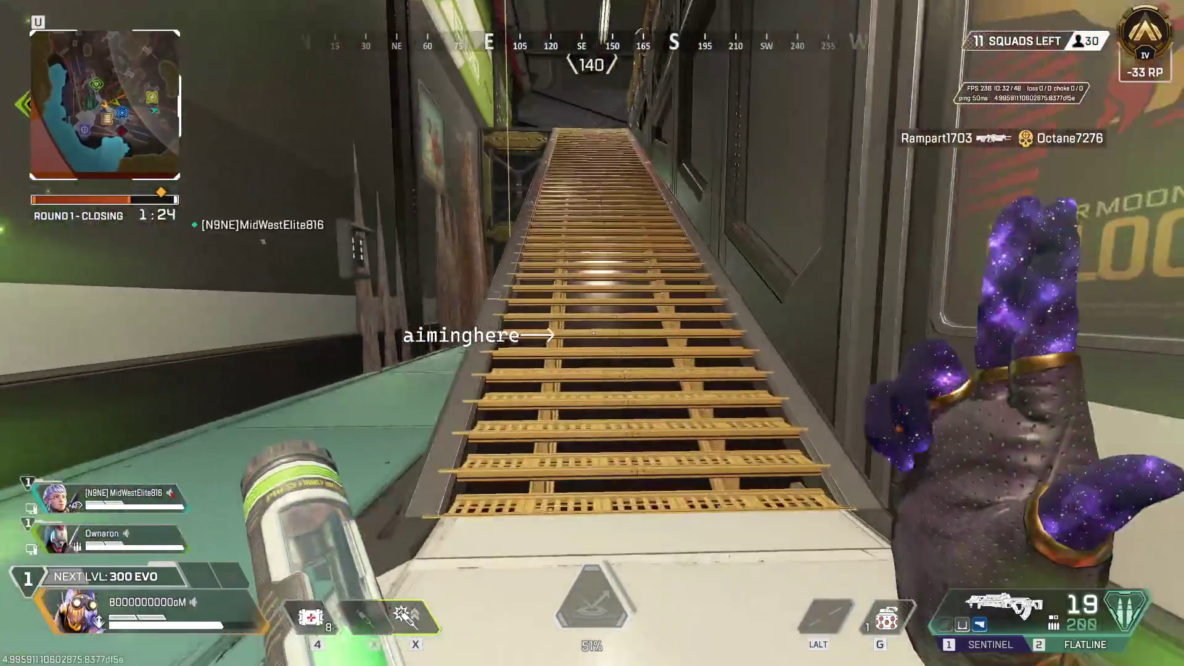
key("w")
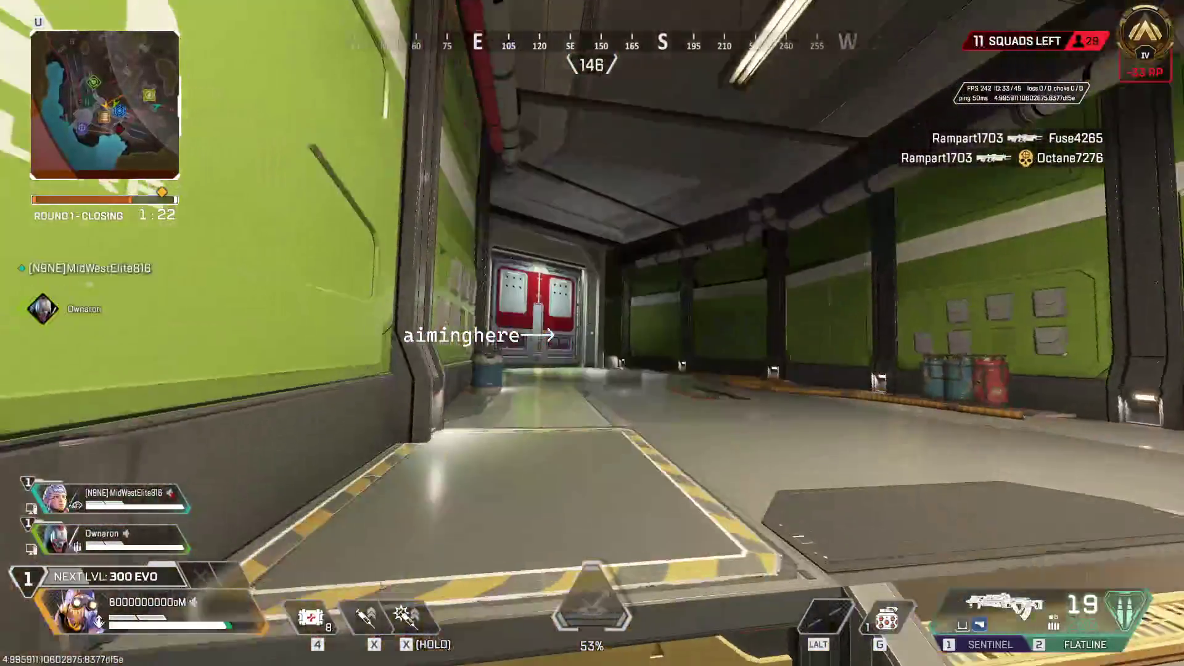
key("e")
key("w")
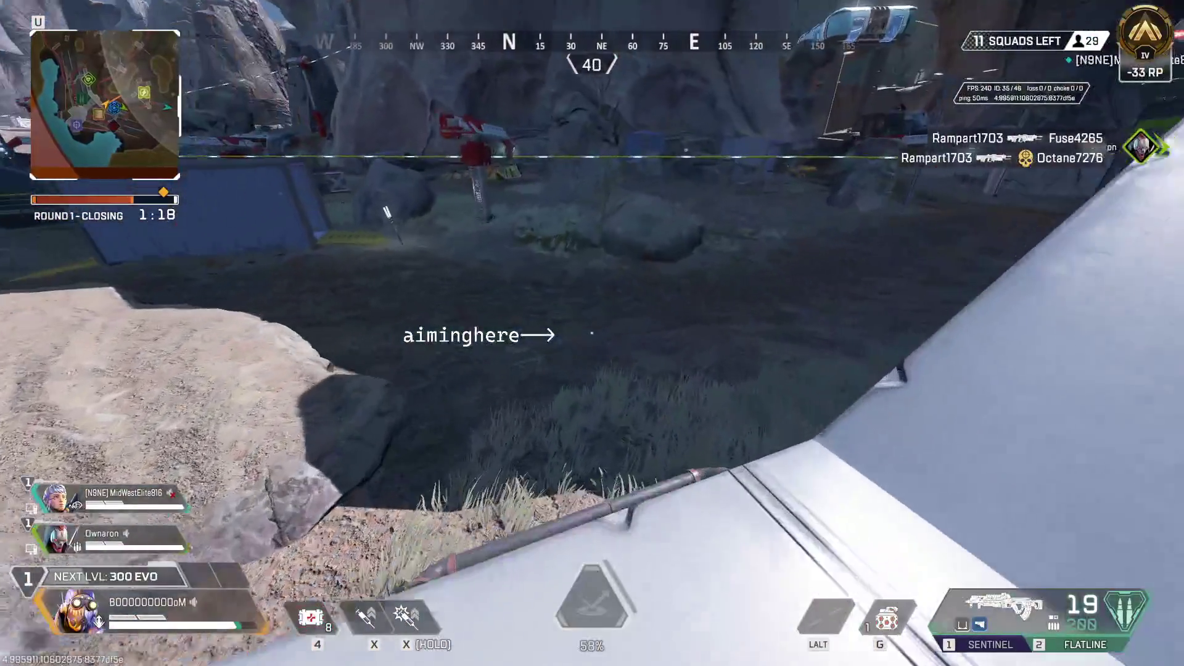
Stim, ready and charge the Sentinel, and start a heal with the inventory open
key("x")
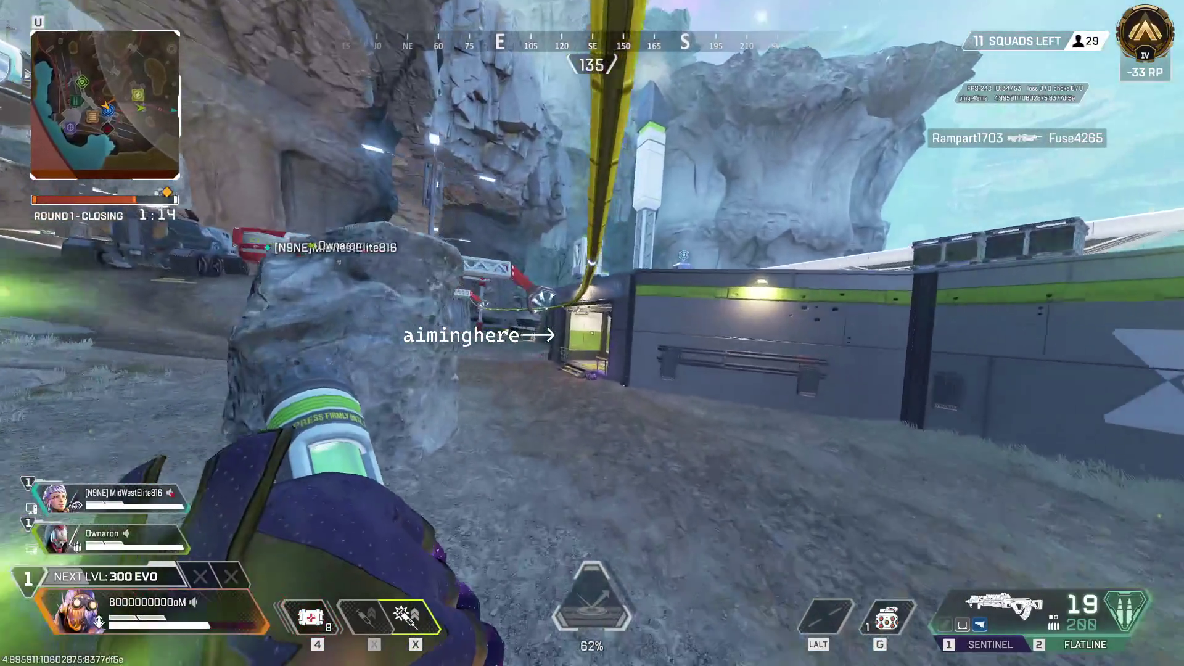
key("Tab")
key("m")
key("m")
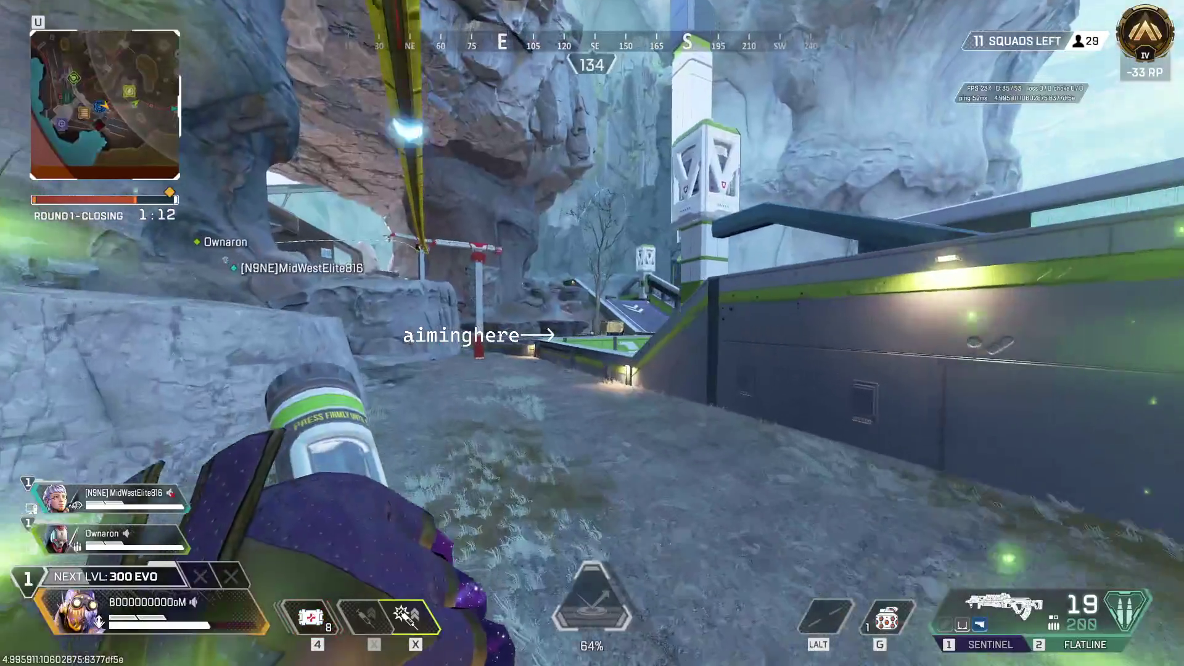
key("1")
key("z")
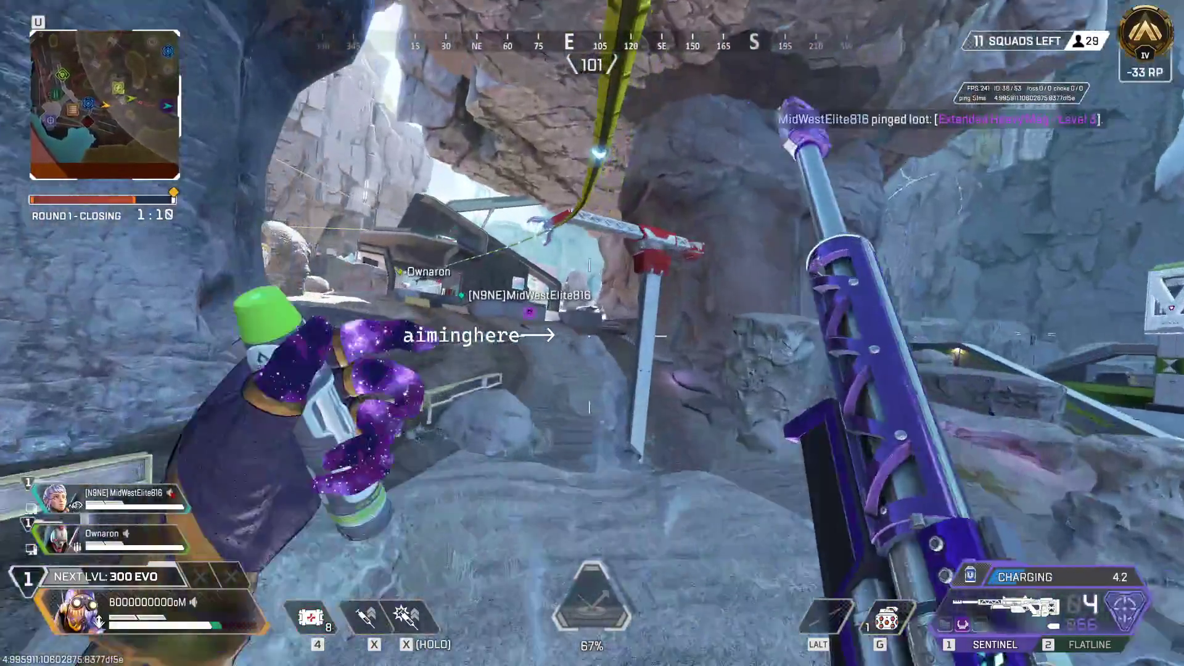
key("Tab")
key("Tab")
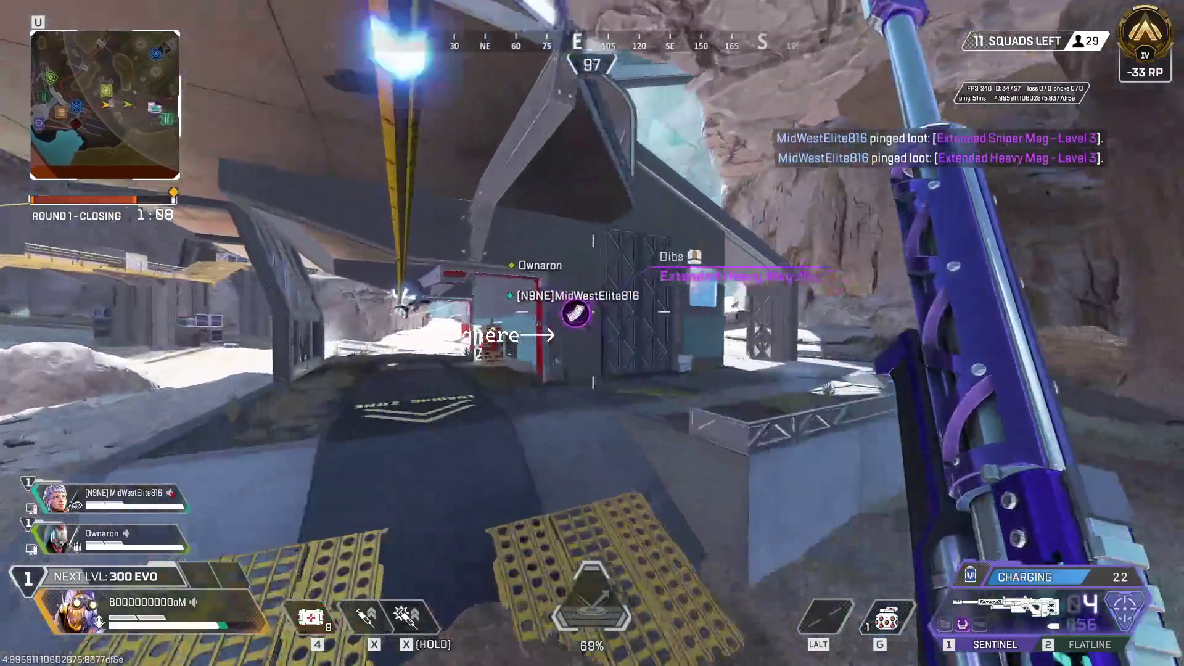
key("4")
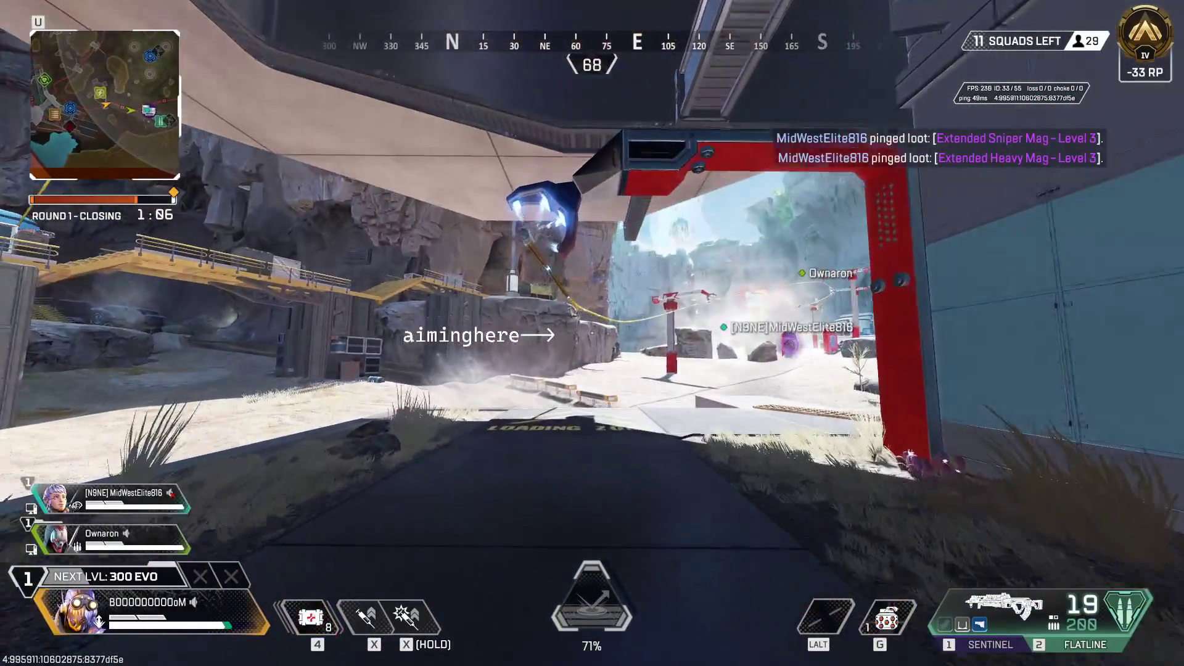
key("Tab")
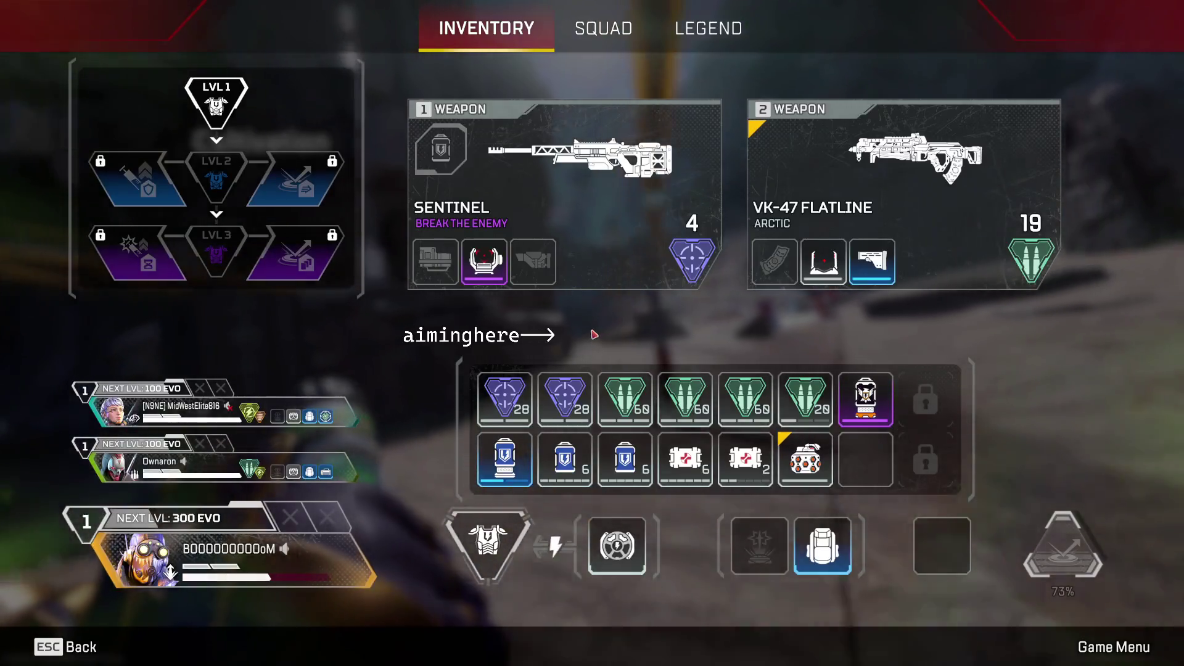
Close the inventory and call dibs on the pinged Extended Heavy Mag
key("Tab")
middle_click(593, 333)
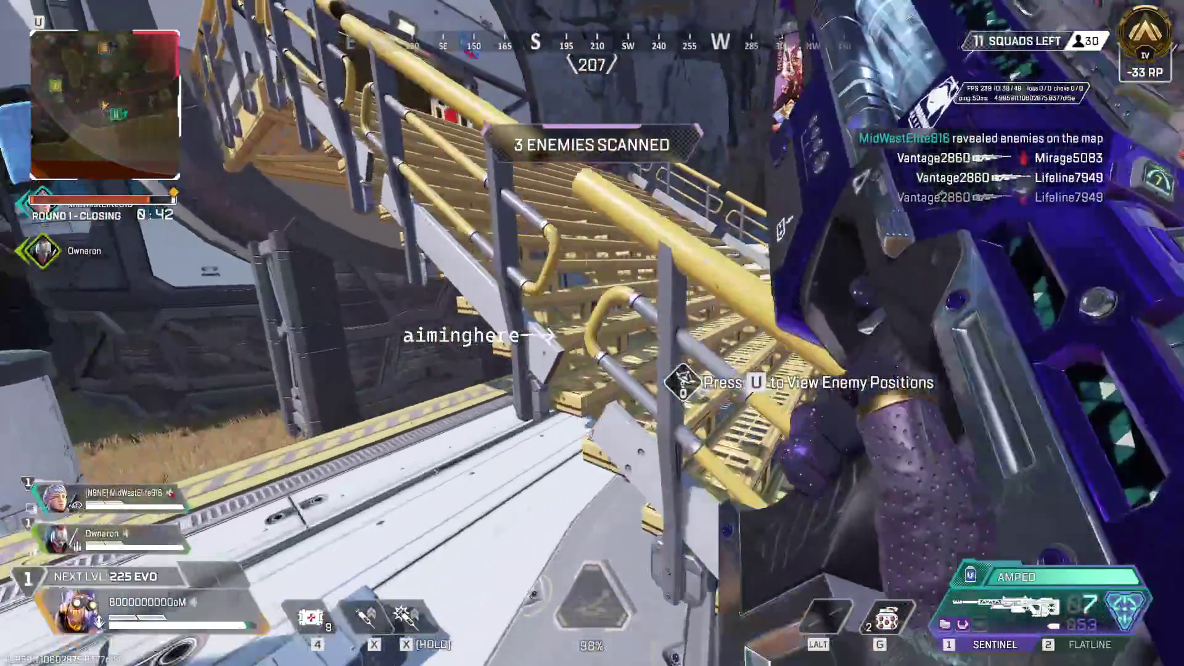
Heal with syringes, enhance the Flatline at the Arsenal, and launch off the jump pad
key("4")
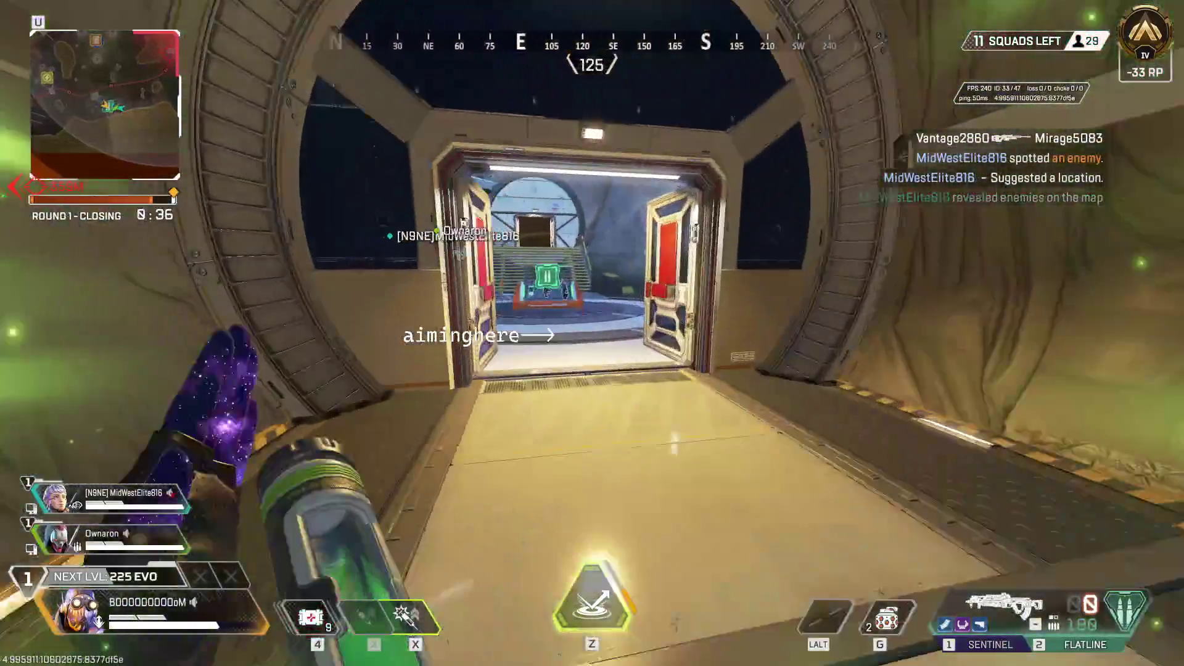
key("e")
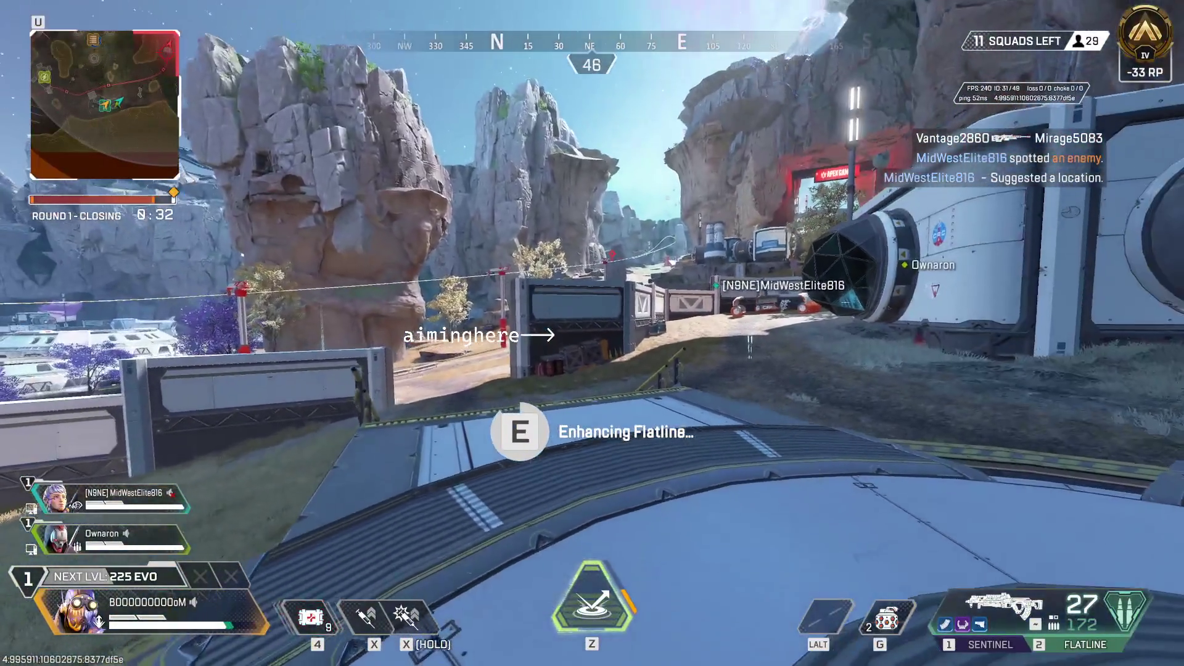
key("4")
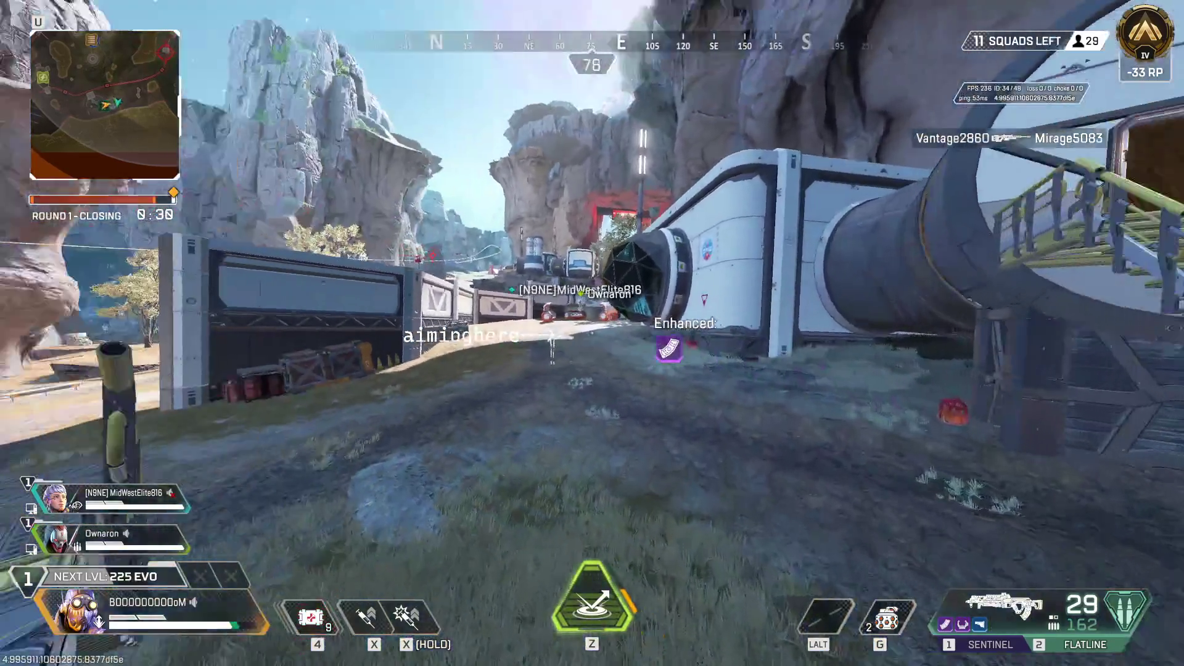
key("Tab")
key("Tab")
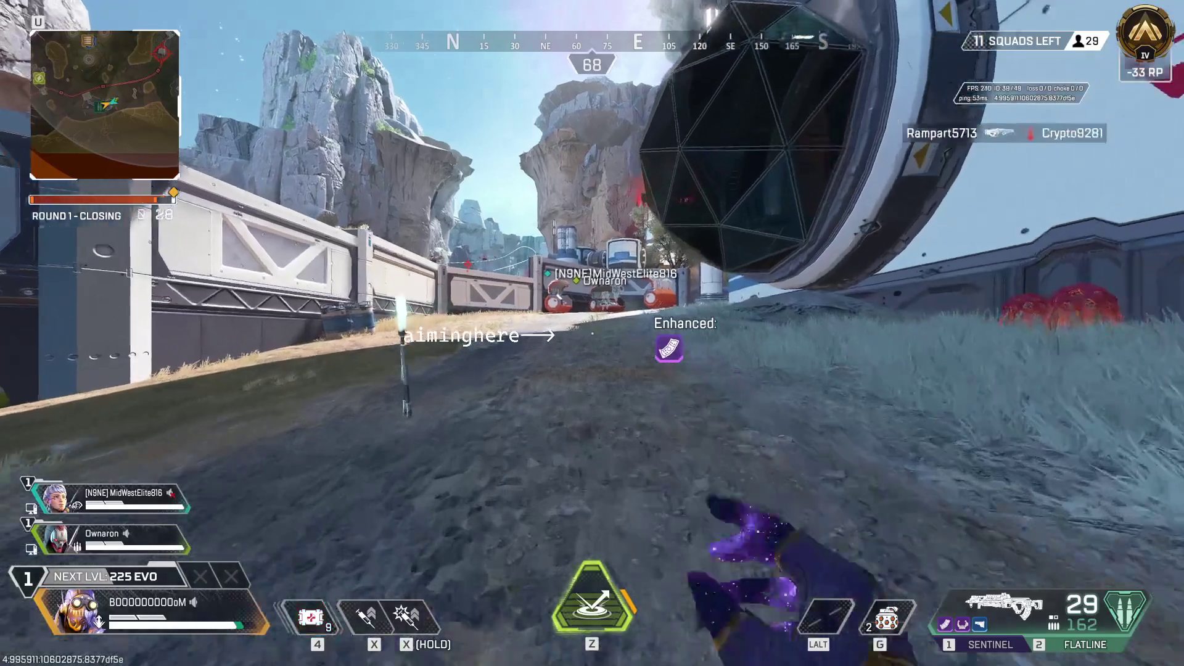
key("w")
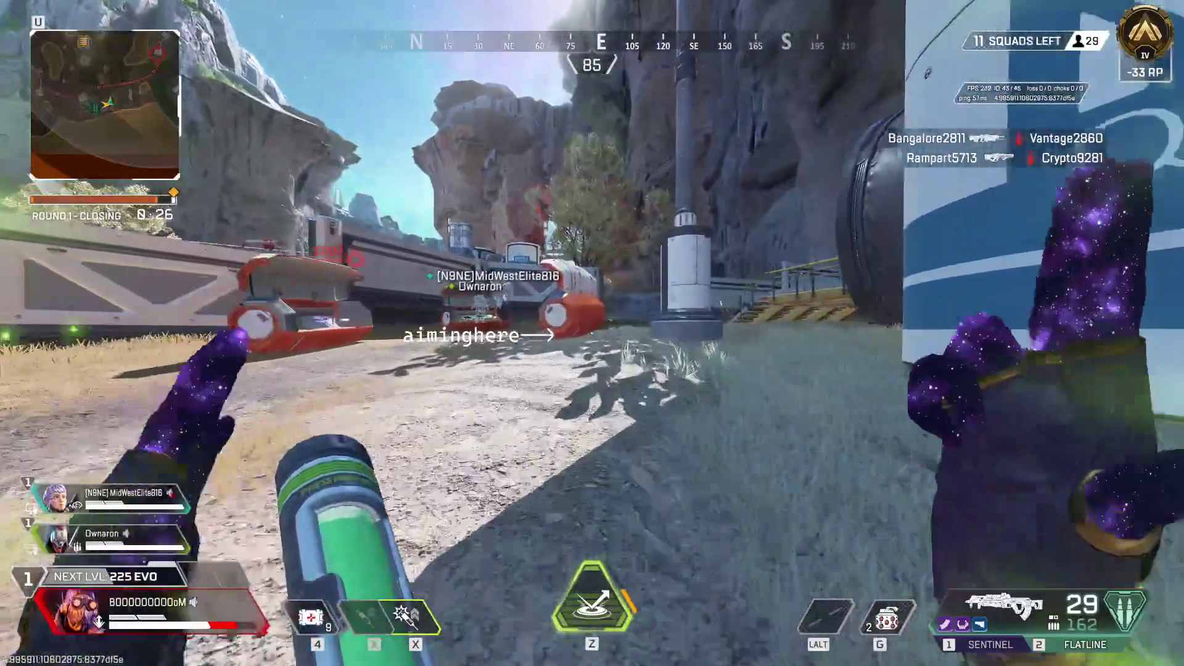
key("w")
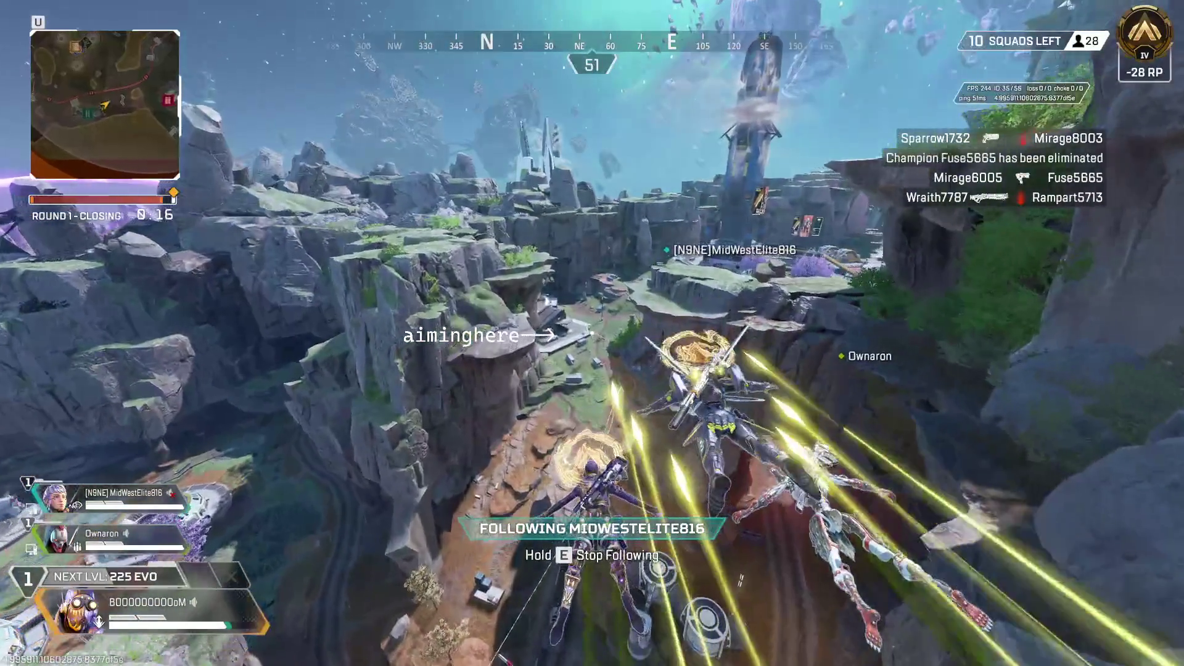
Check the map mid-glide, land at Atmostation, and stim up the grassy slope toward the rock
key("u")
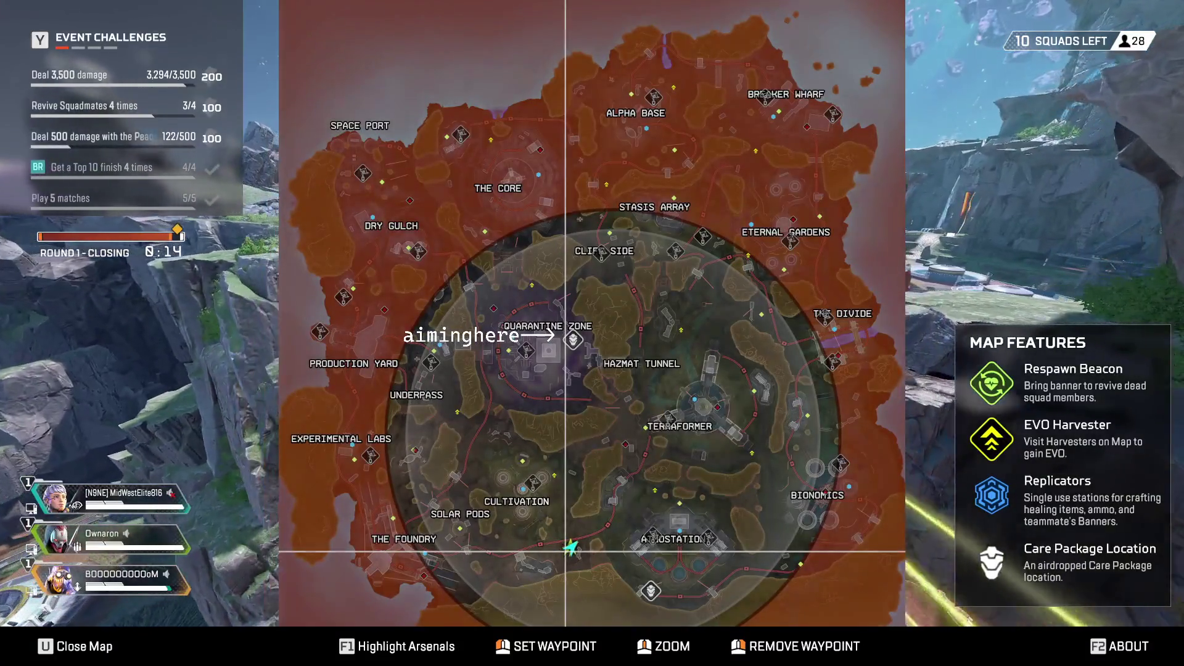
key("u")
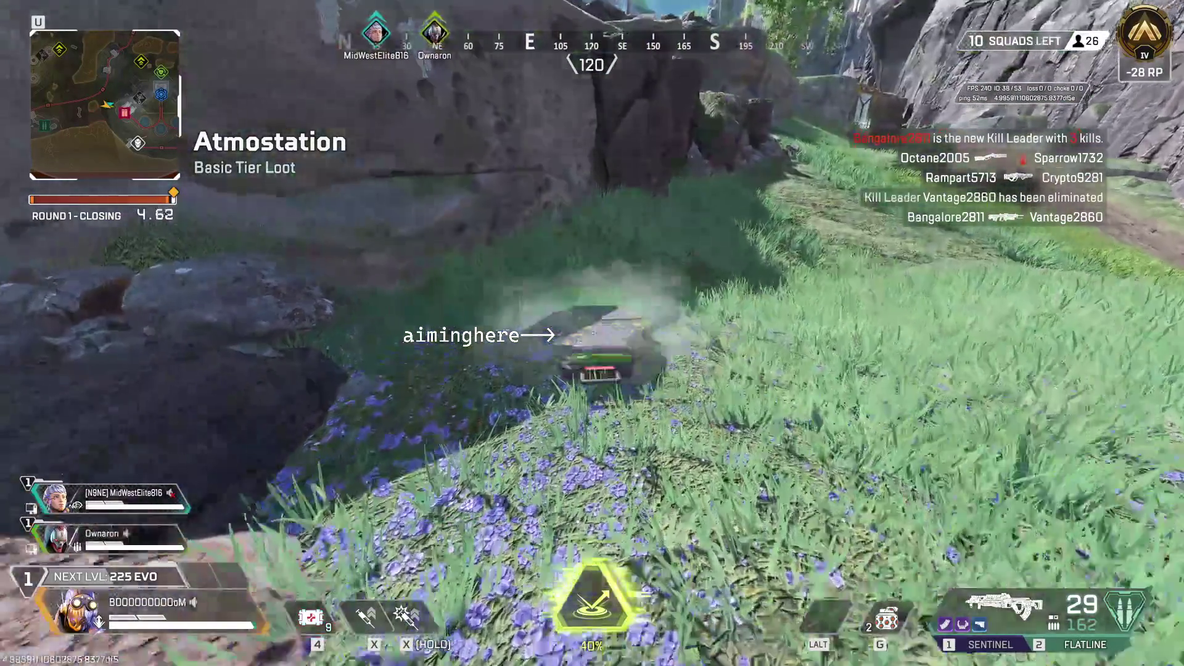
key("space")
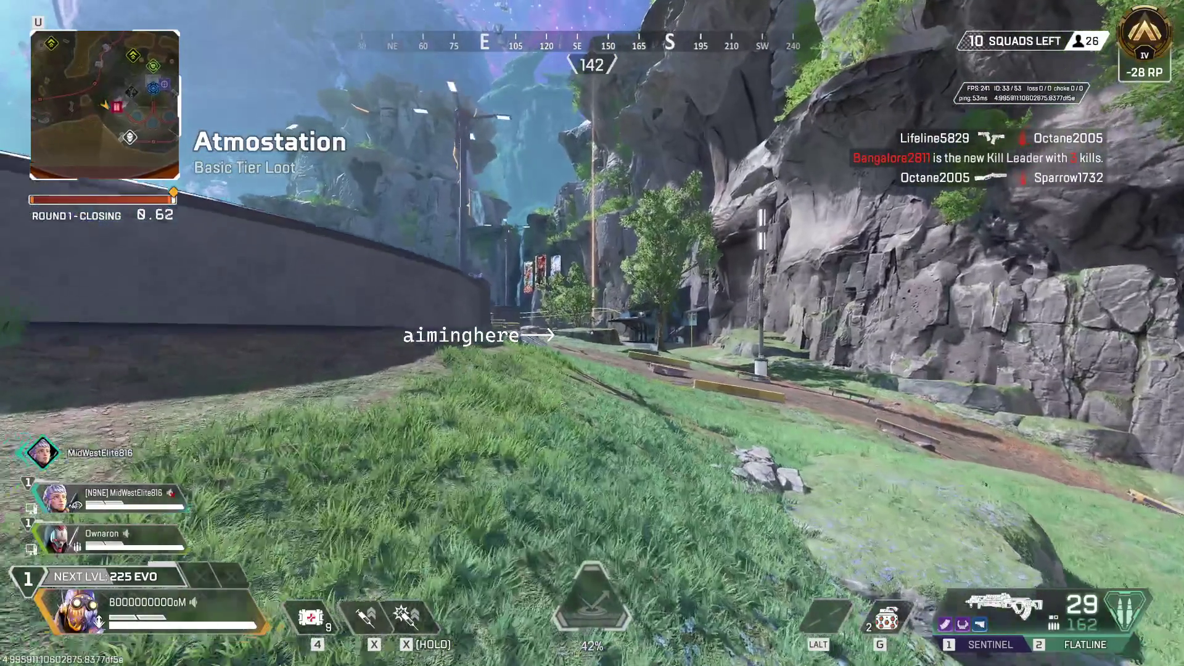
key("x")
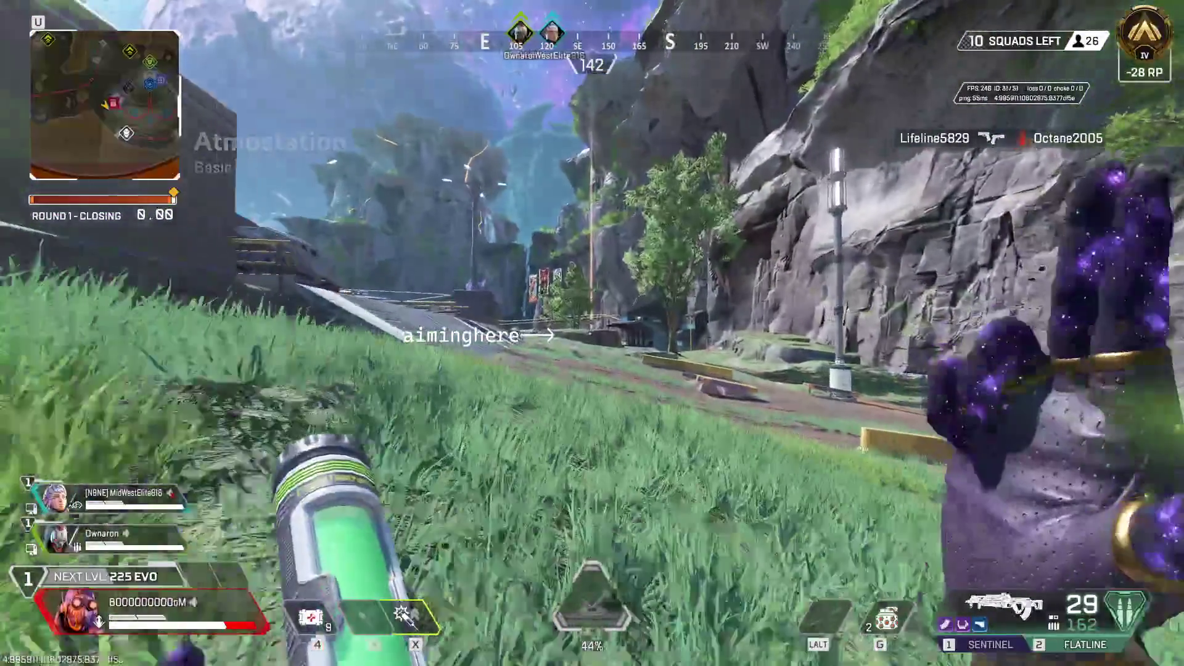
key("w")
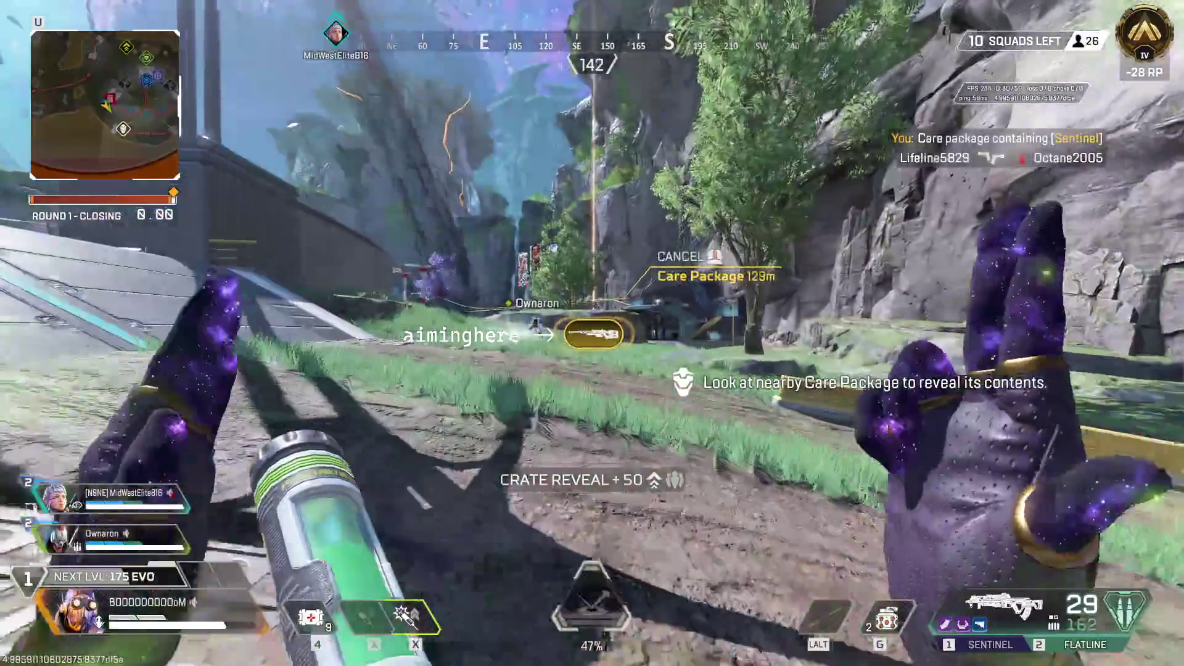
key("w")
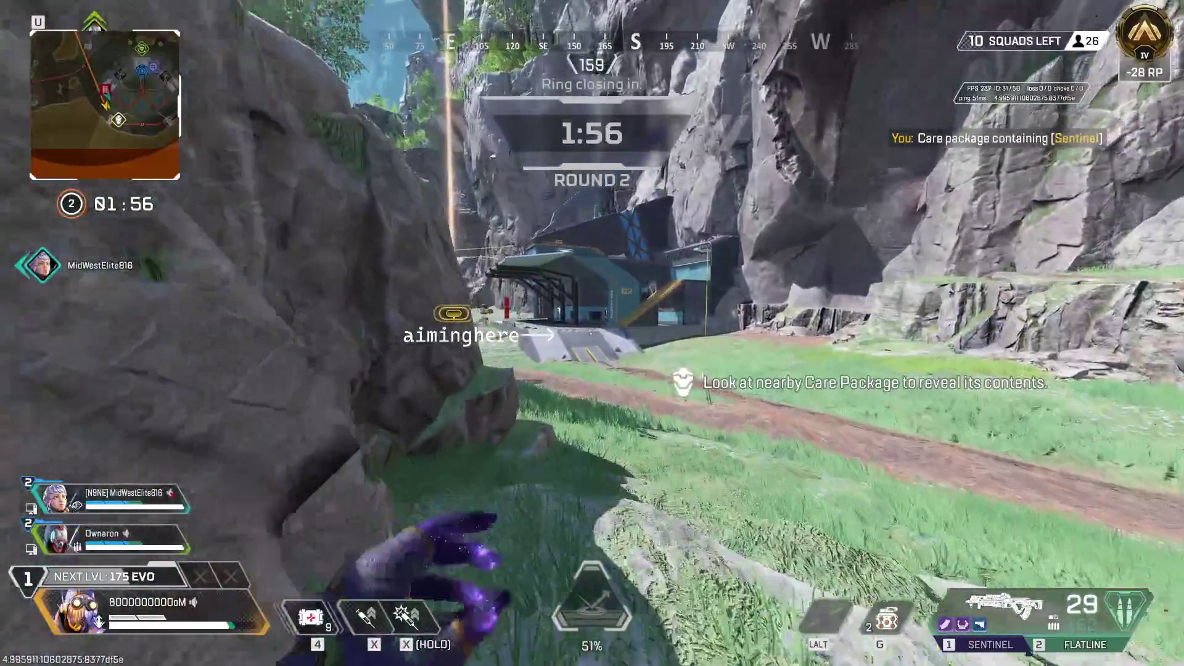
Stim to the care package, collect the evo cache, and climb over the yellow building to the road
key("x")
key("w")
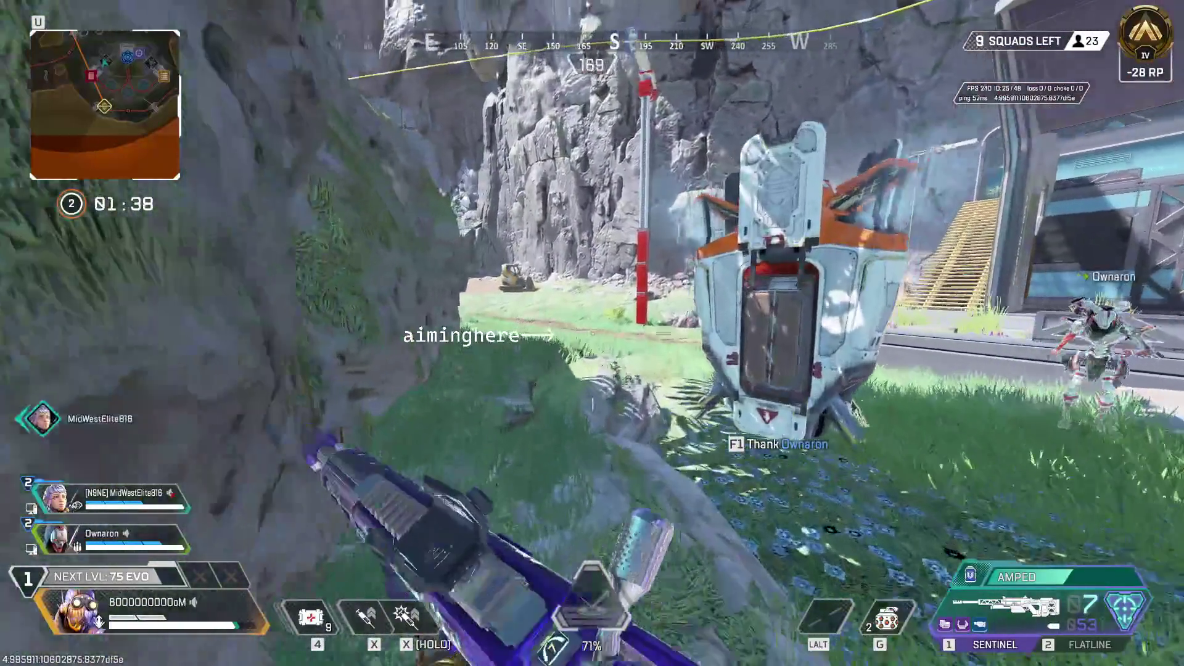
key("w")
key("e")
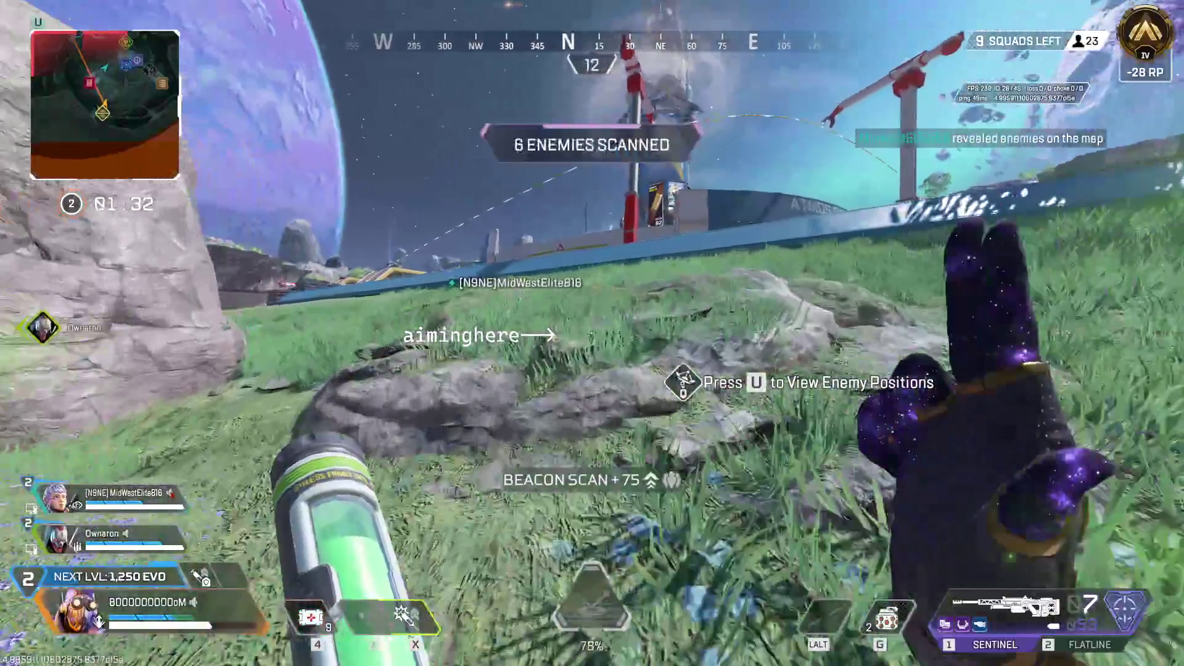
key("w")
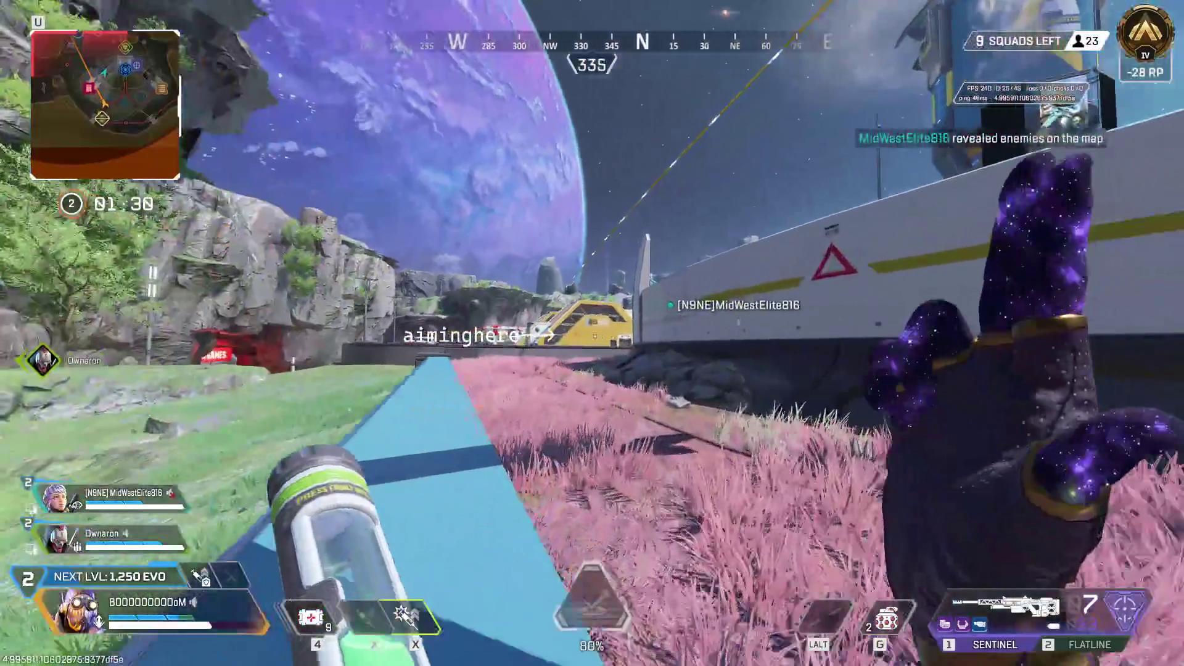
key("w")
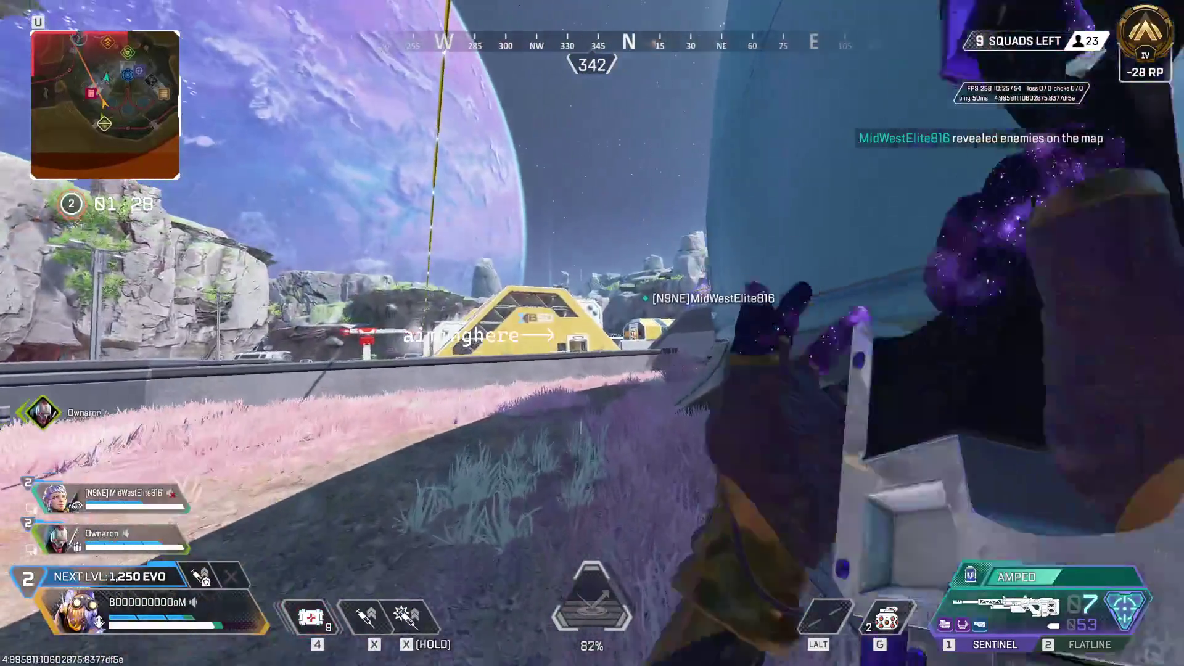
key("w")
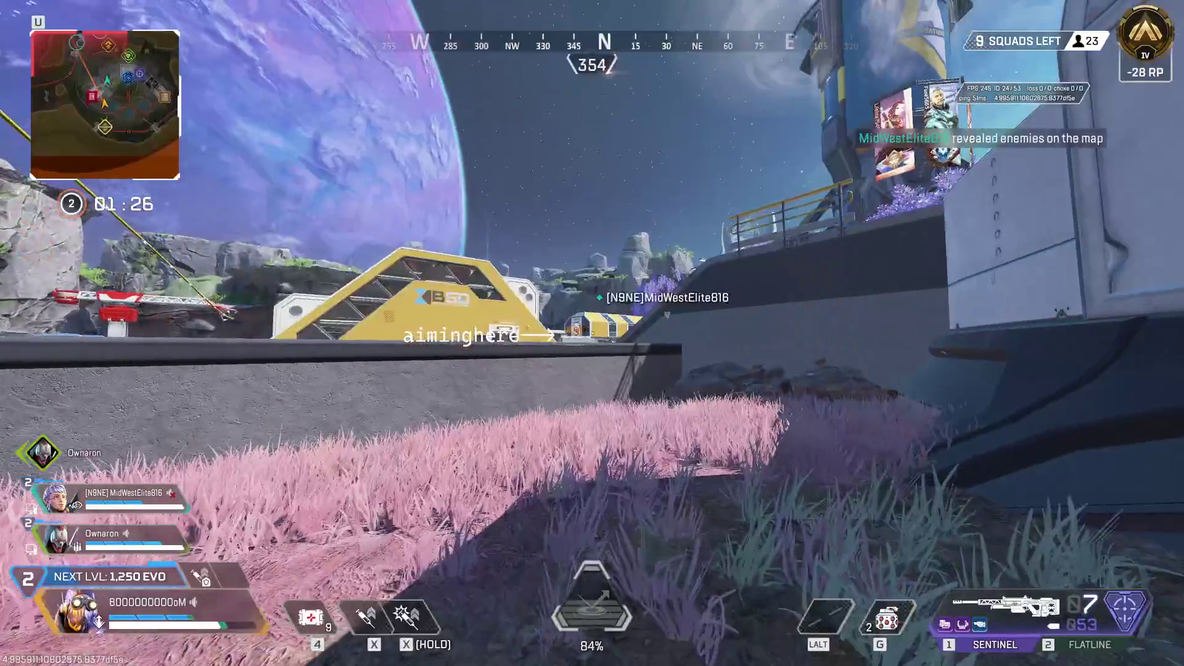
key("w")
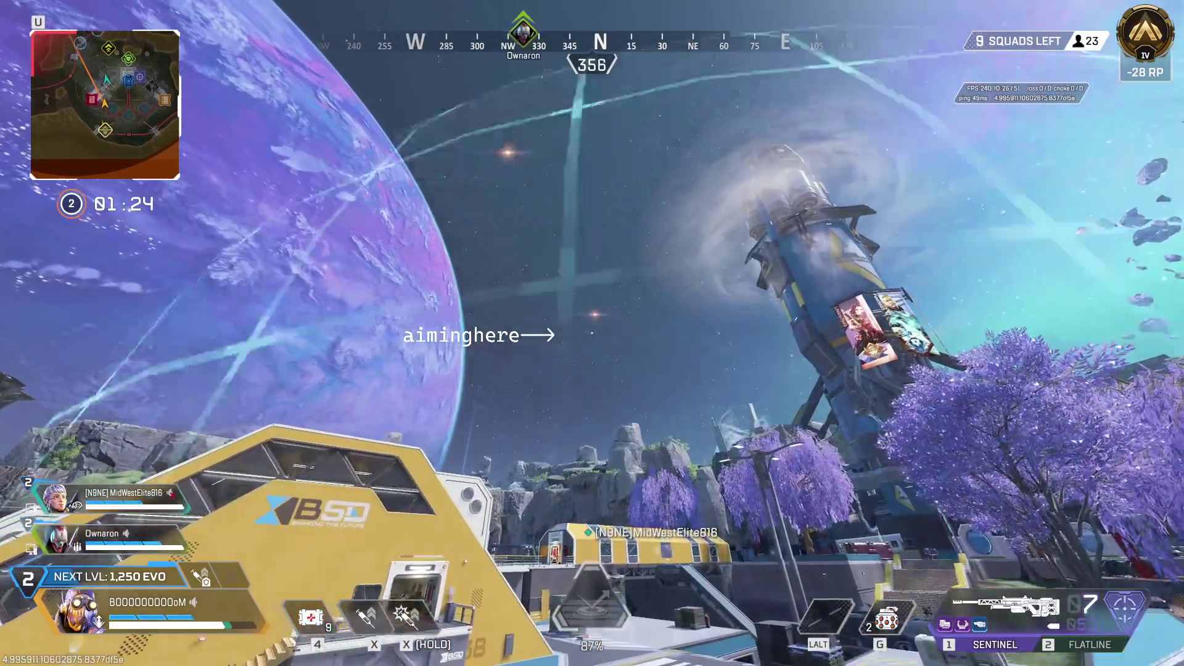
key("x")
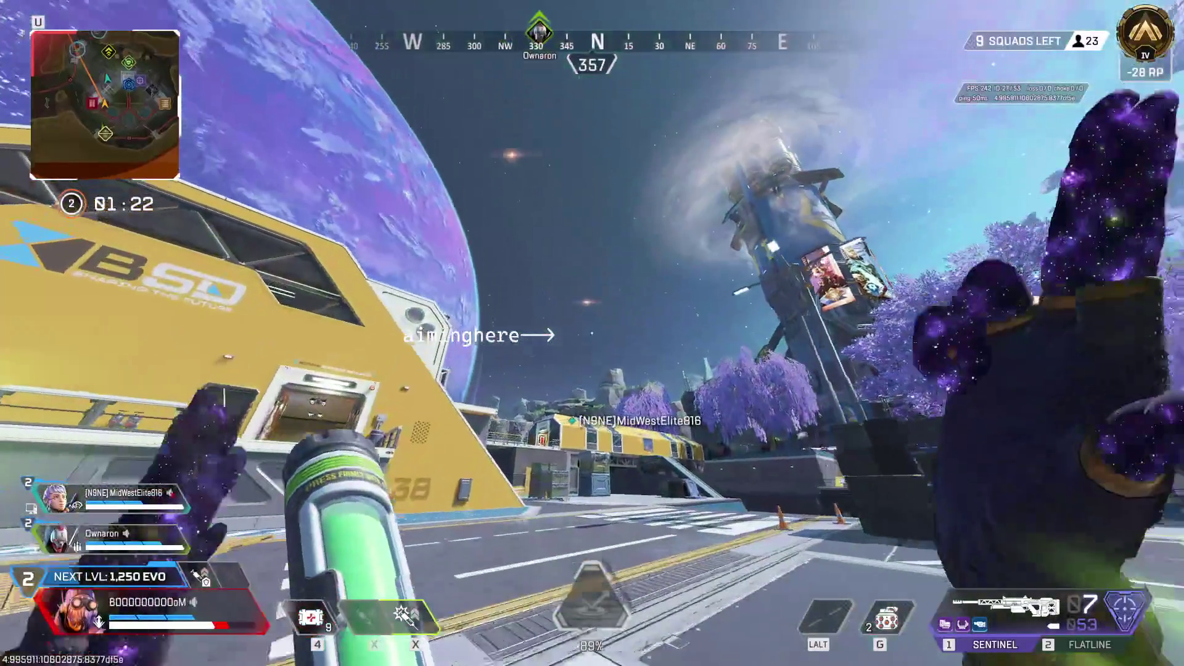
key("w")
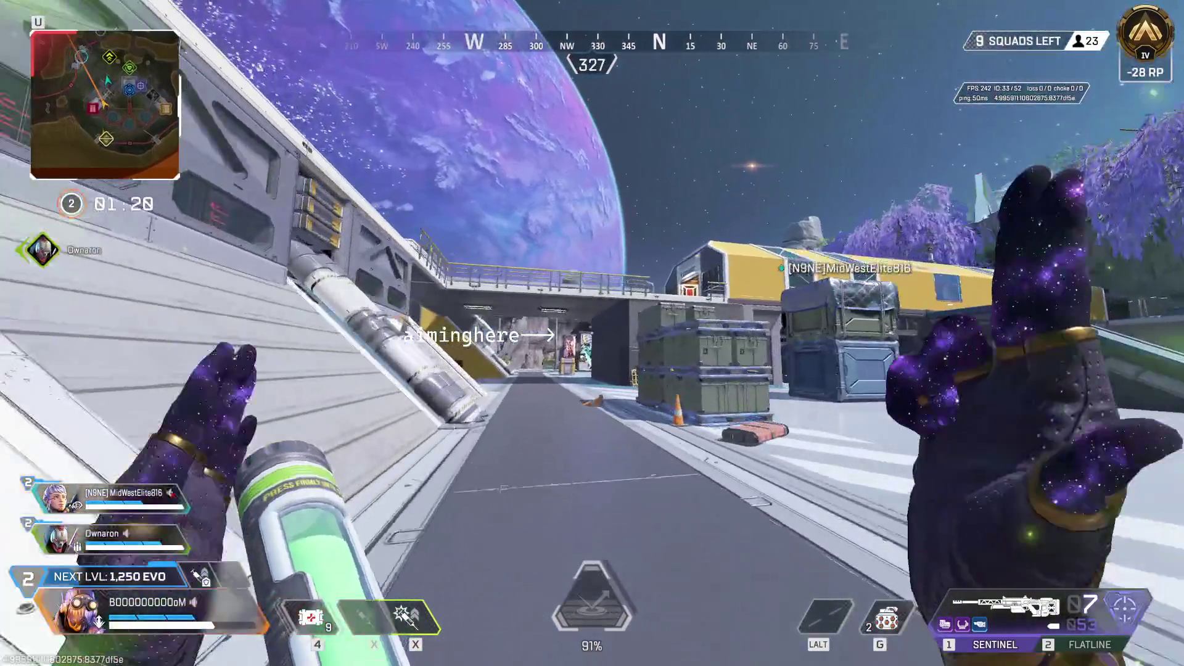
Check the map, then run past the crates, up the stairs, and over the wall onto the hillside
key("u")
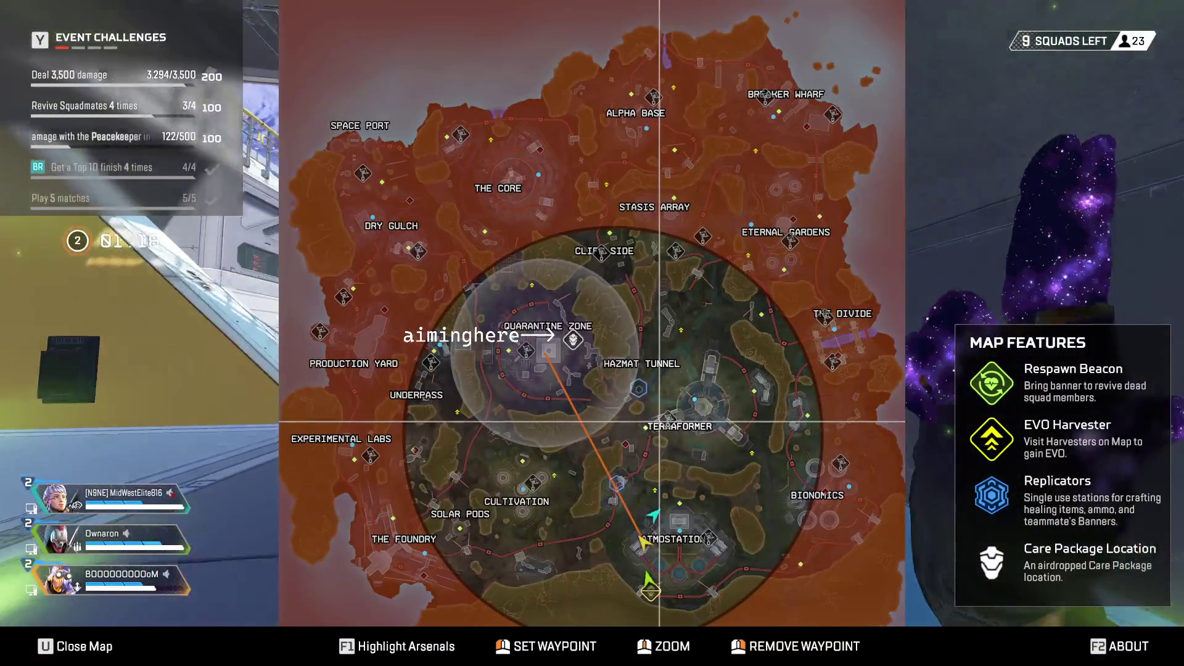
key("u")
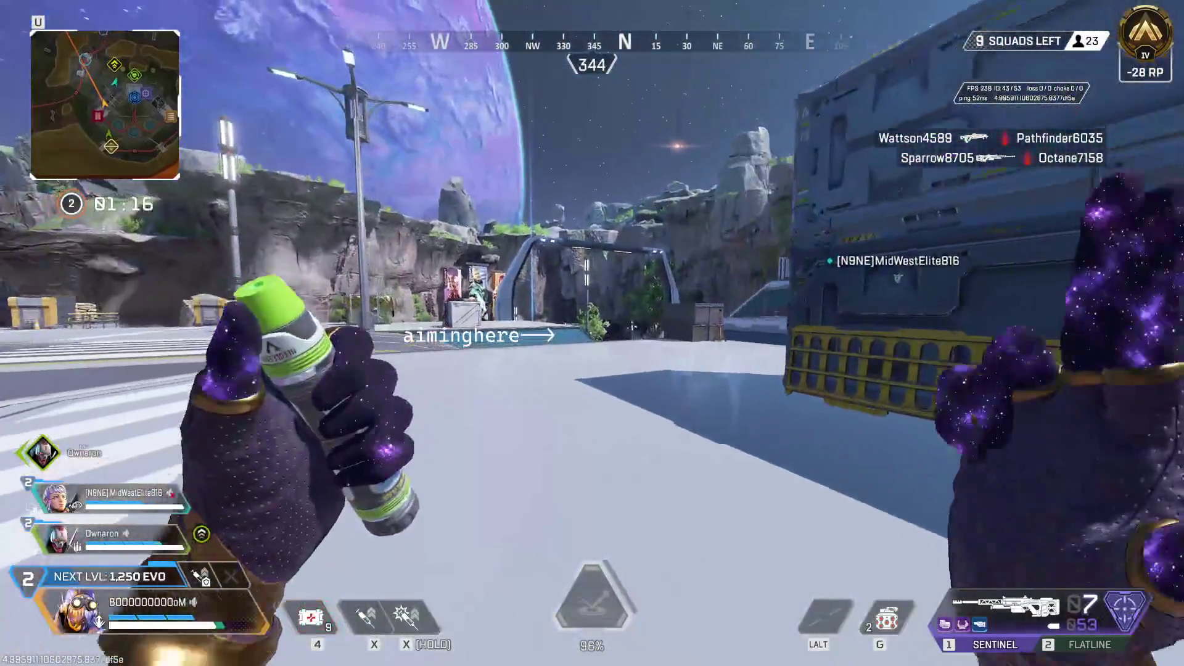
key("w")
key("w")
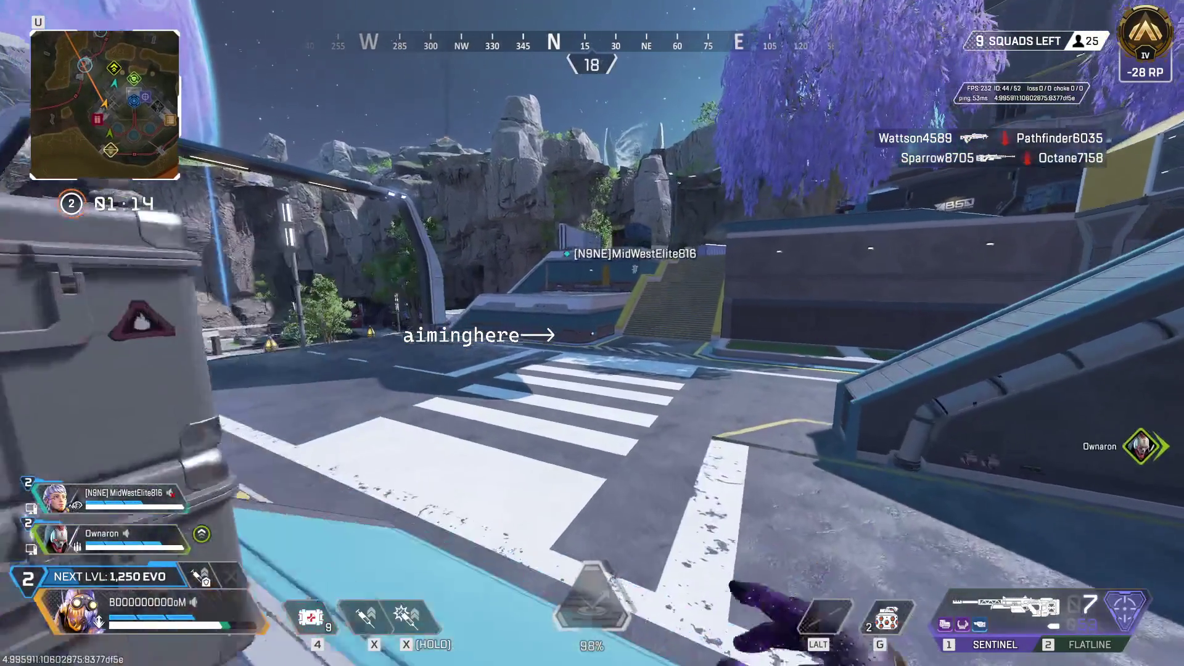
key("w")
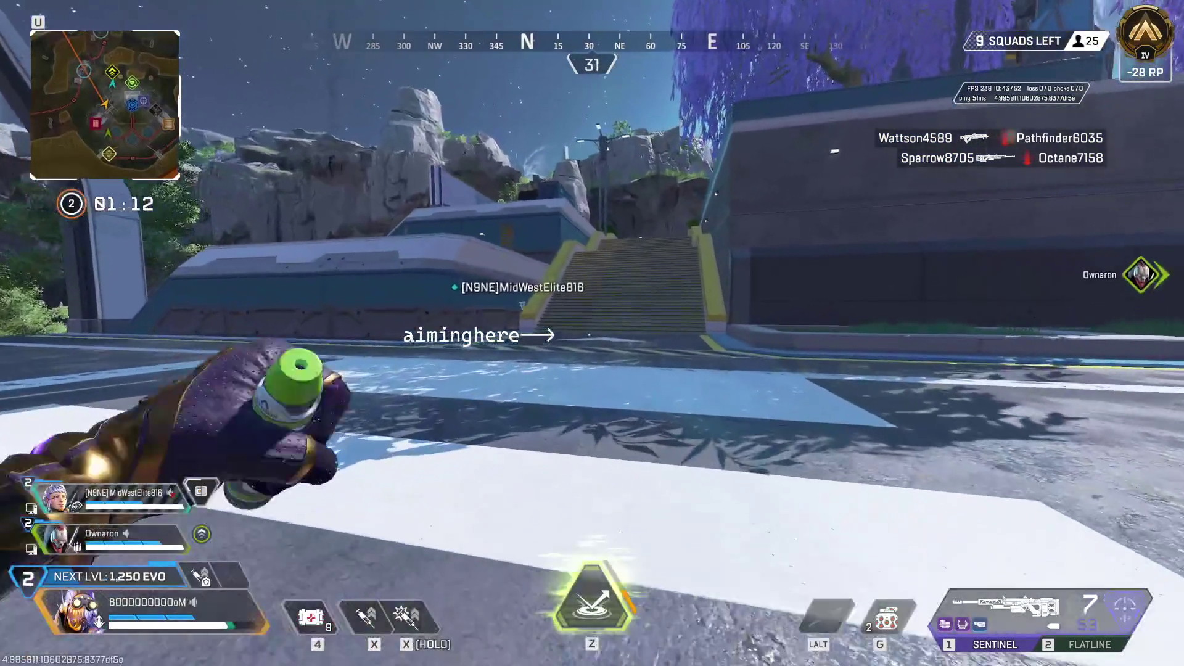
key("w")
key("w")
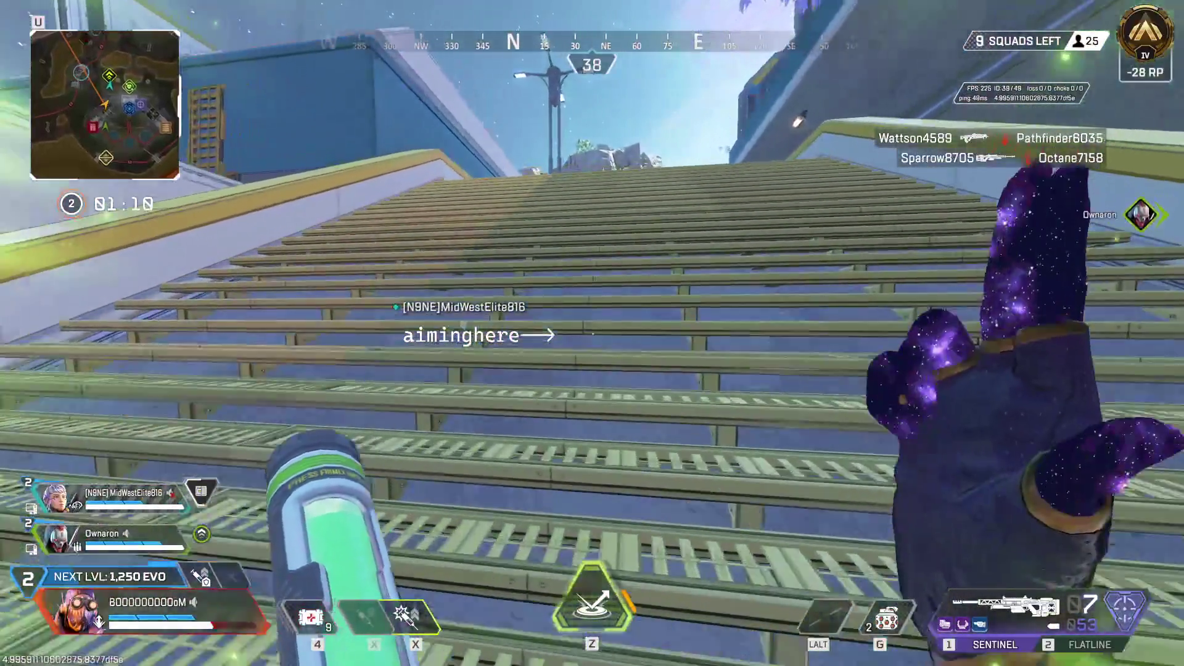
key("w")
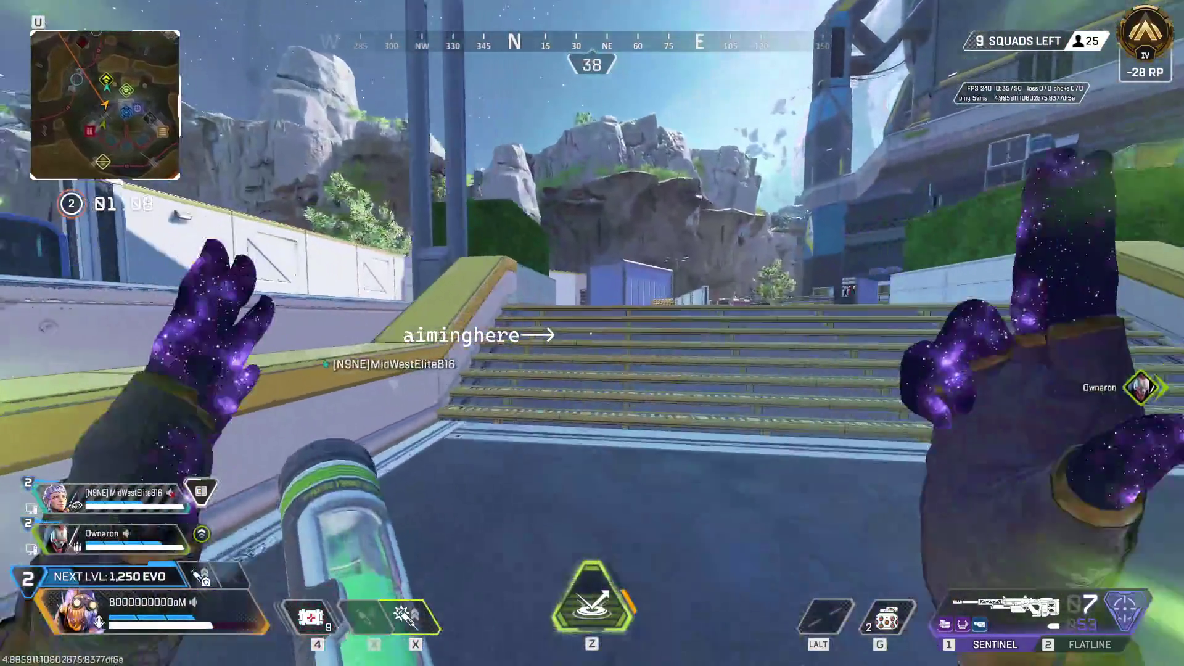
key("w")
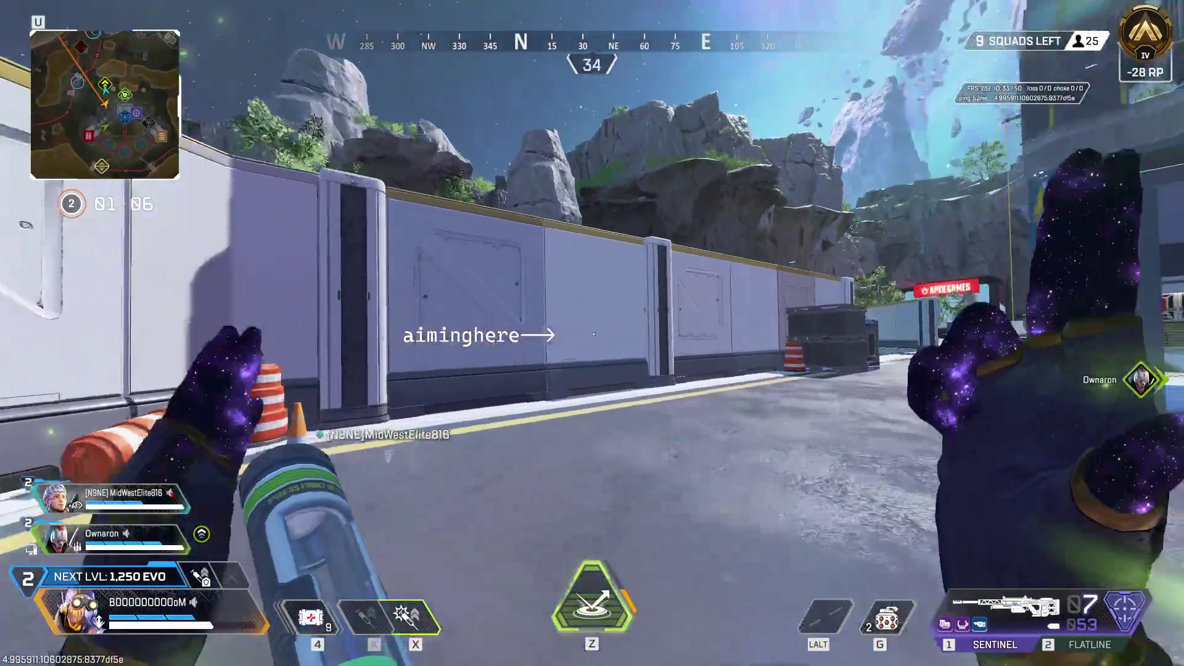
key("w")
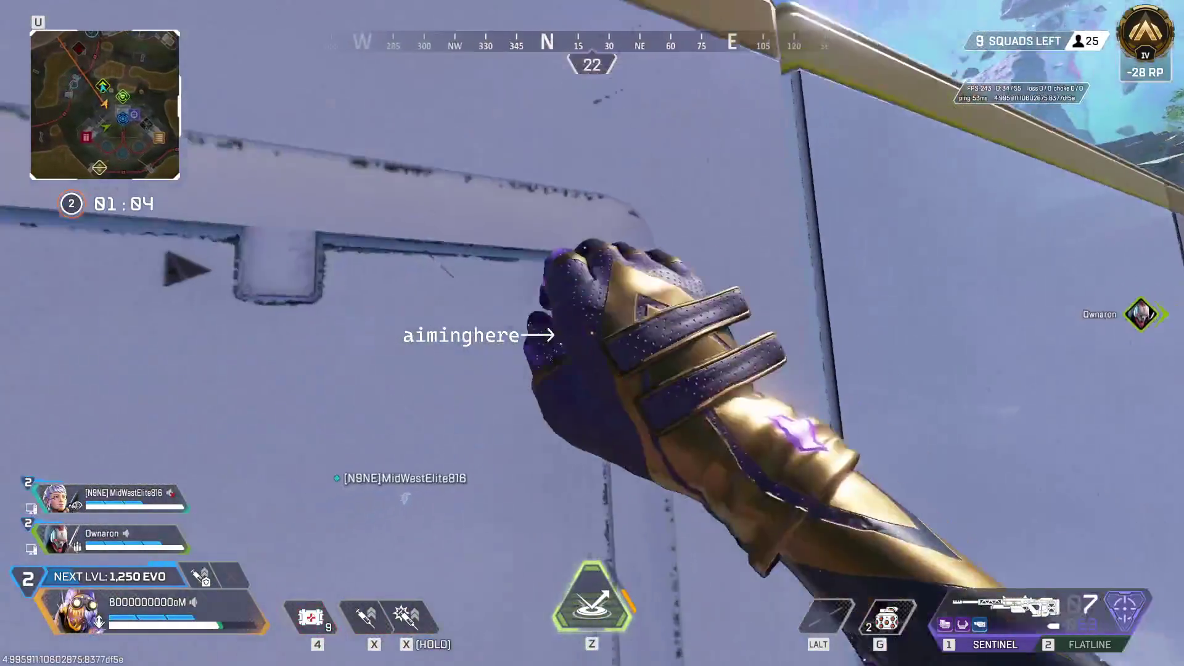
key("w")
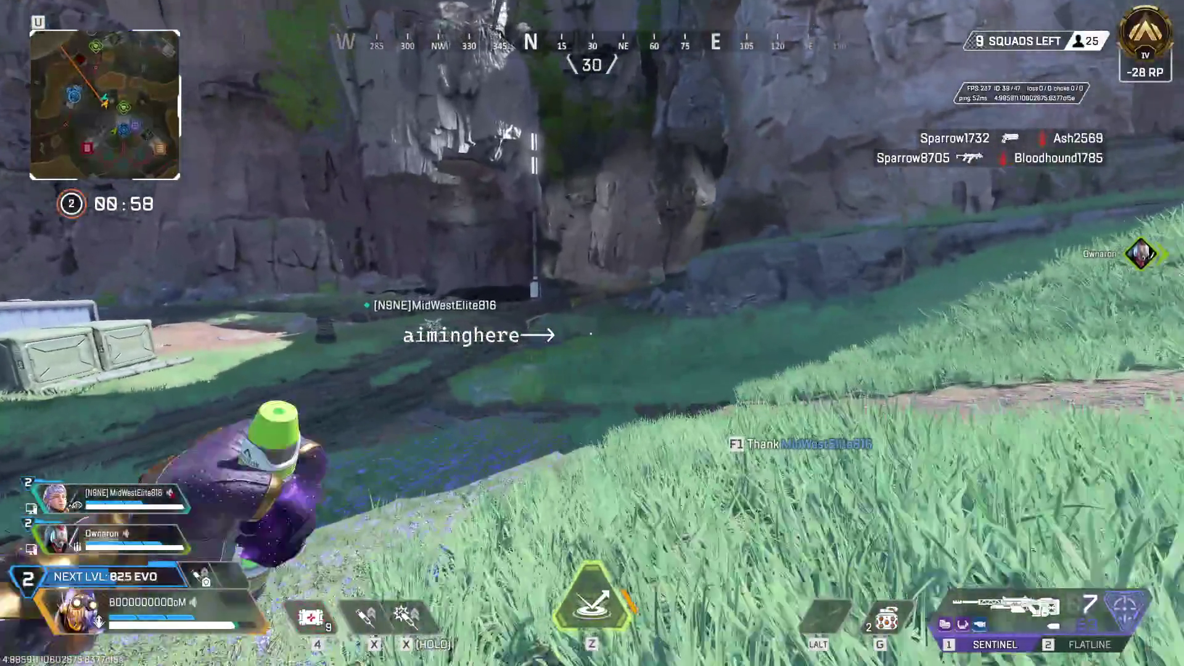
Pull out a syringe to heal while heading downhill toward the building
key("w")
key("x")
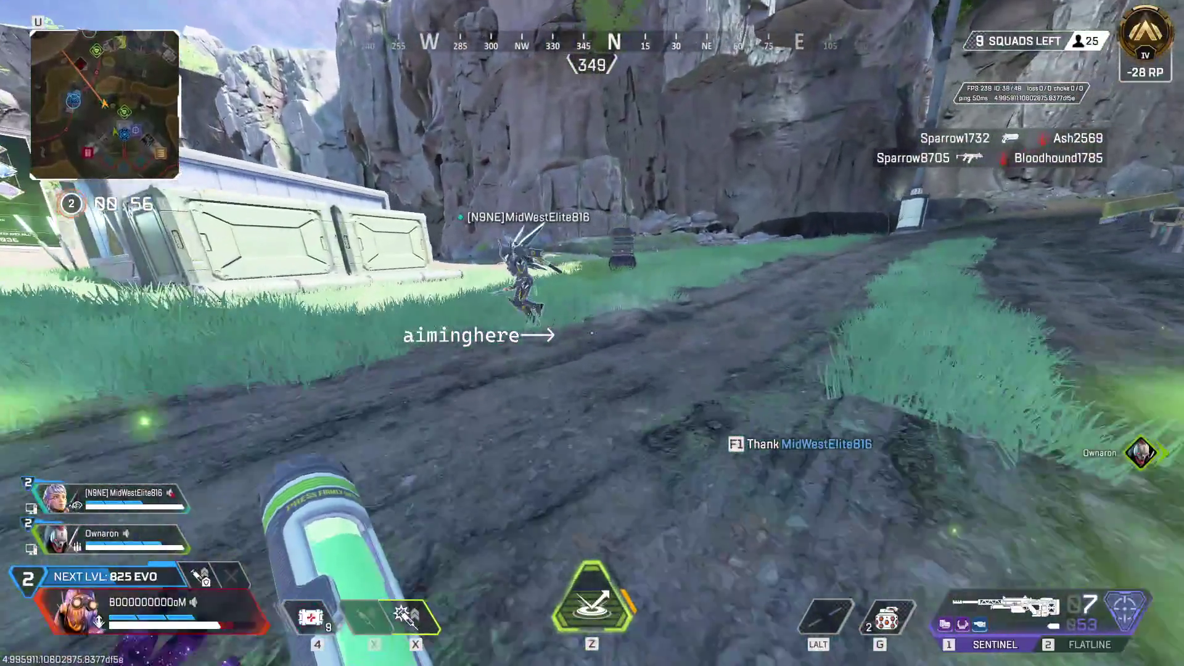
key("w")
key("w")
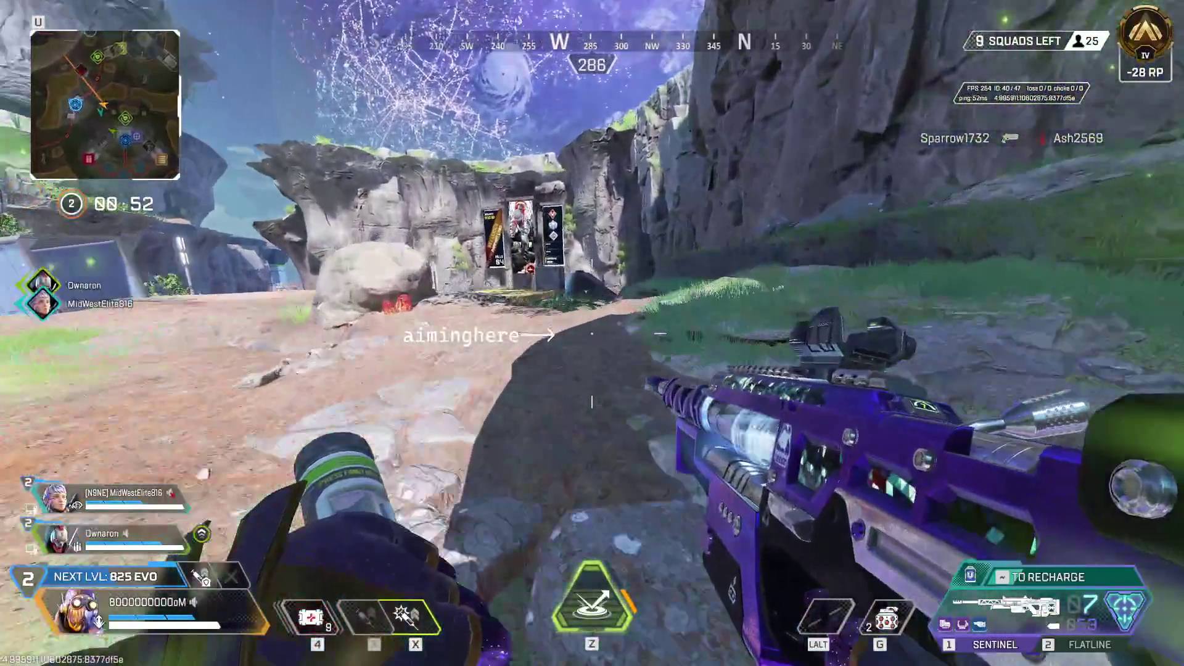
key("w")
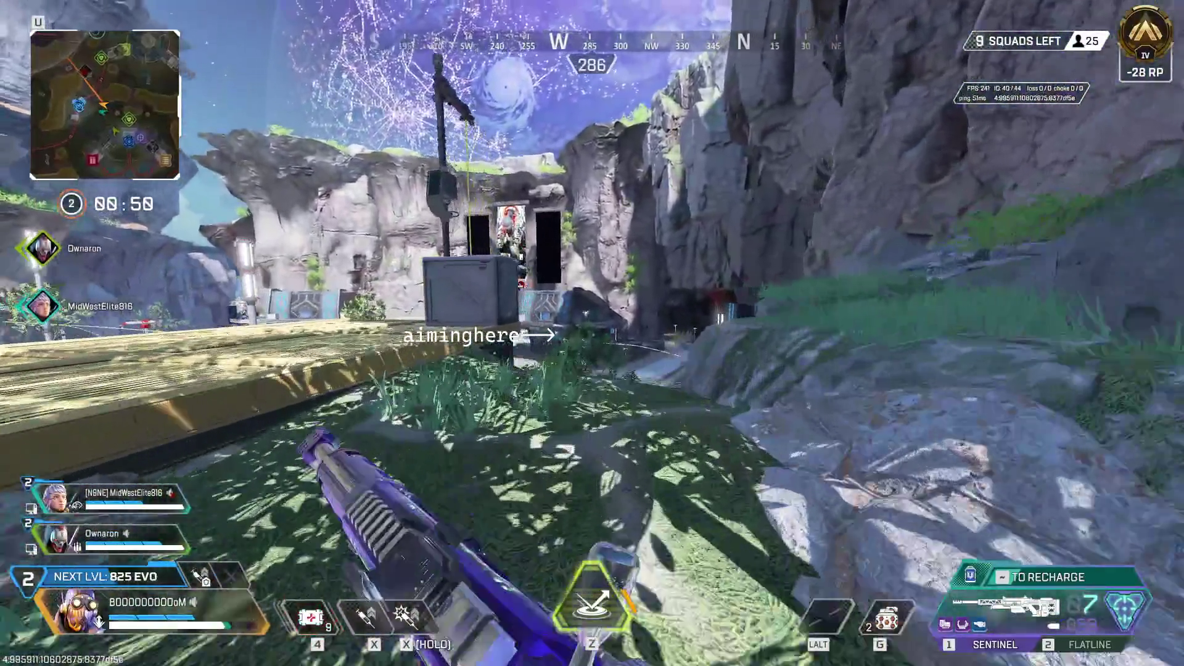
key("w")
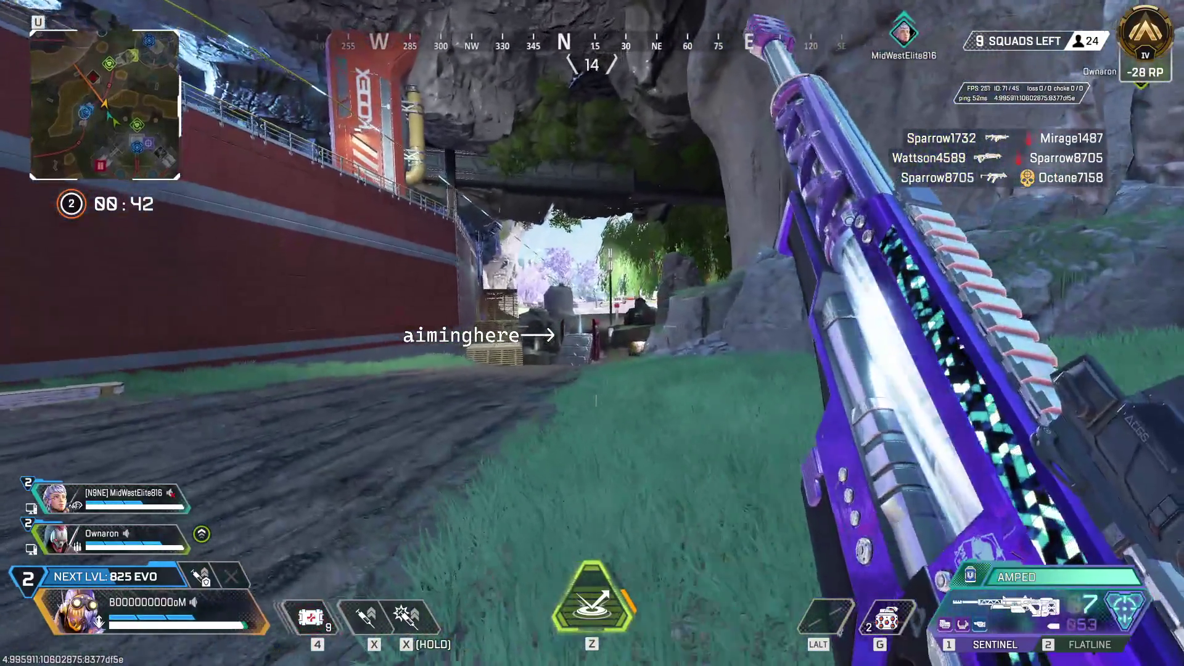
Heal with the syringe, briefly aim the Flatline, and climb the wooden stairs into Crossover Cave
key("x")
right_click(592, 333)
key("x")
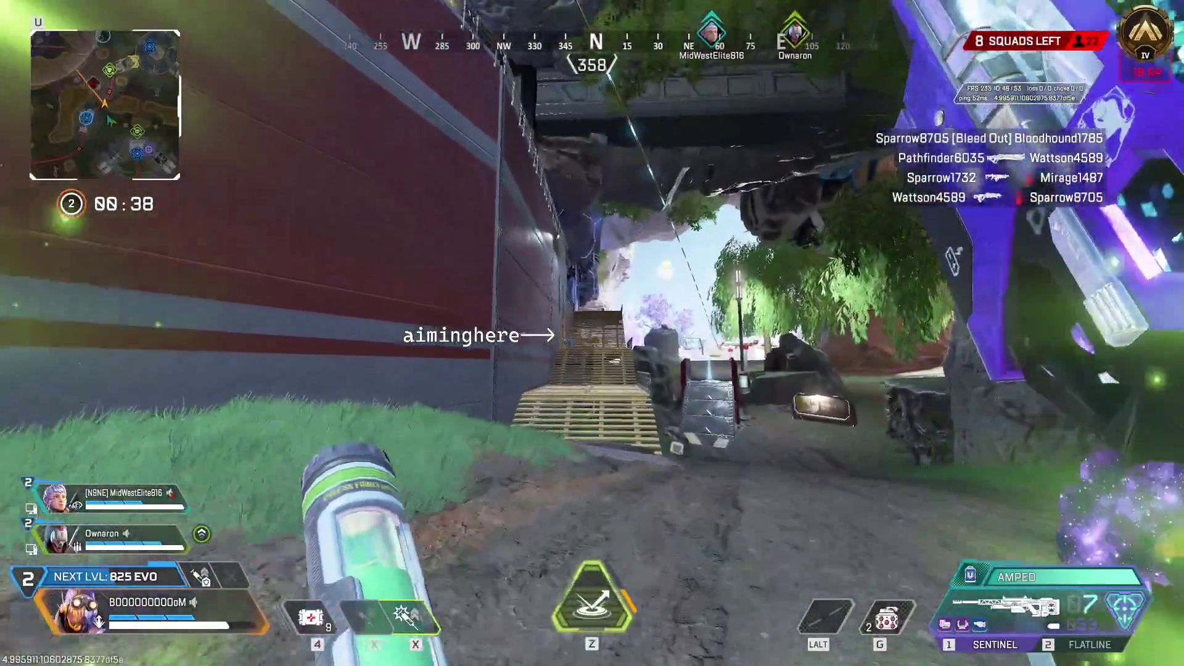
key("w")
right_click(592, 334)
key("x")
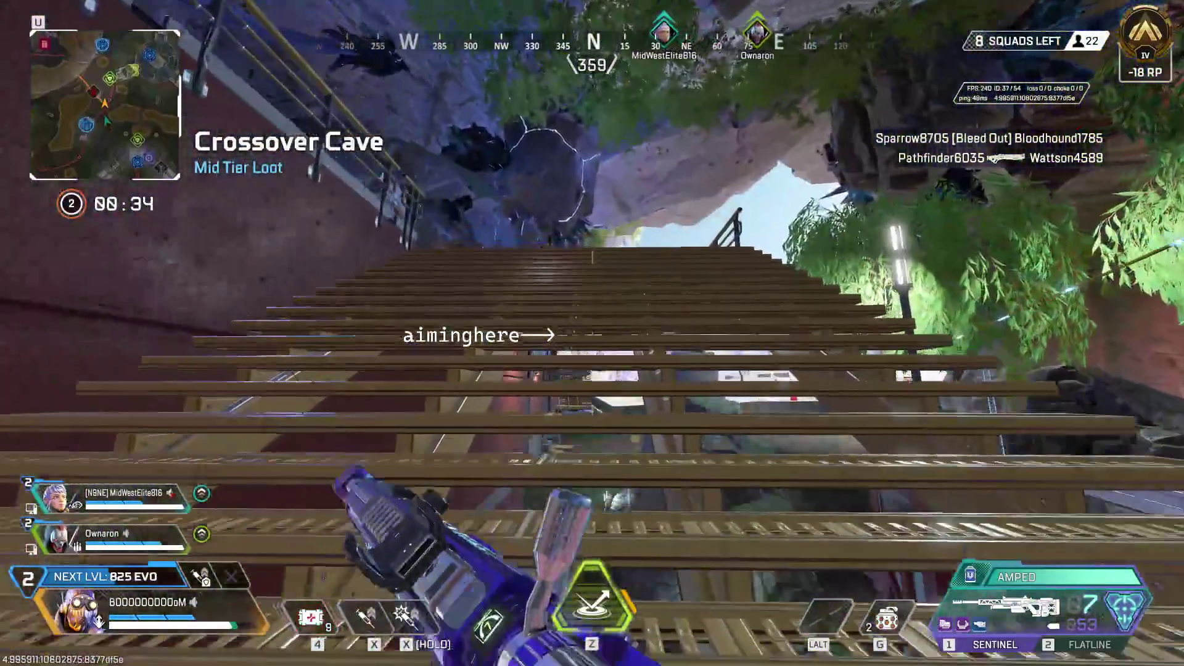
Aim the Flatline from the landing, then run through the cave and loot the supply bin
right_click(593, 333)
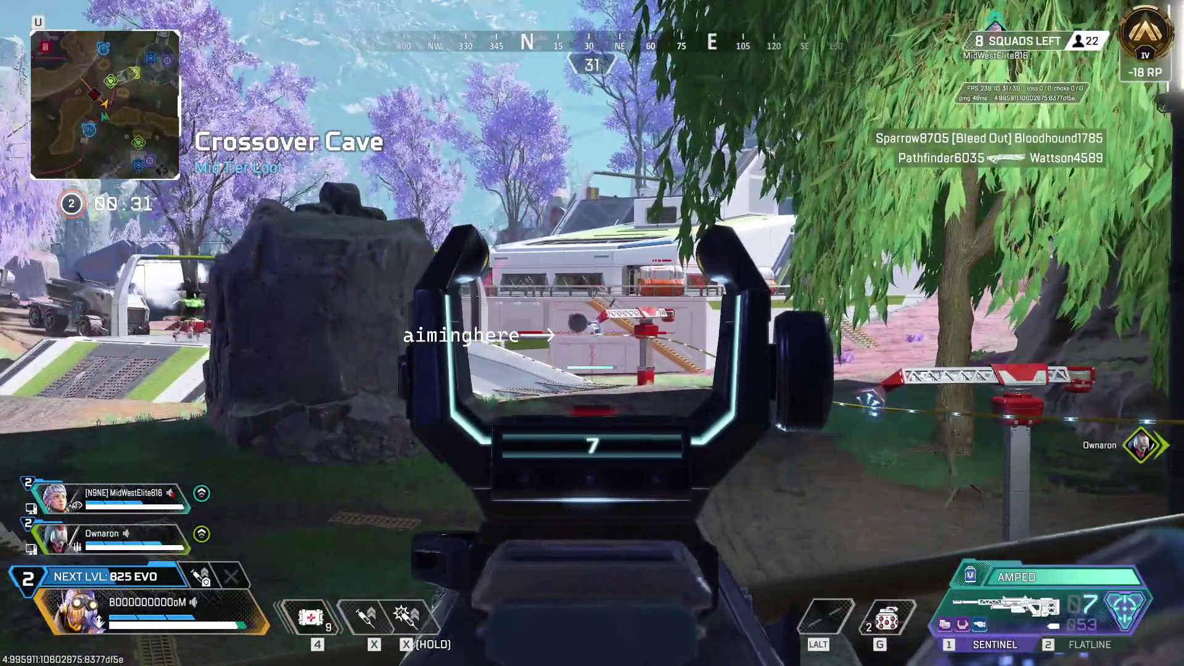
right_click(593, 333)
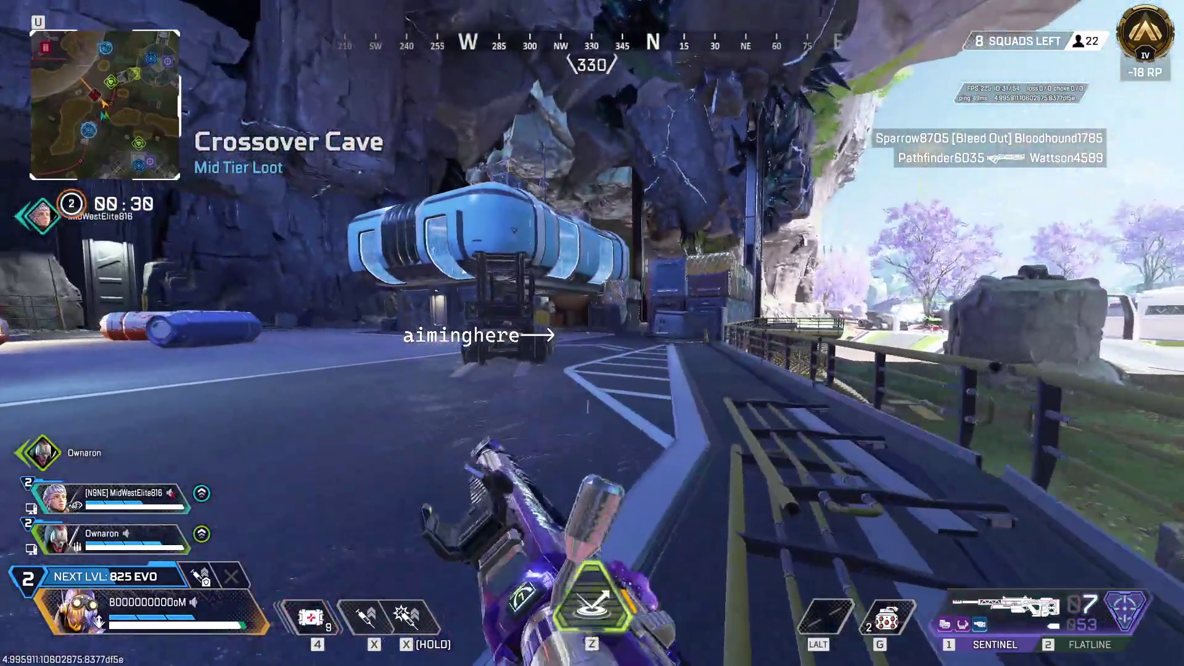
key("w")
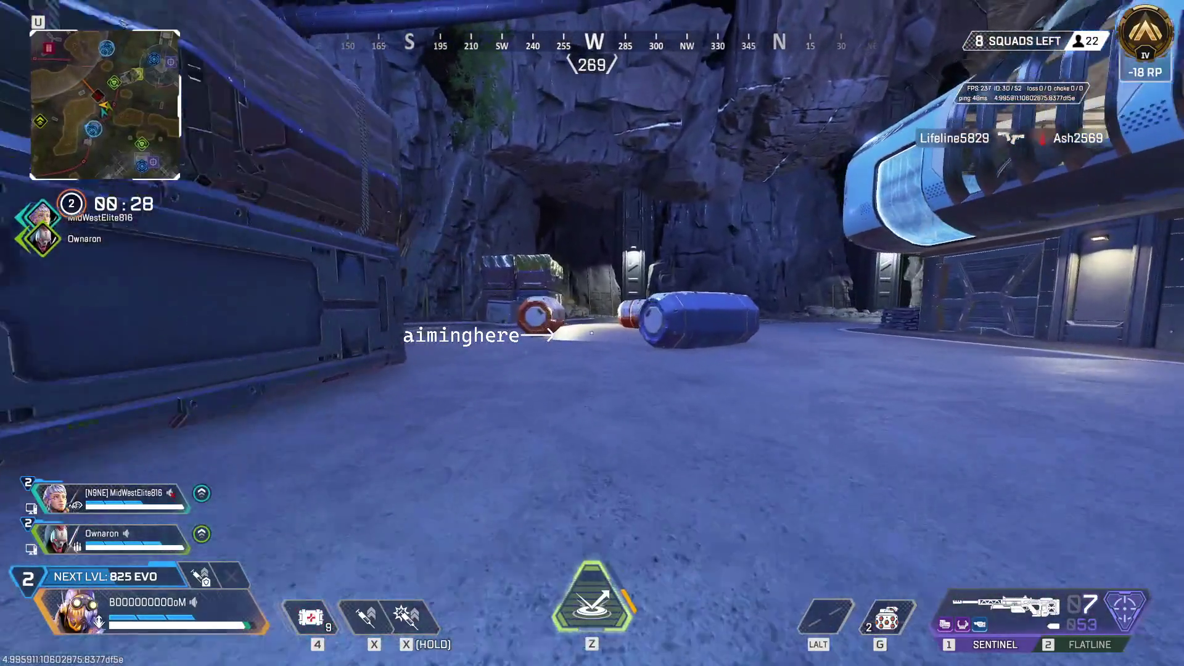
key("w")
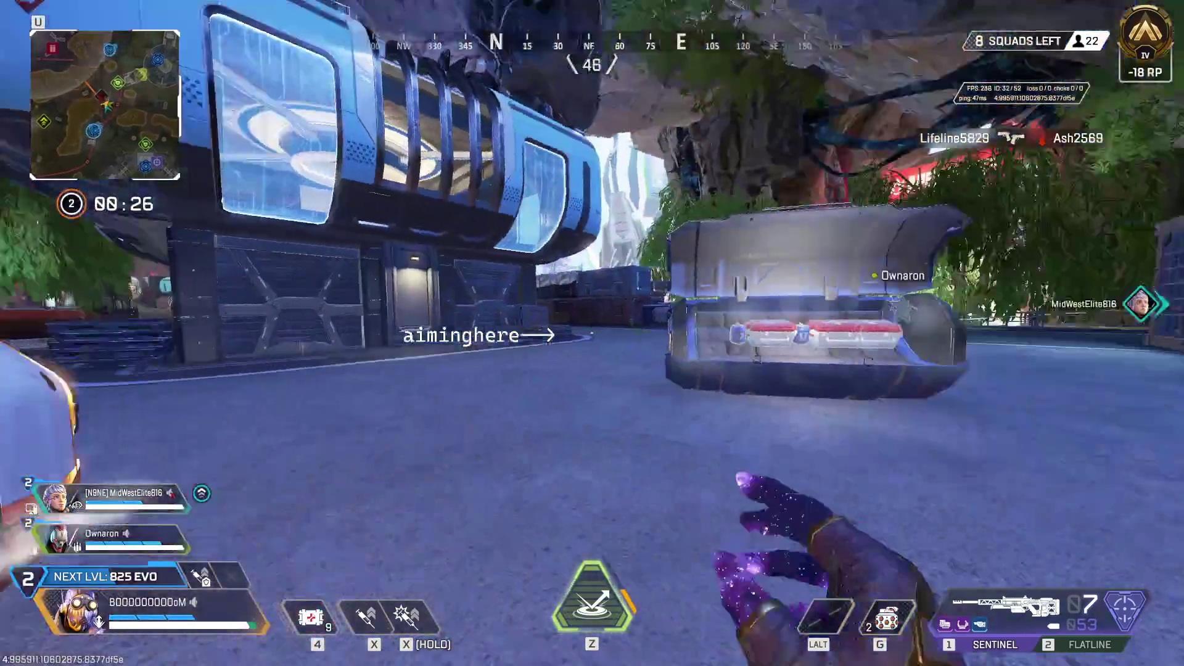
key("w")
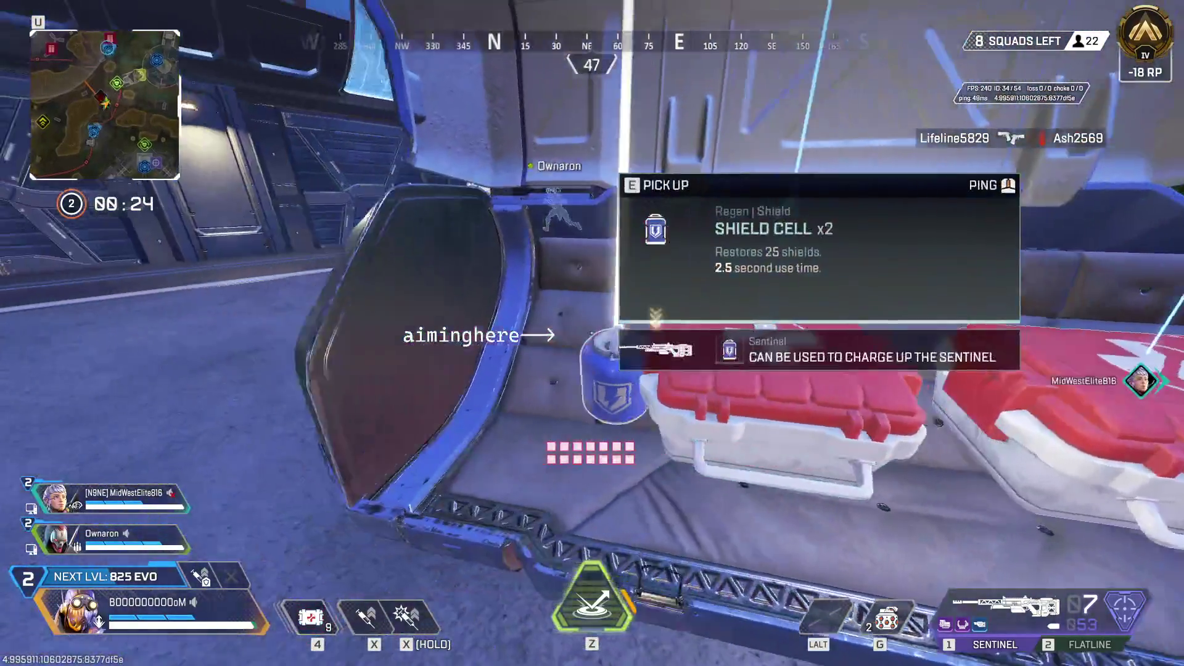
key("w")
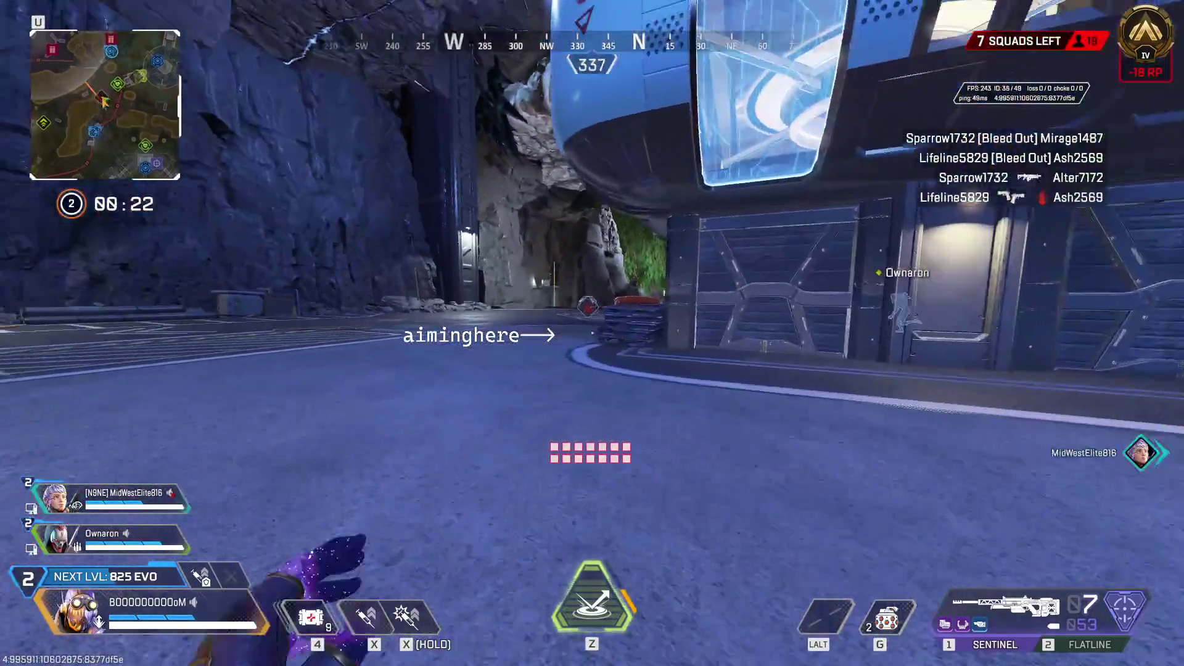
Open the perk bin by the pallets for 100 EVO and swap between Sentinel and Flatline
key("w")
key("w")
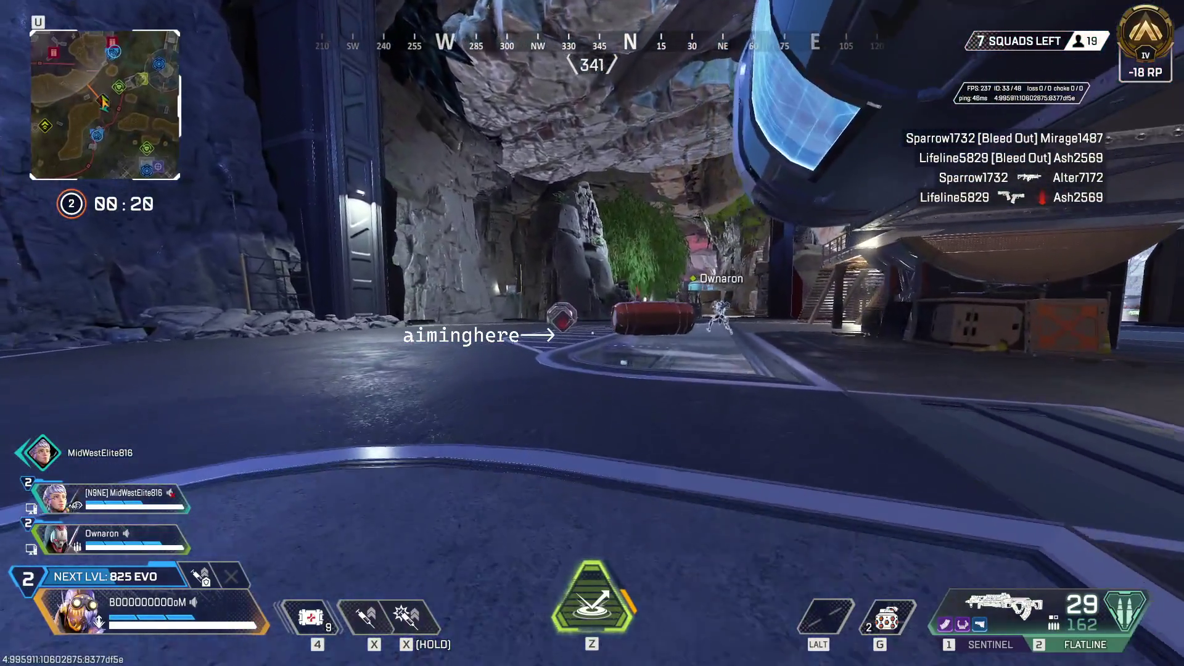
key("w")
key("e")
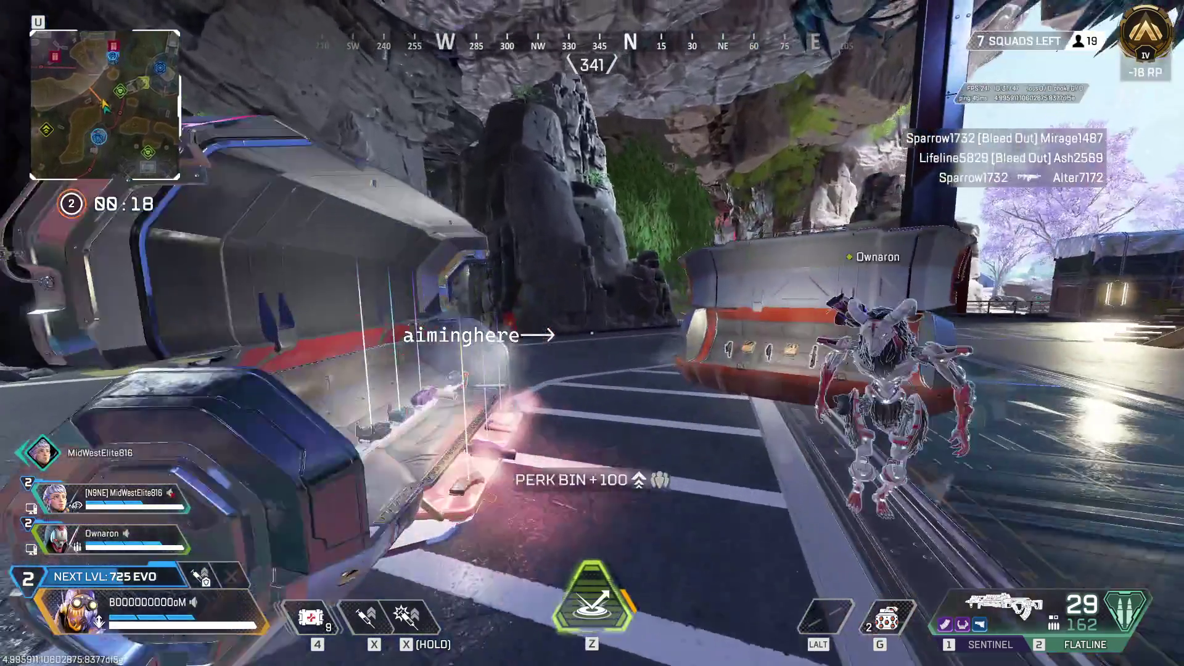
key("1")
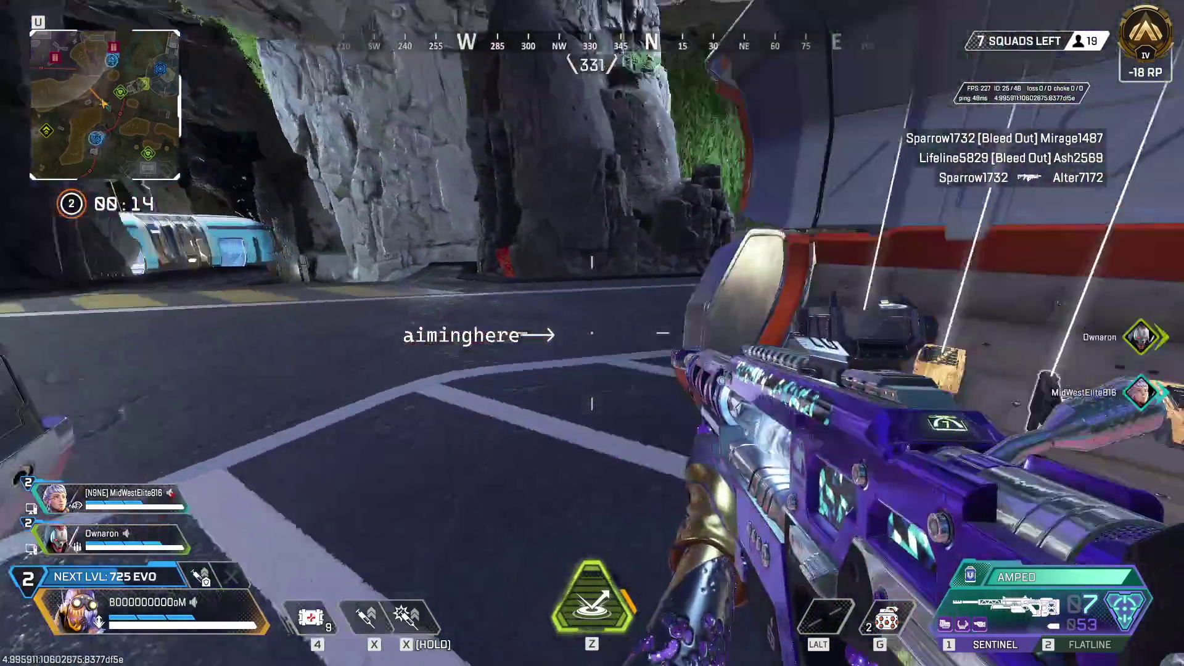
key("2")
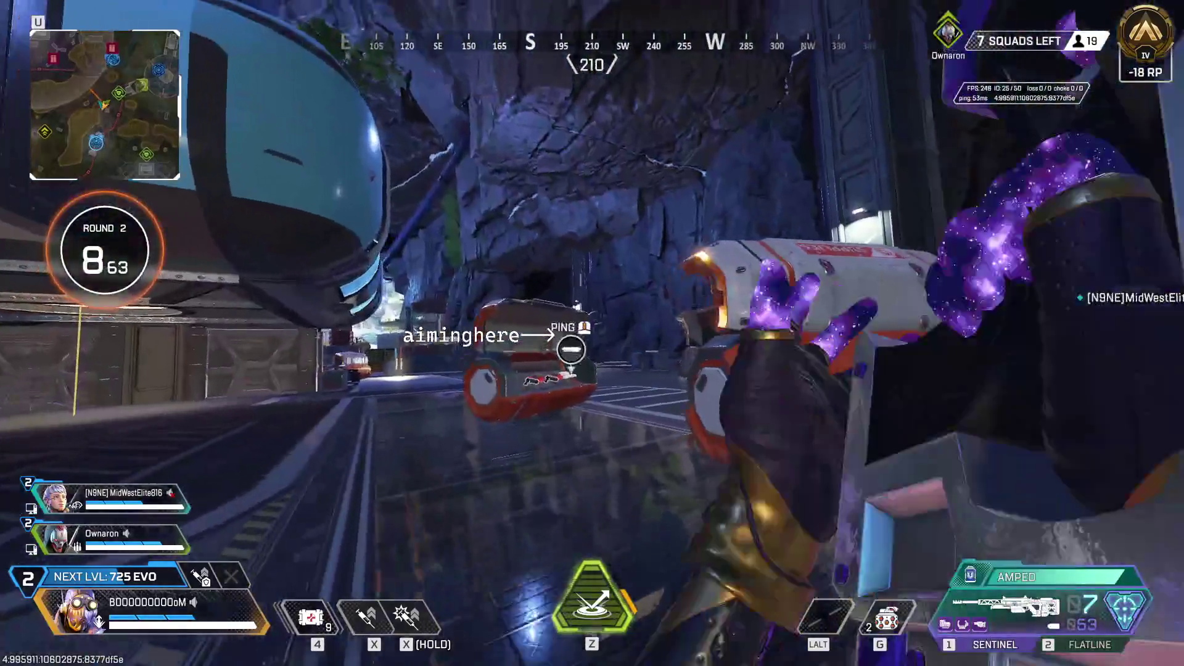
Fit the 4X-8X Variable Sniper on the Sentinel, charge it, and scout the vehicle at 8x
key("e")
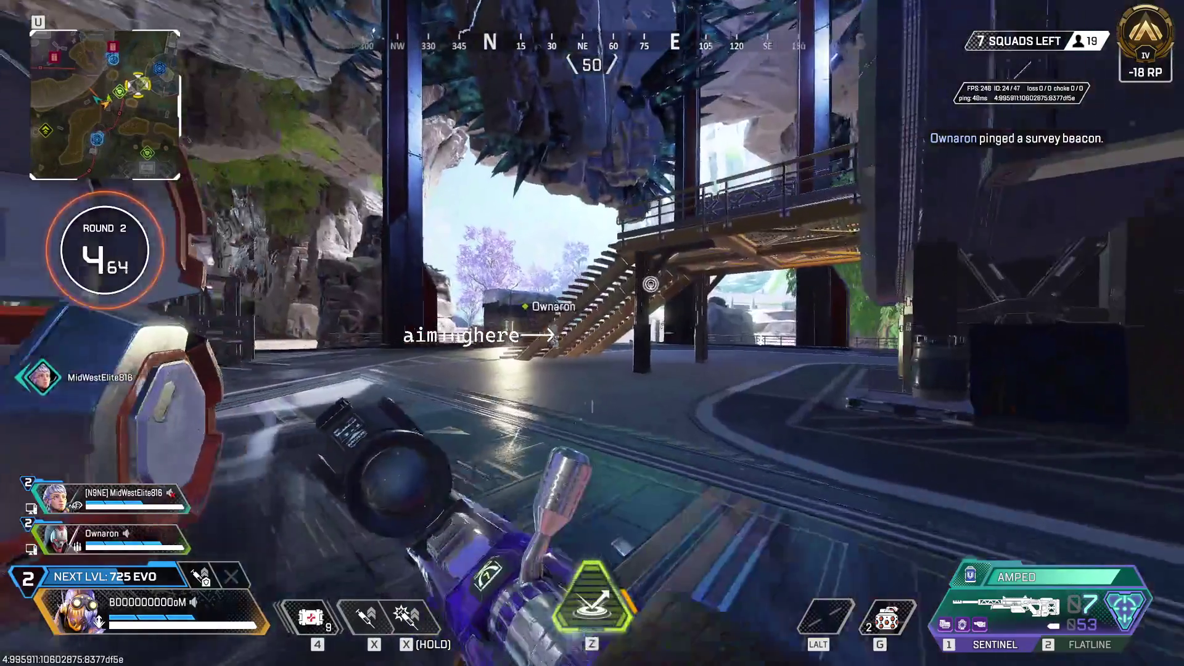
key("x")
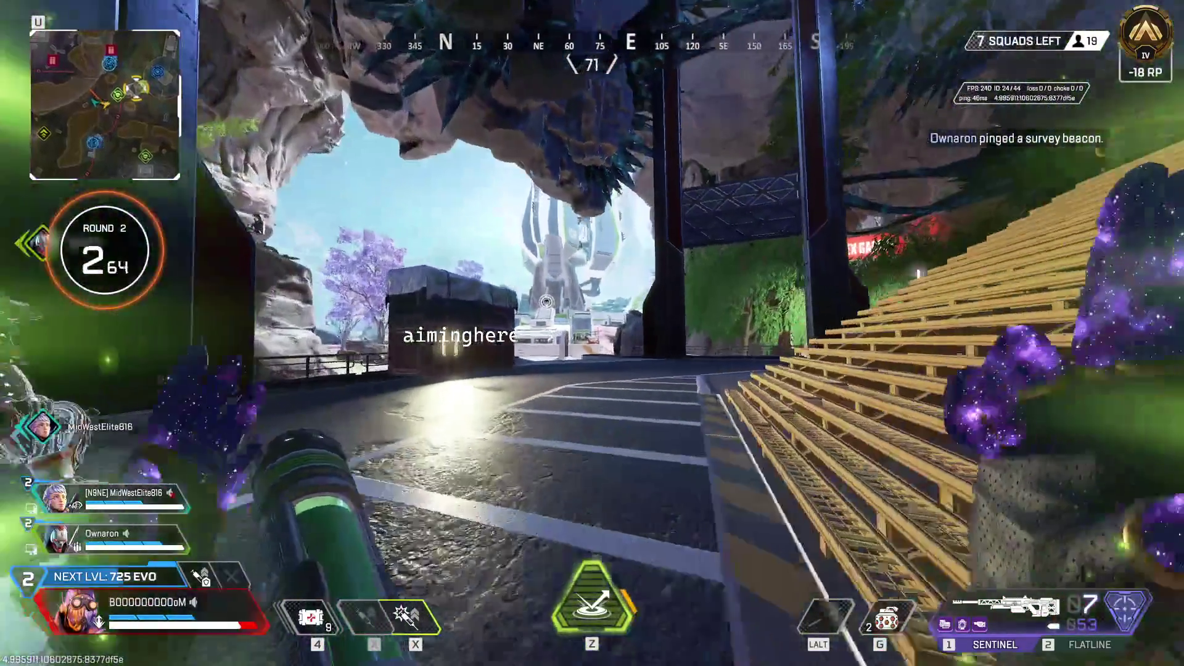
right_click(592, 333)
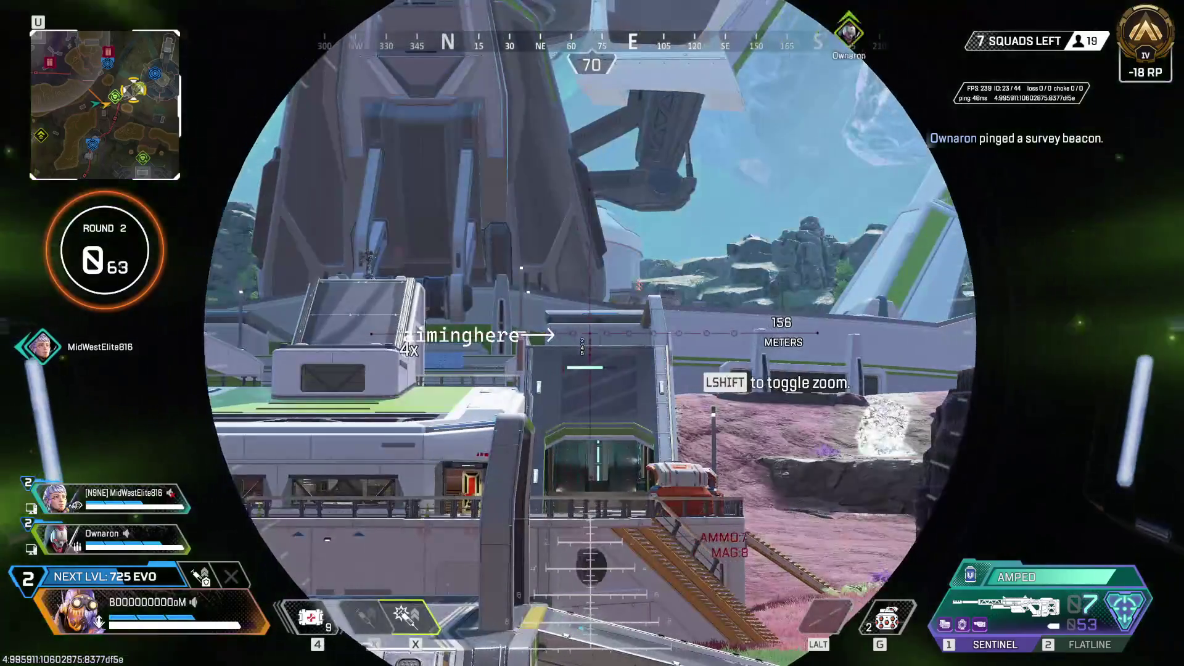
key("shift")
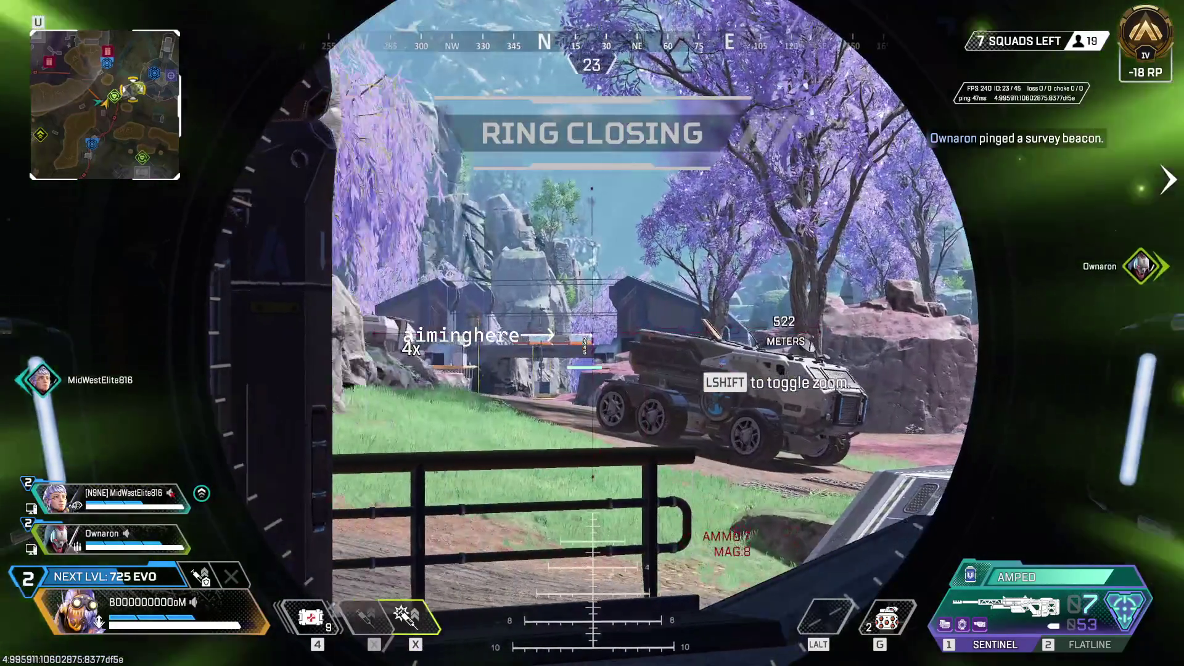
right_click(592, 333)
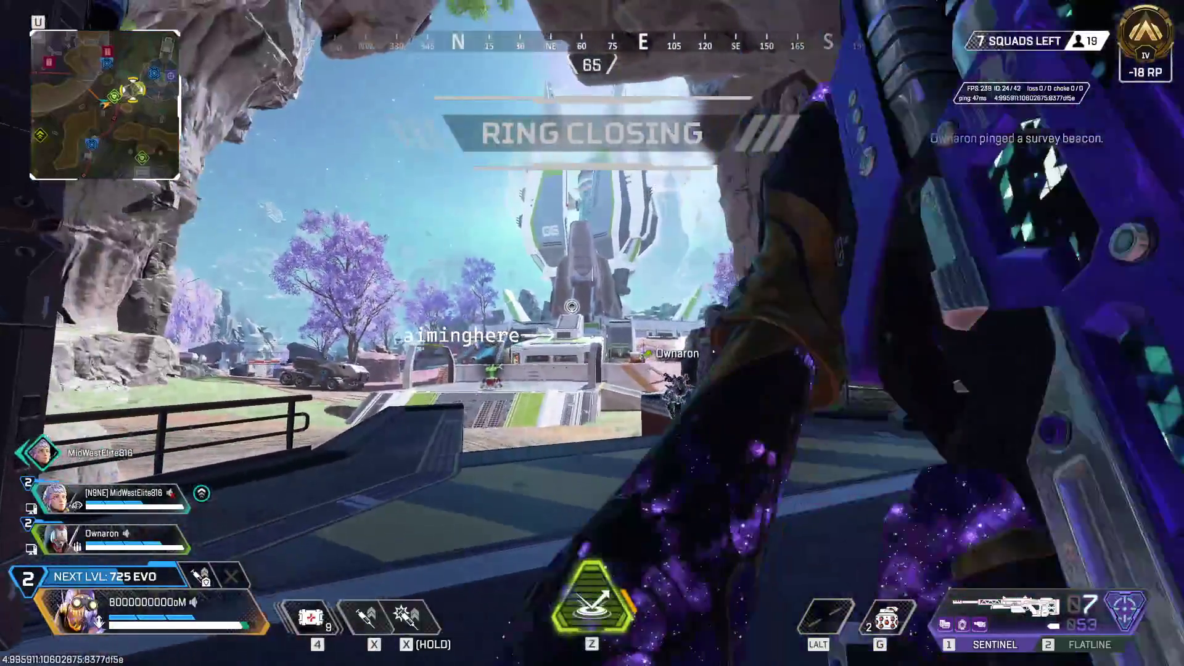
Run out of the tunnel, drop to the grass and reach the zipline by the metal stairs
key("w")
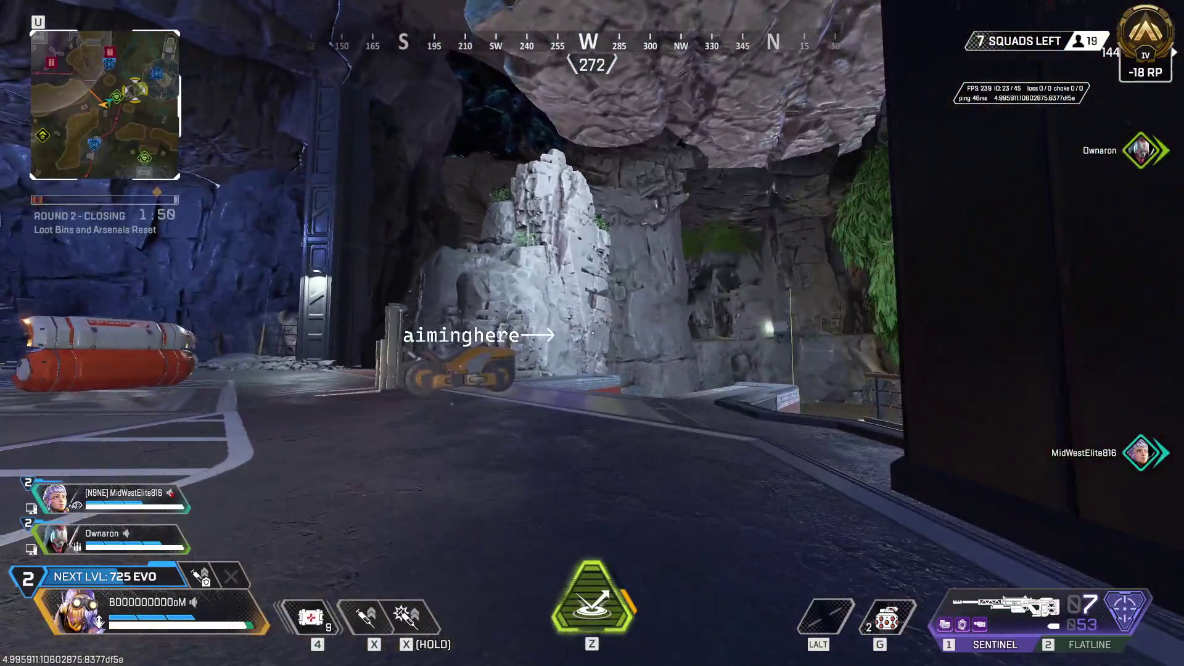
key("w")
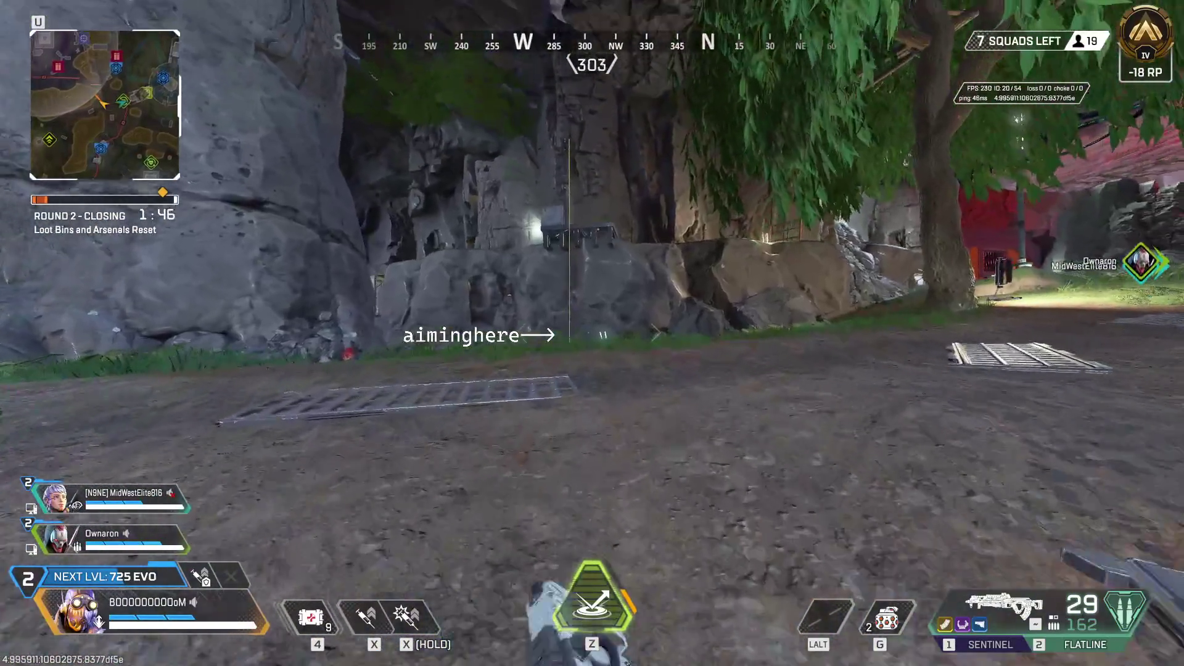
key("w")
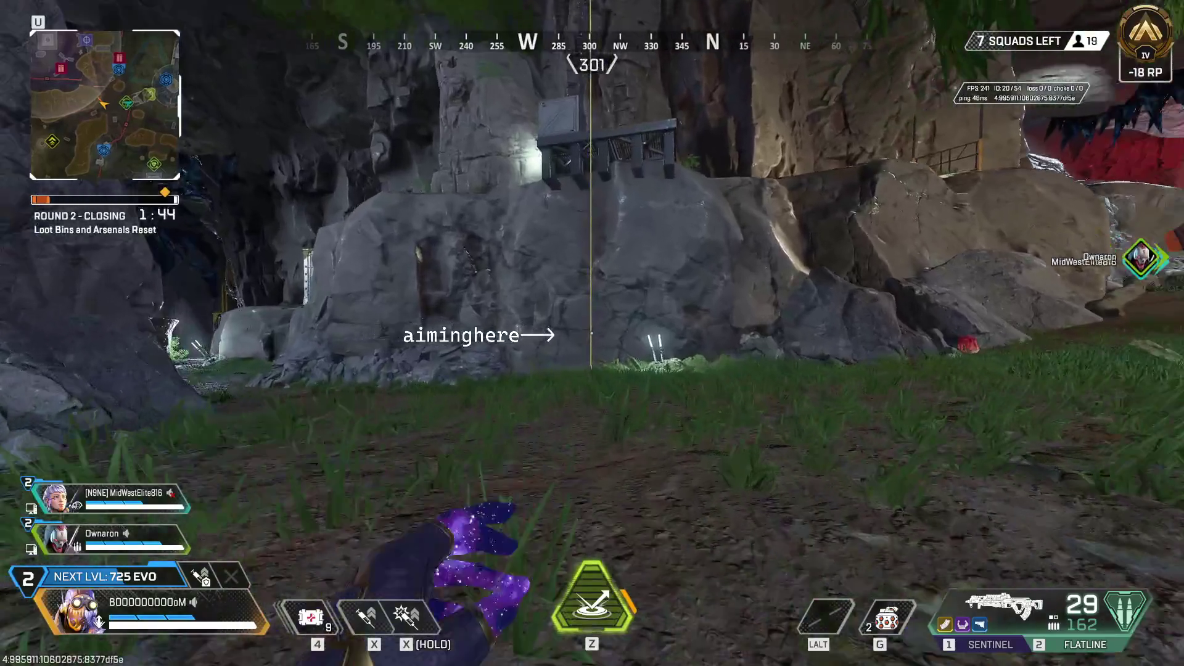
key("w")
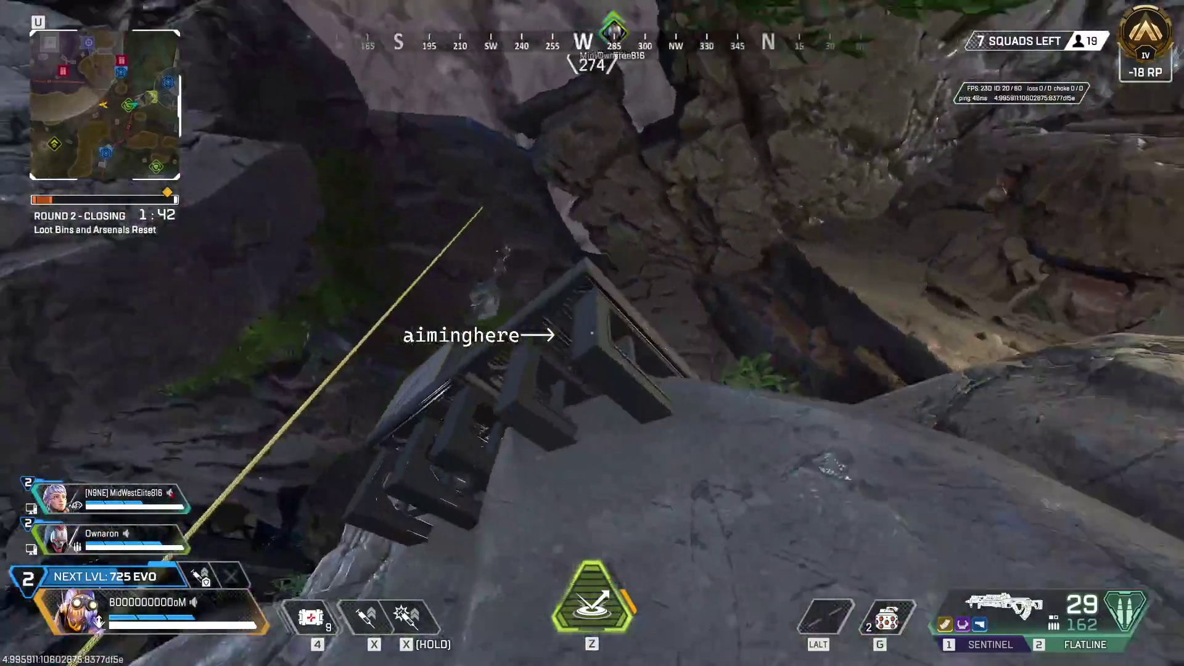
key("w")
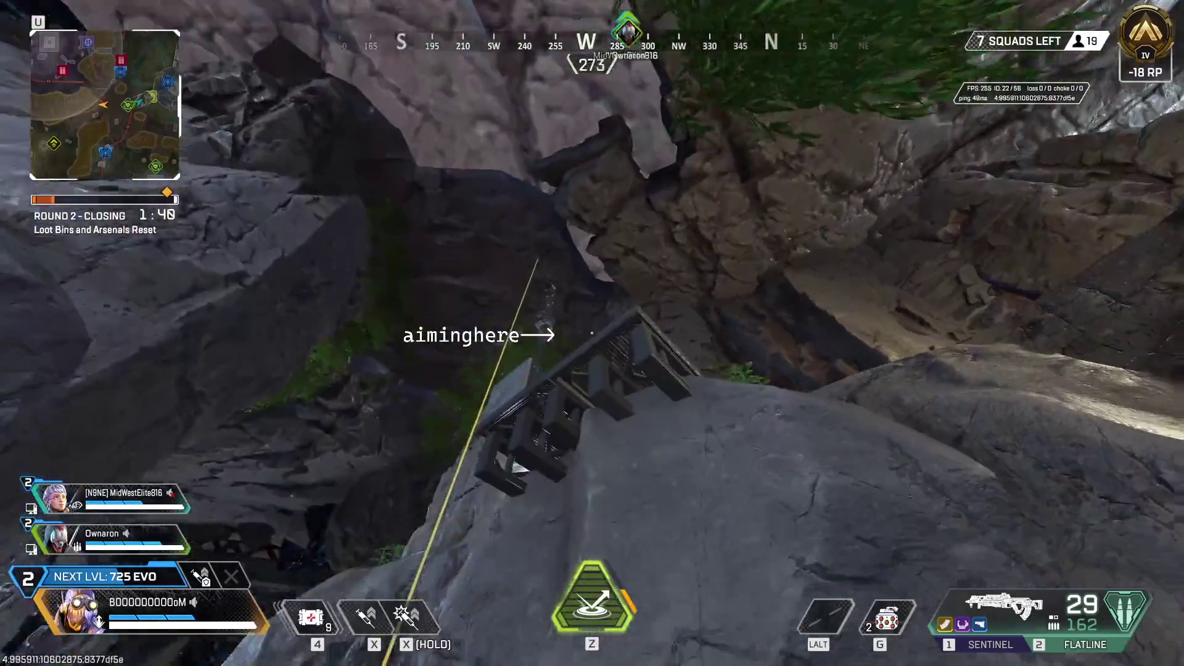
Ride the zipline up the cliff and step off the platform onto the grass
key("e")
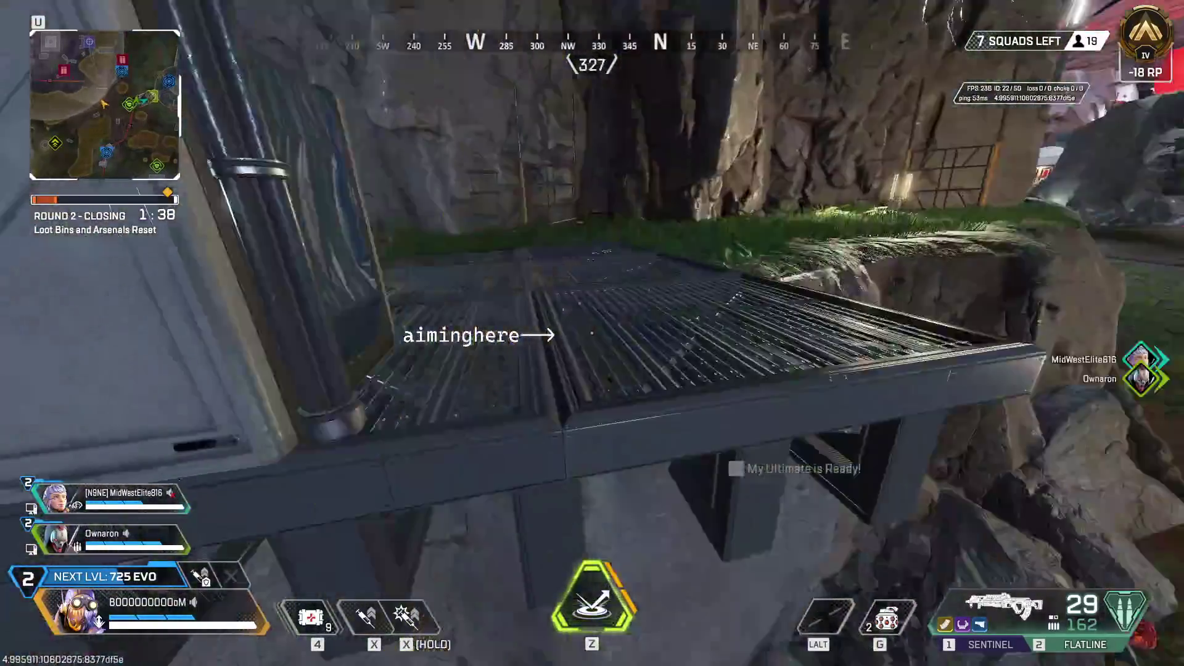
key("w")
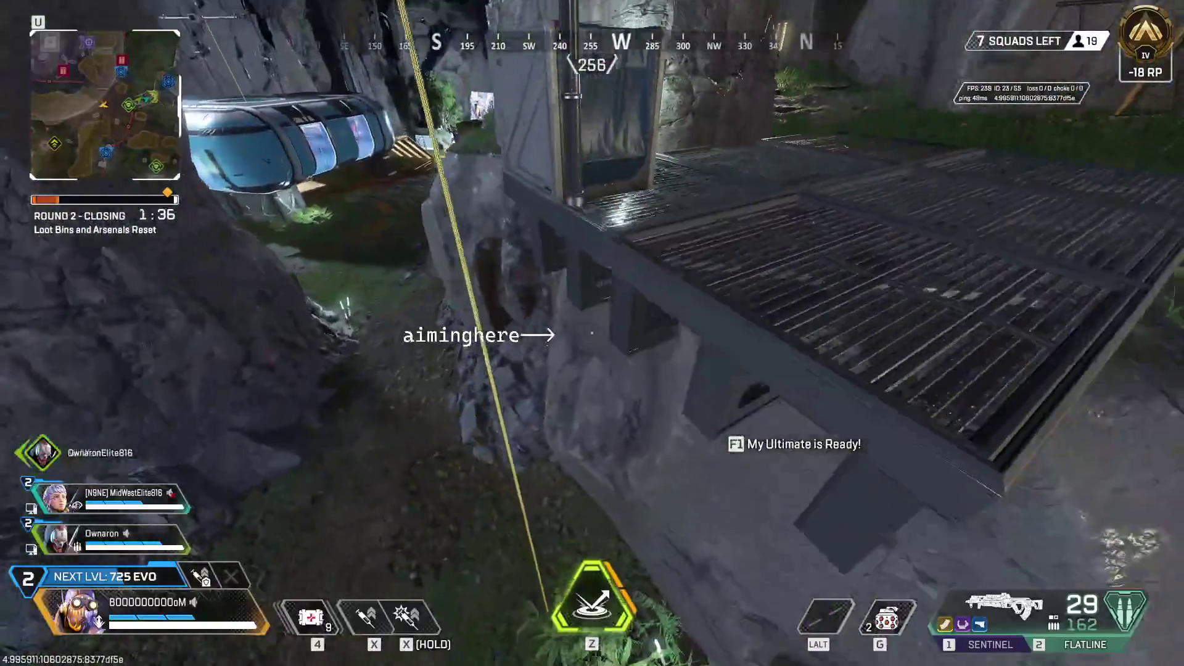
key("w")
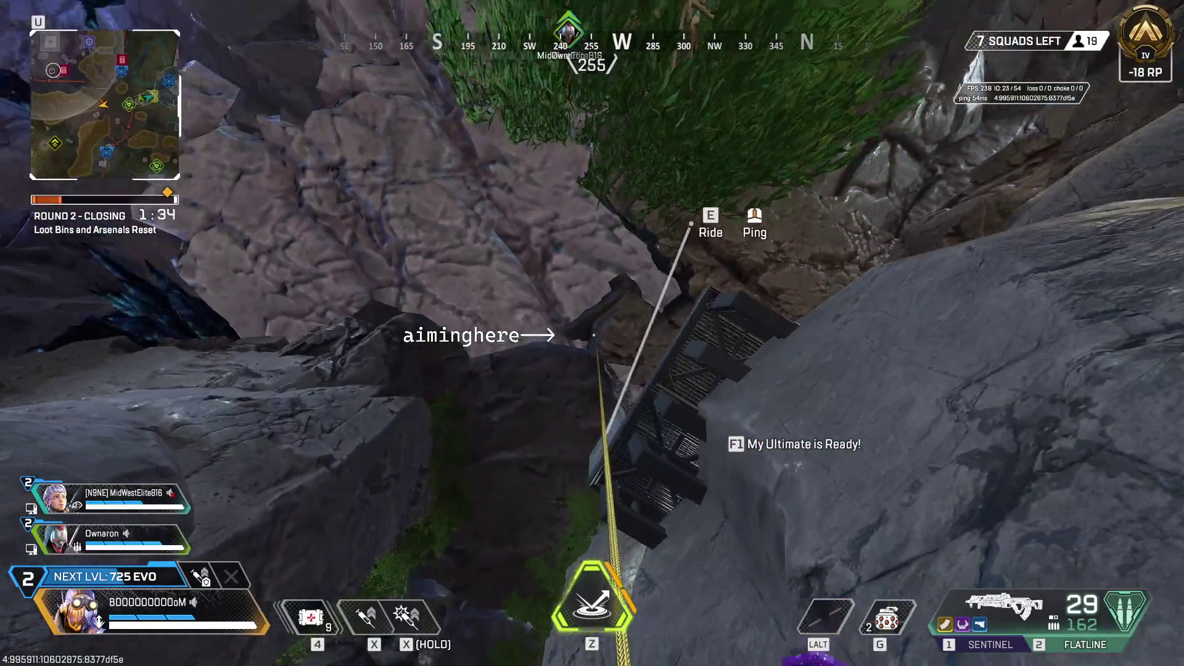
key("w")
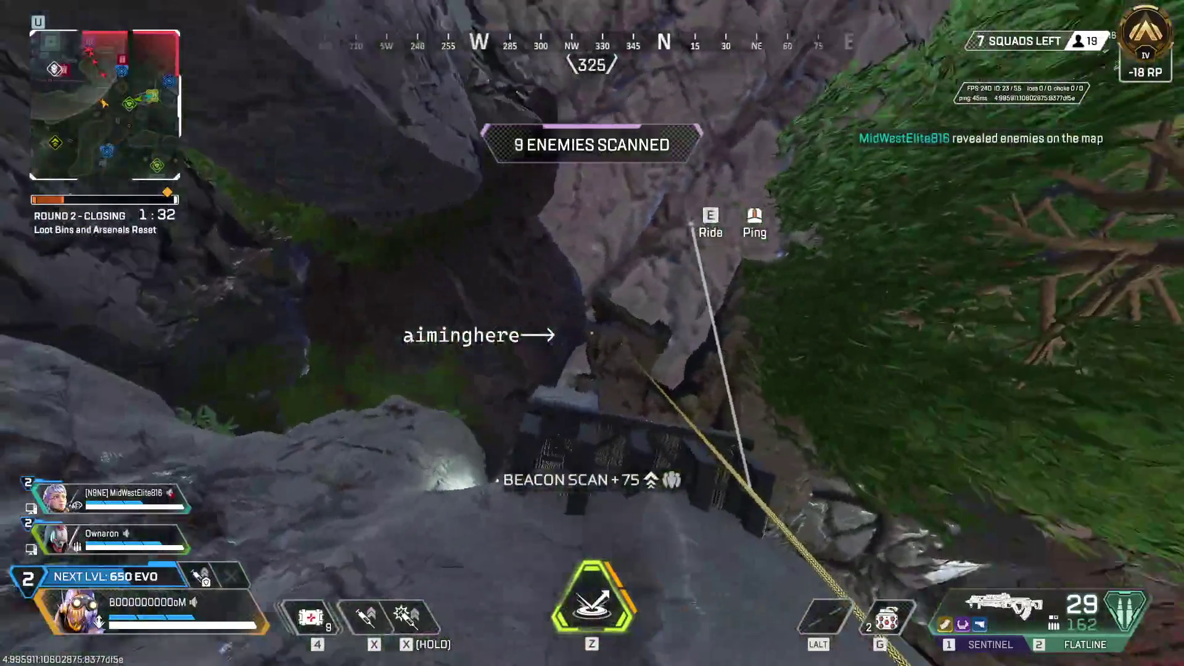
key("w")
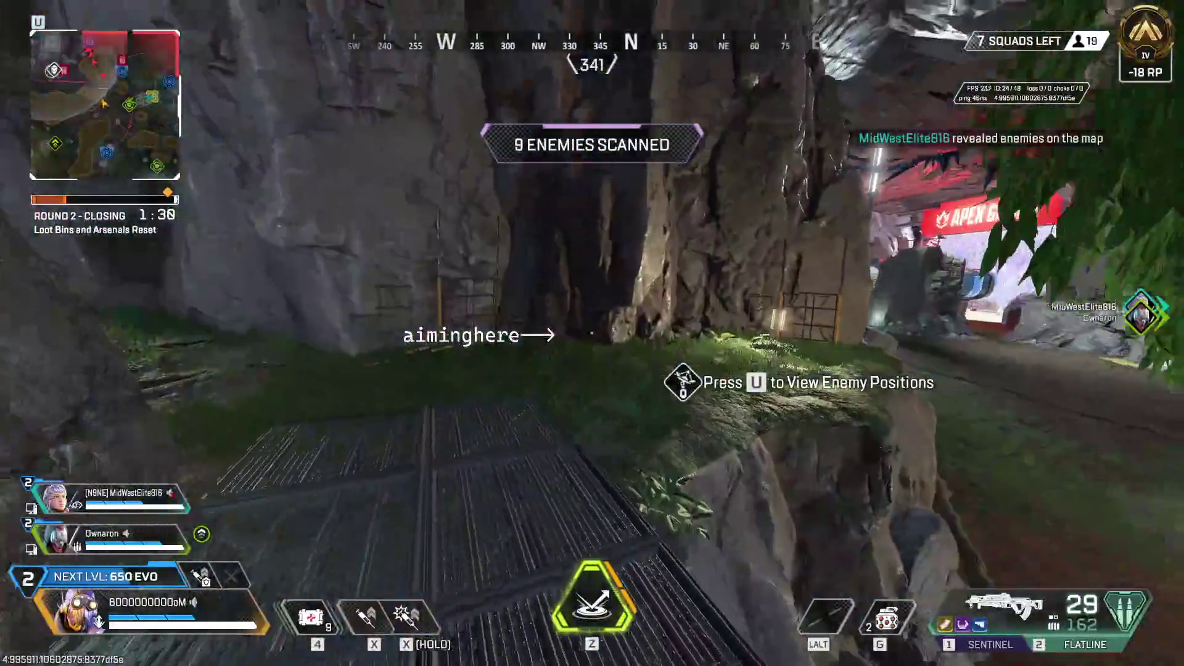
key("w")
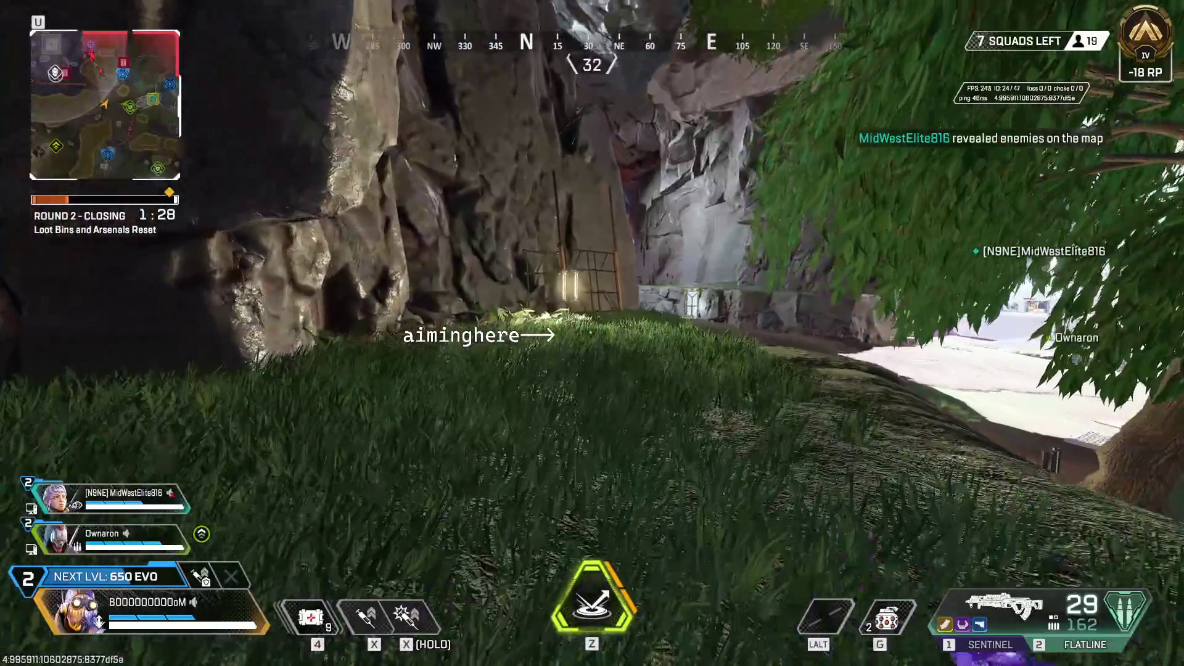
Push through the rocky cave toward the exit and stim for a speed boost
key("w")
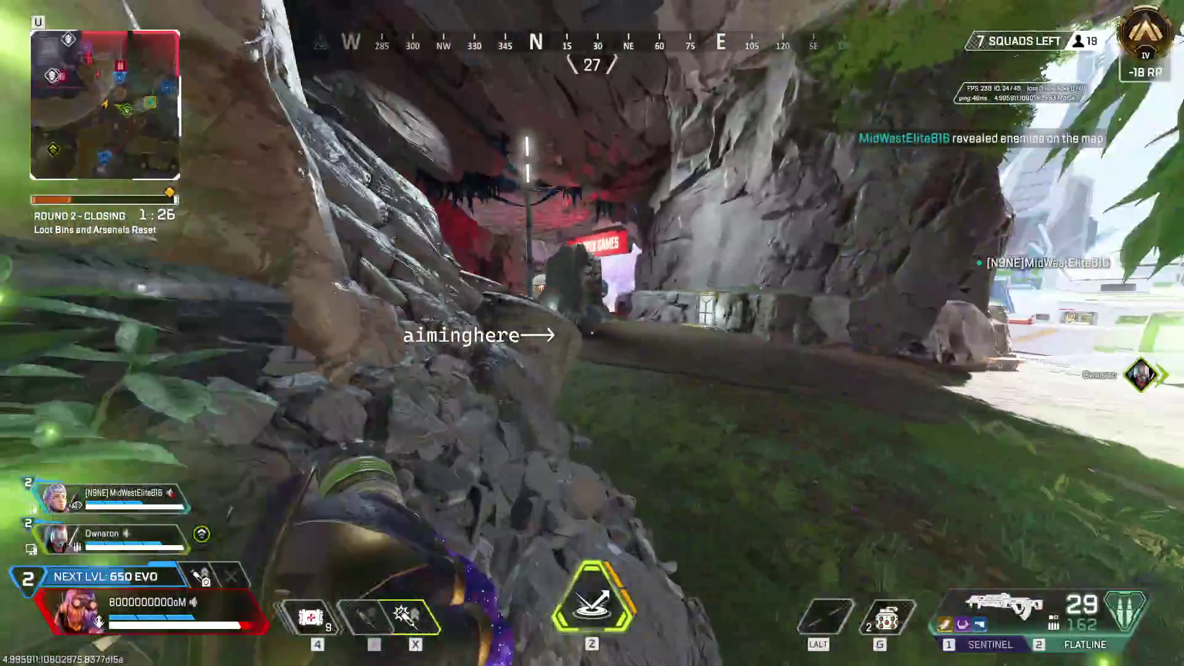
key("w")
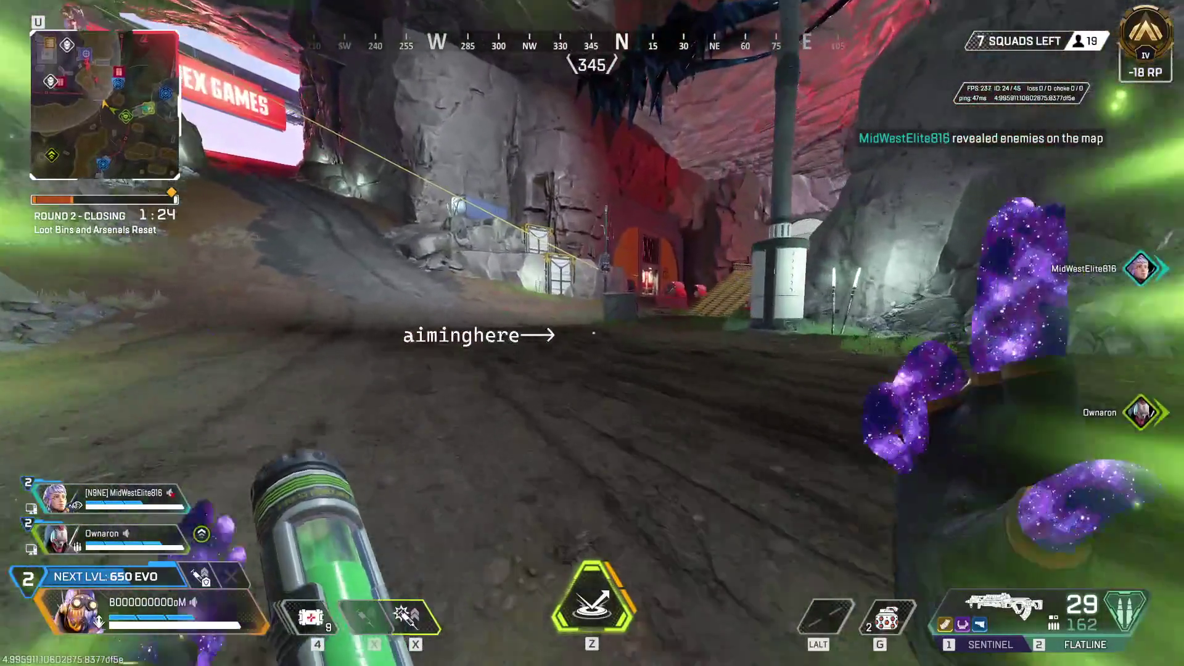
key("w")
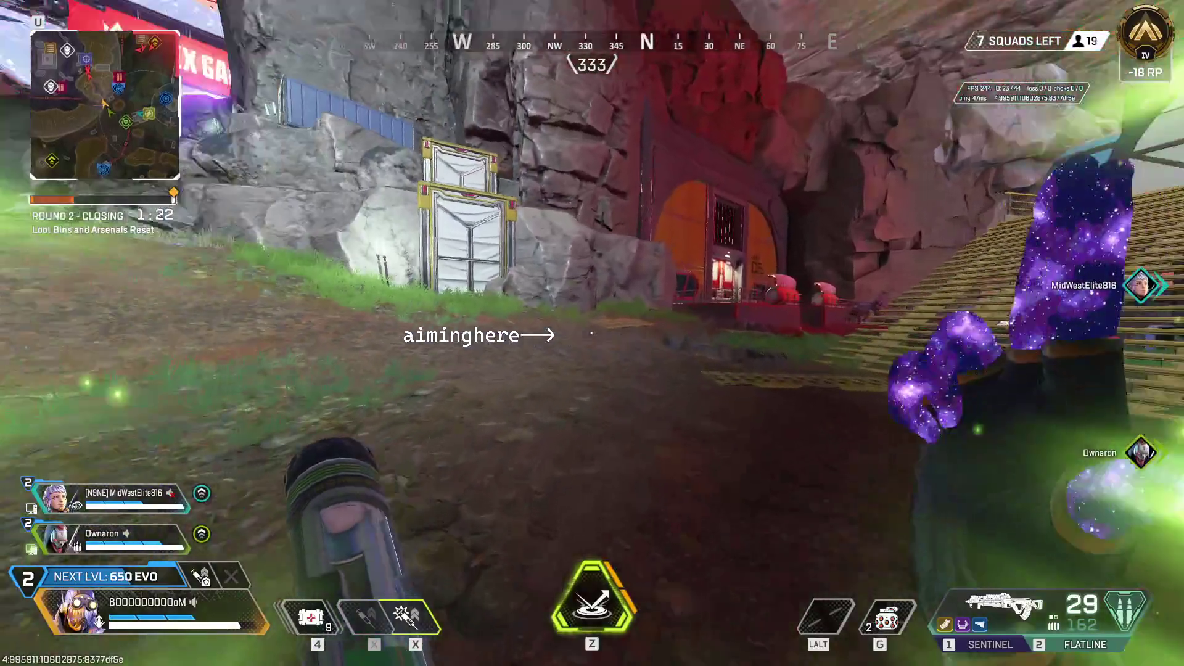
key("w")
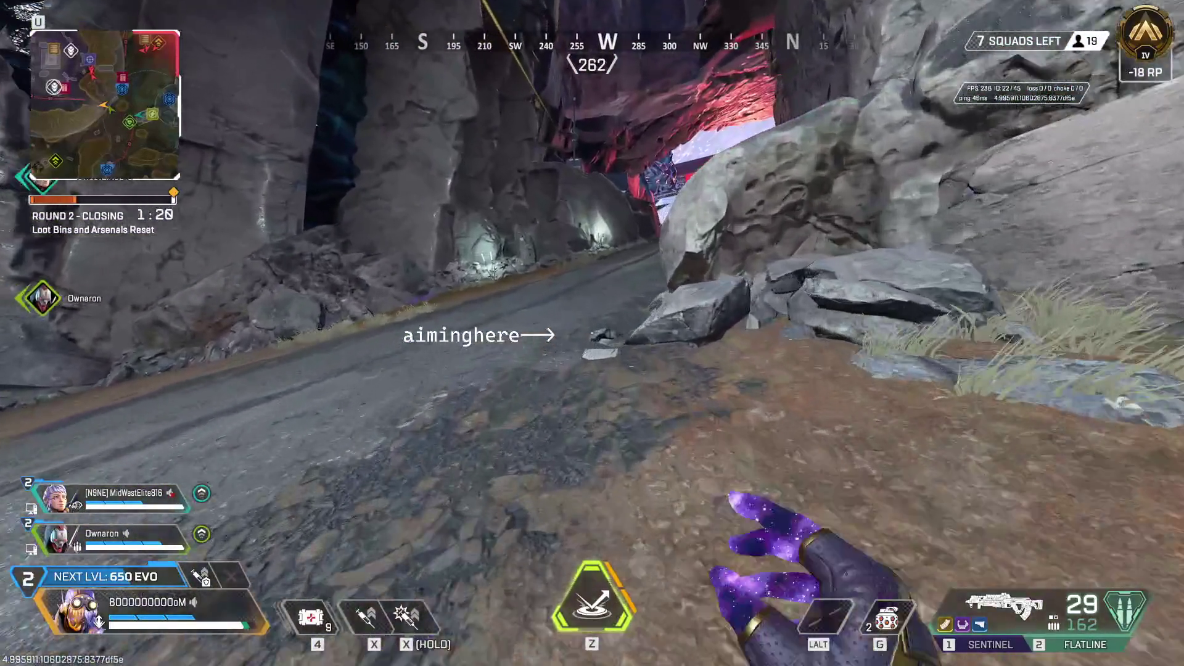
key("w")
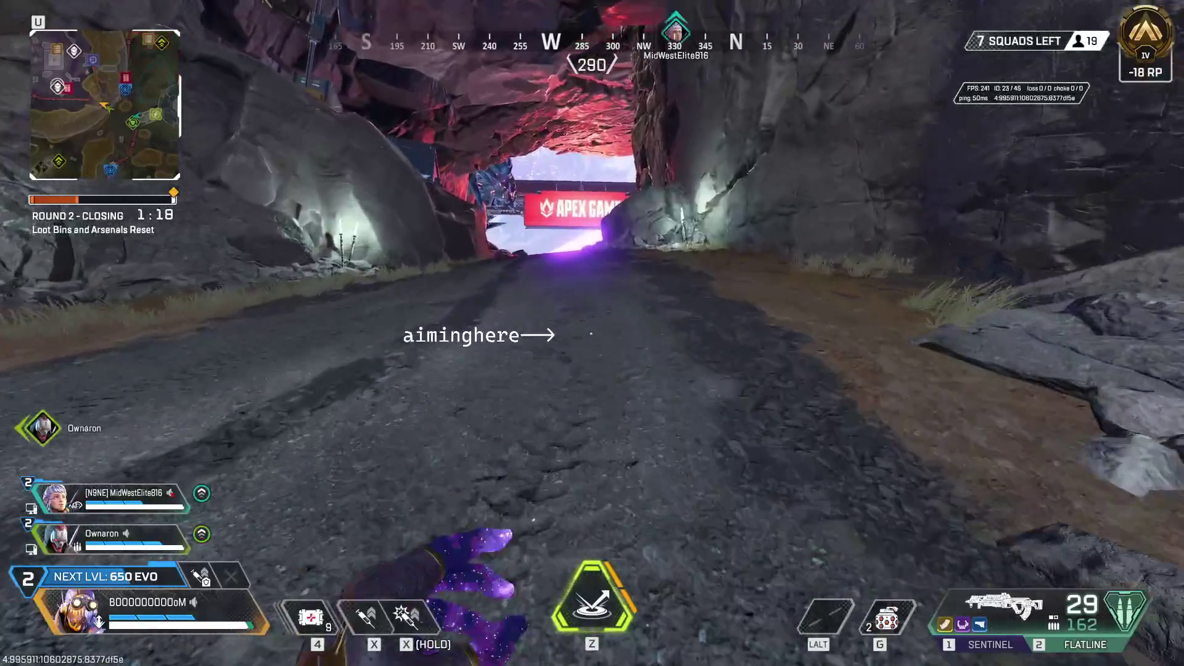
key("q")
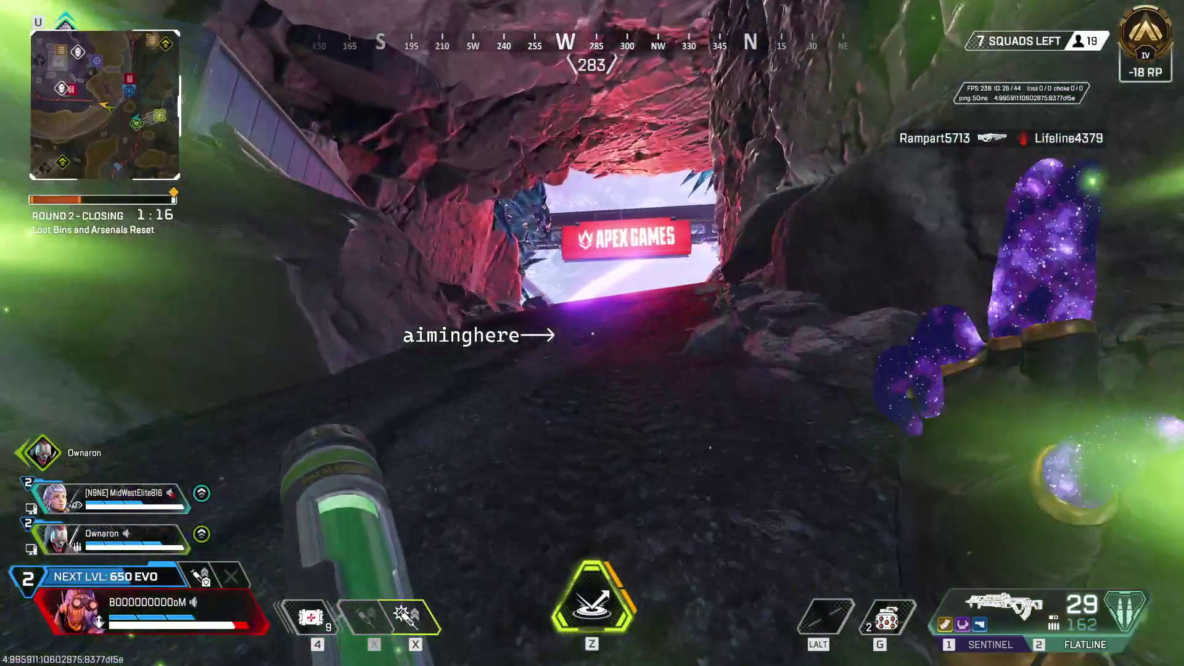
Drop off the ledge into Quarantine Zone and reach the Hazmat Tunnel stairs with a heal ready
key("w")
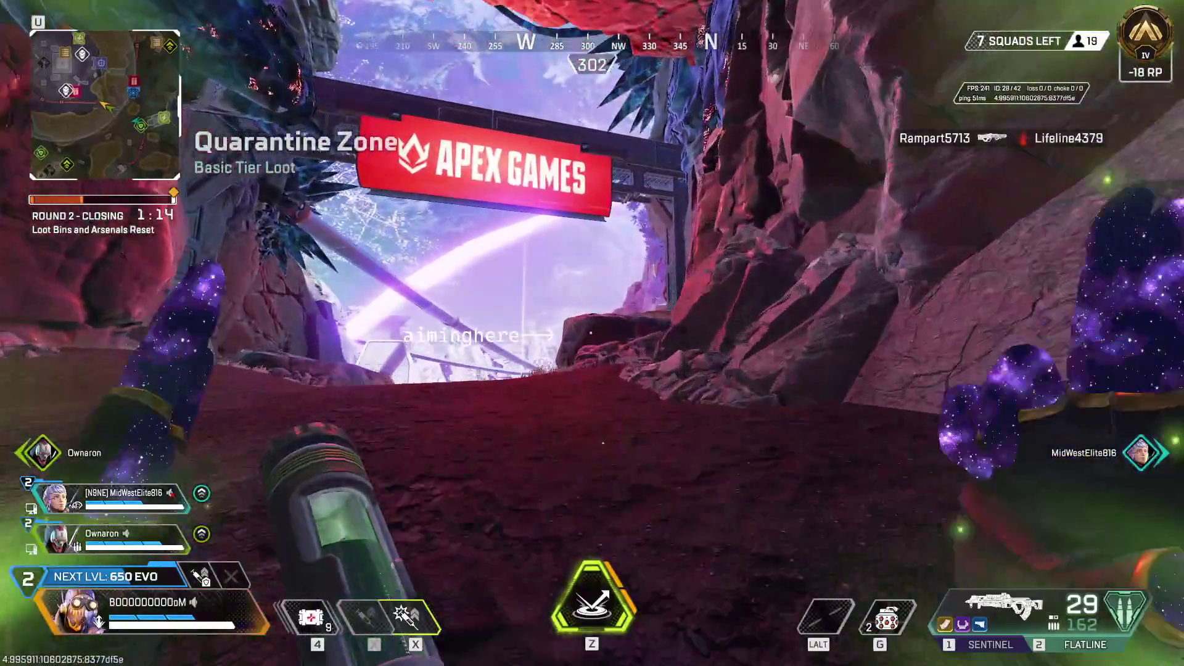
key("w")
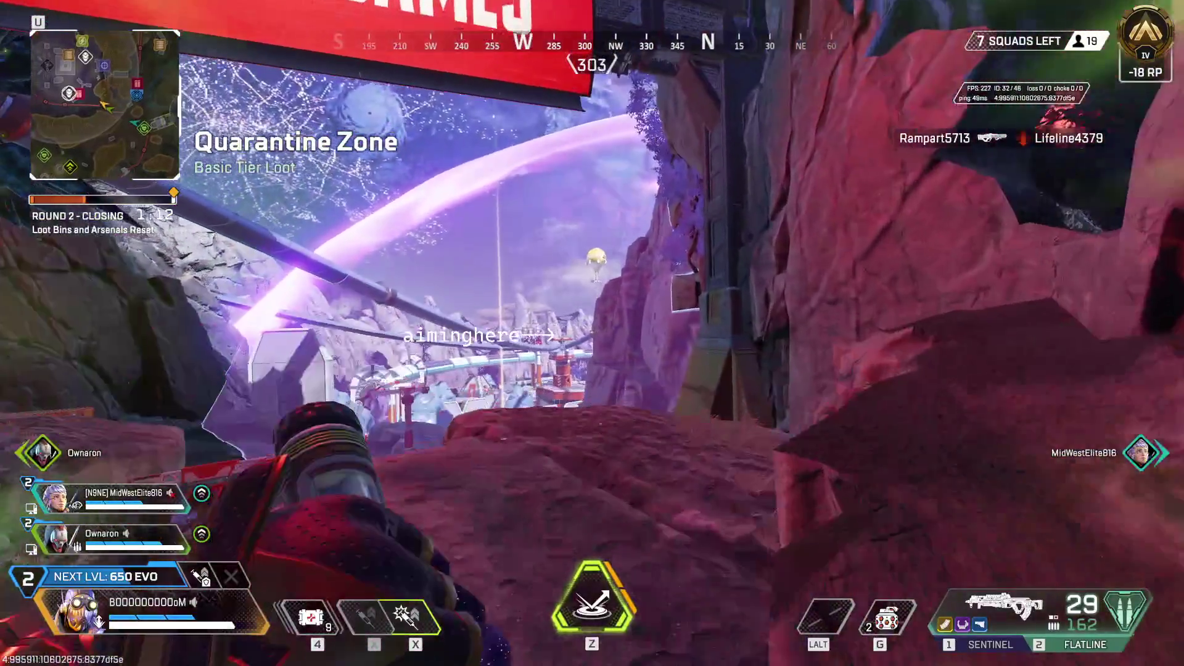
key("w")
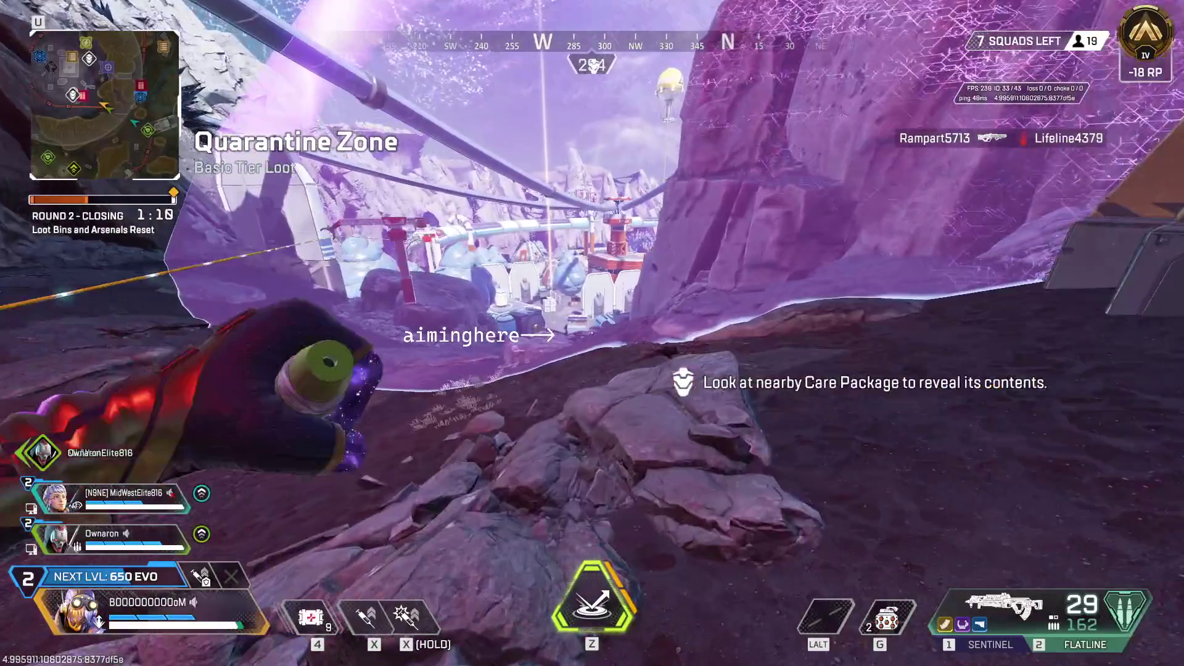
key("w")
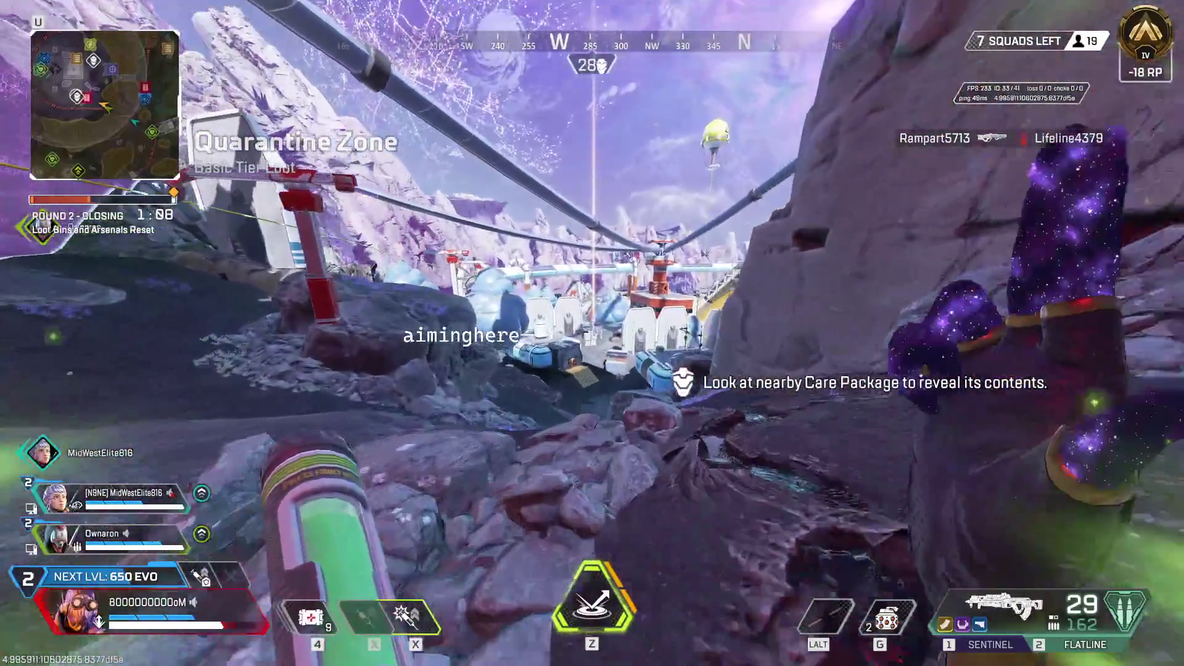
key("w")
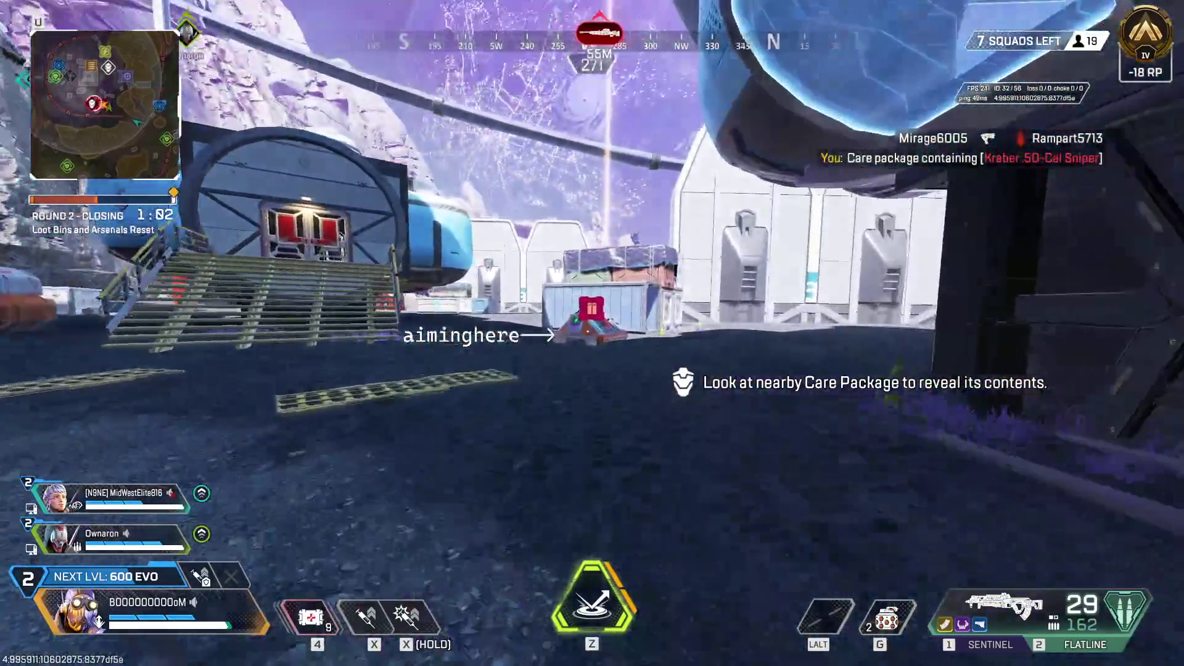
key("4")
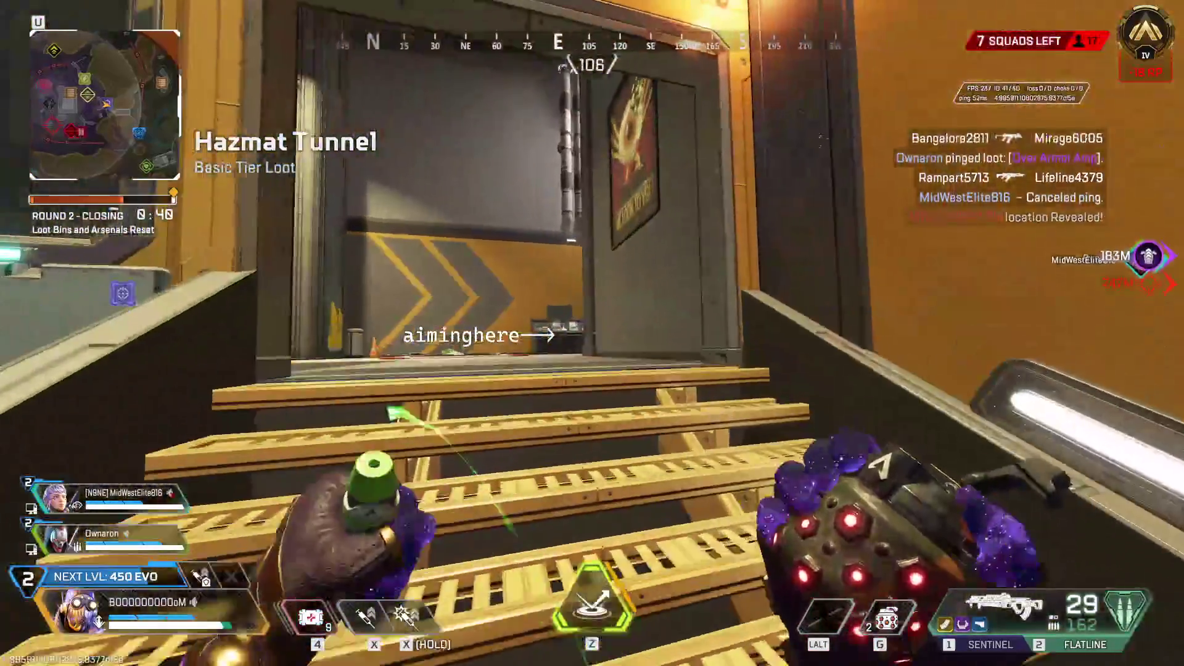
Throw frag grenades up the corridor, picking up more frags between throws
key("g")
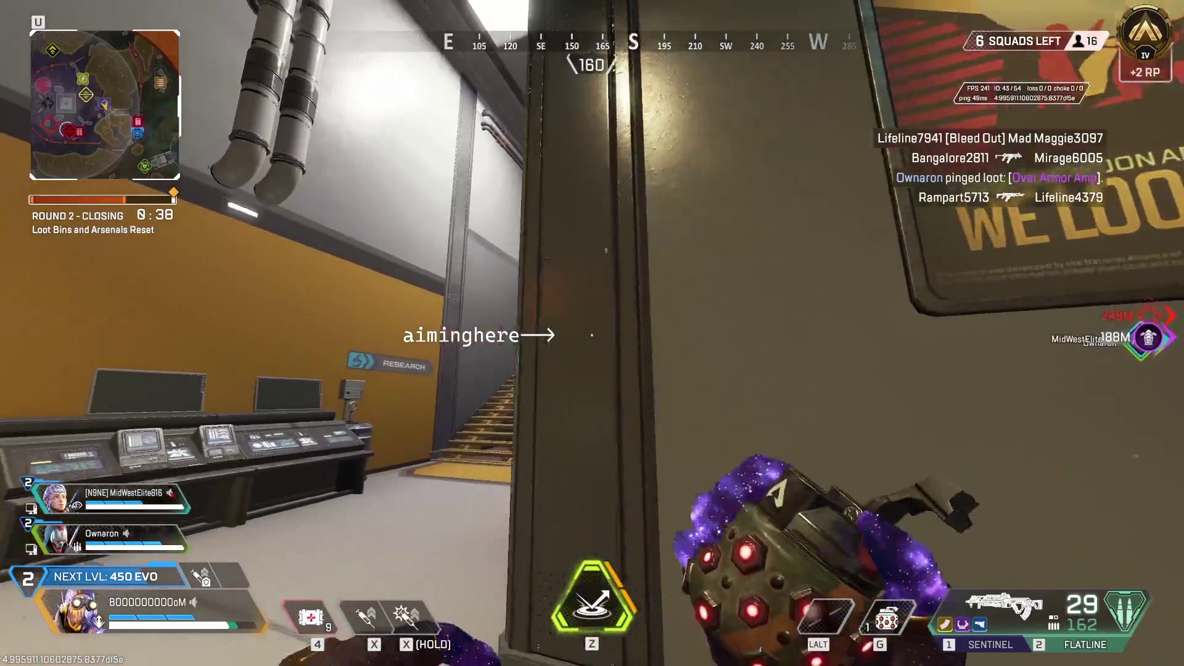
left_click(593, 333)
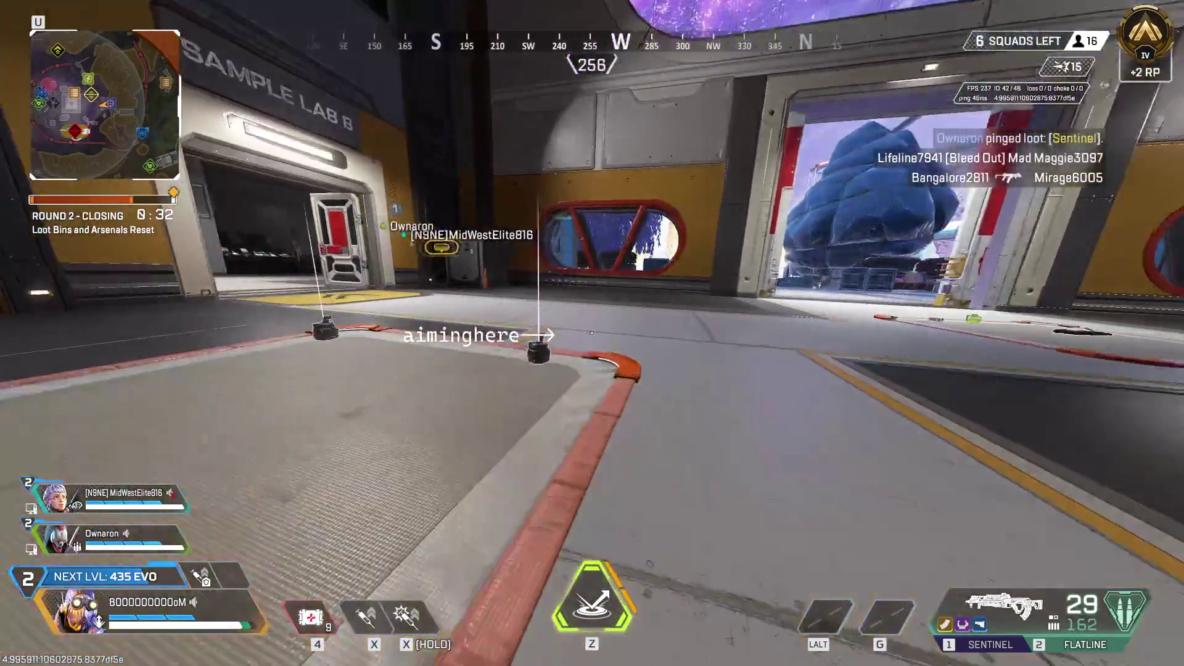
key("e")
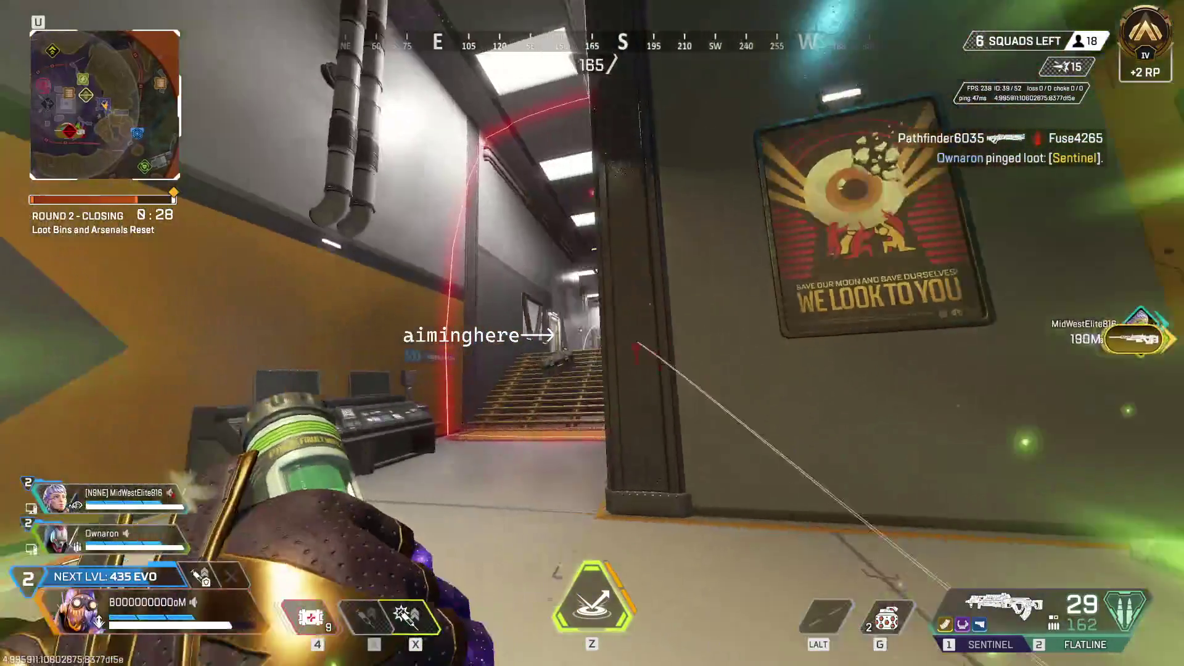
left_click(592, 333)
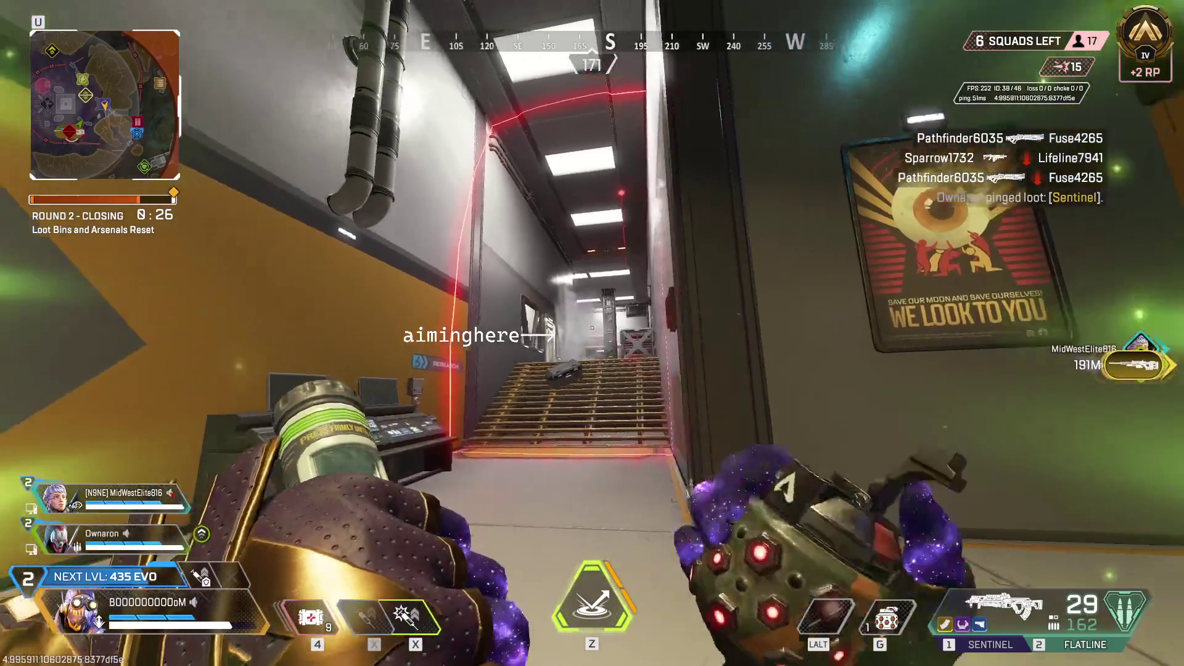
left_click(592, 333)
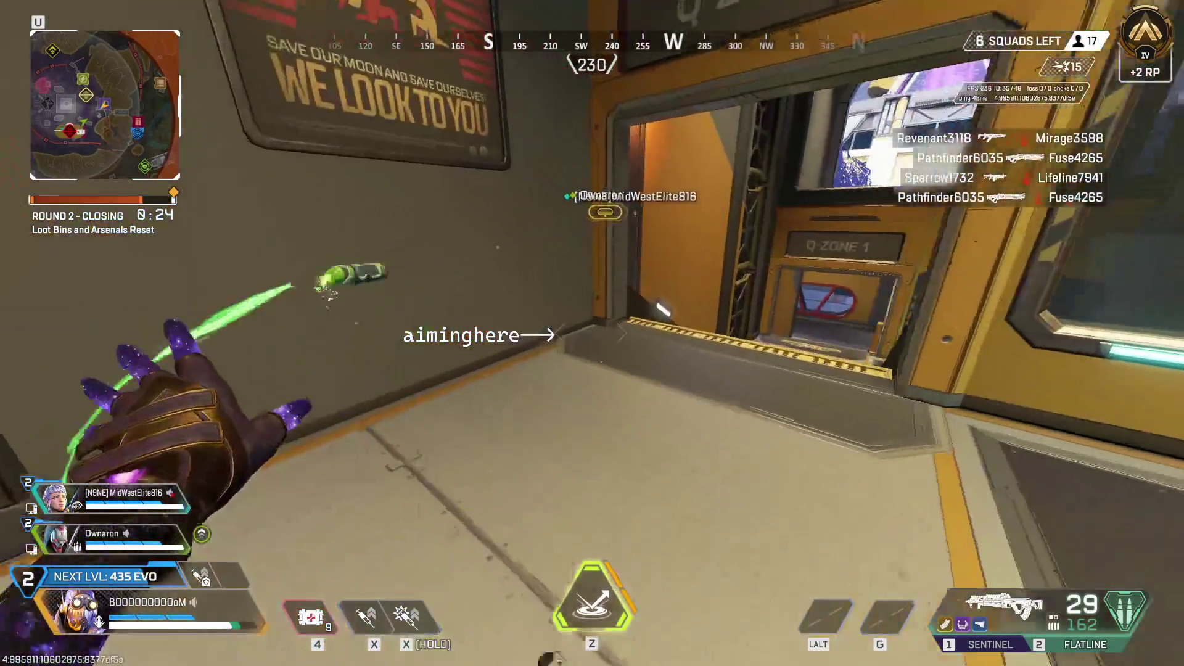
Head down the stairs and outside past the lifepod and purple tree to the Q-Zone doorway
key("w")
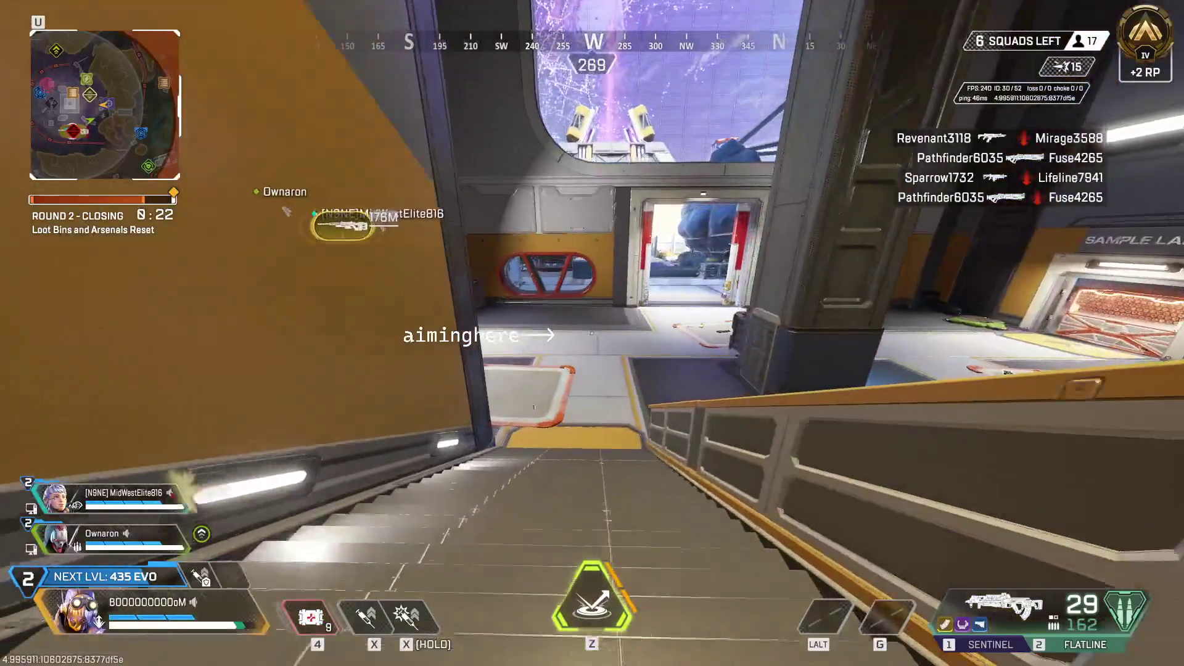
key("w")
key("w")
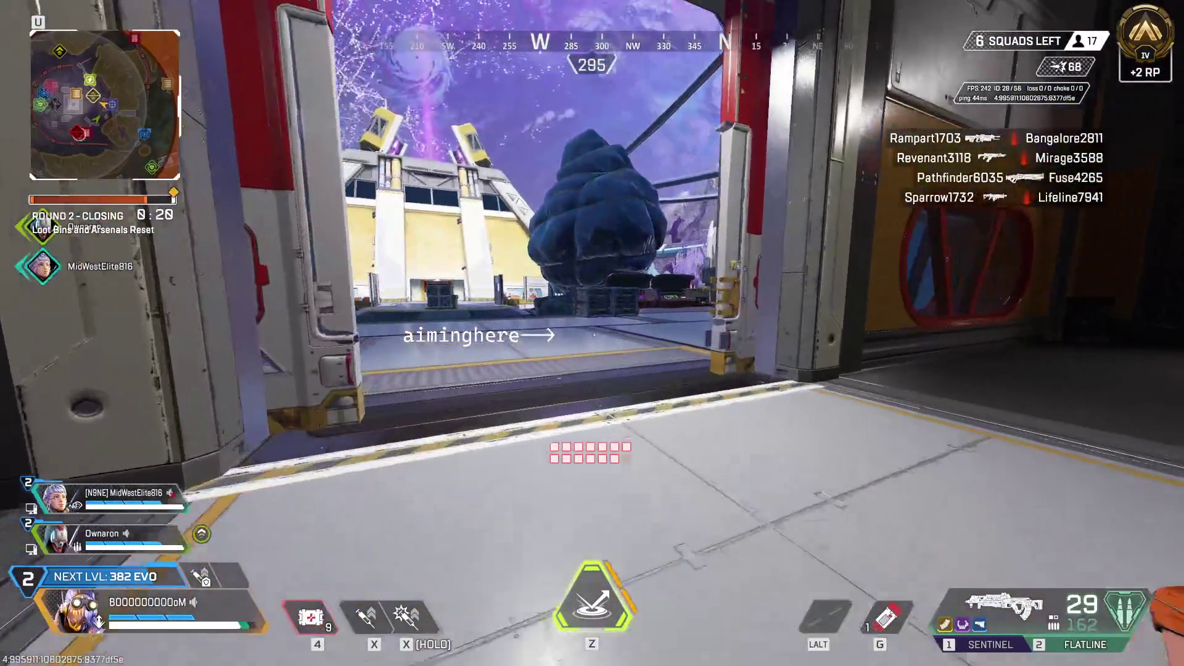
key("x")
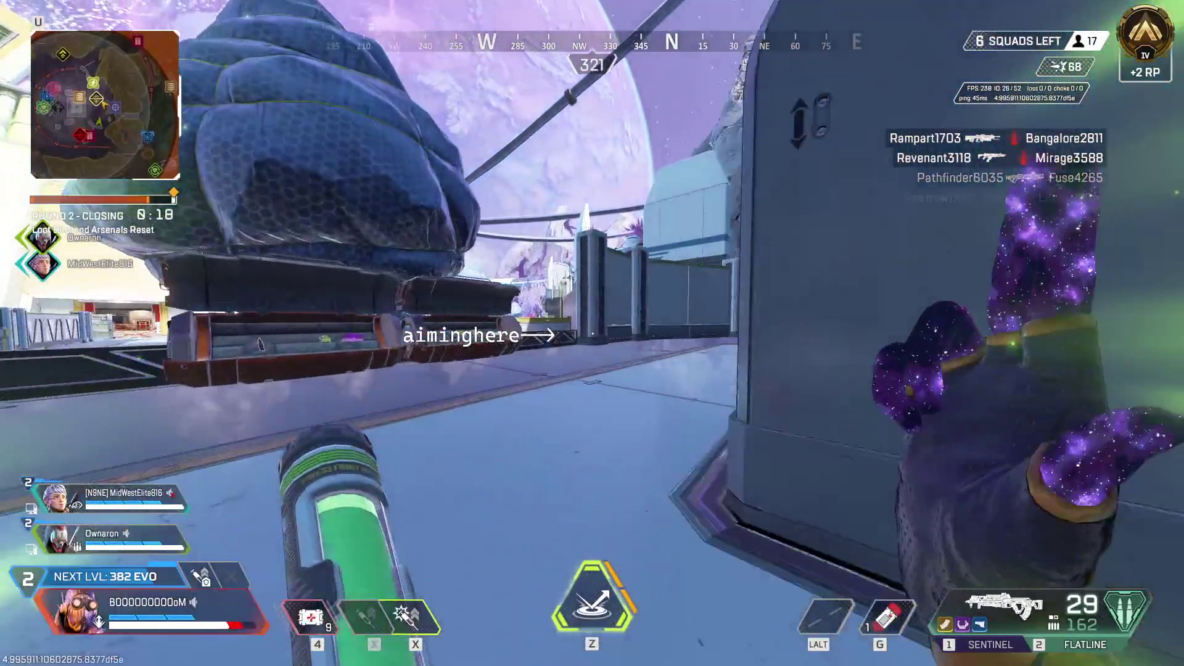
key("w")
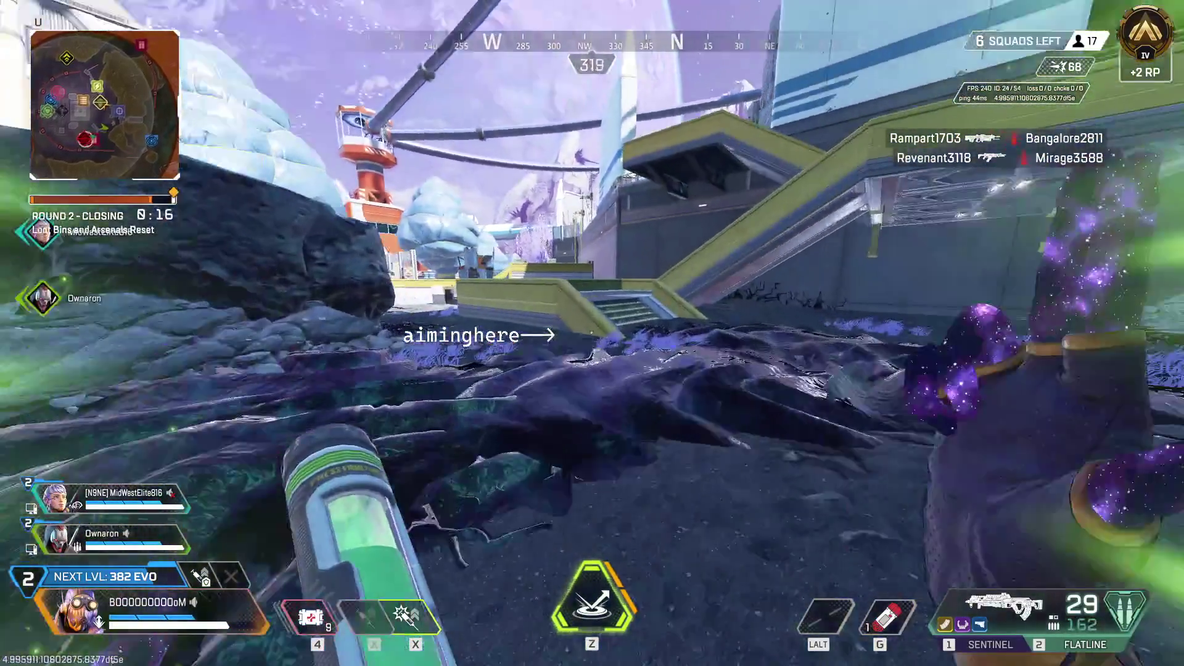
key("w")
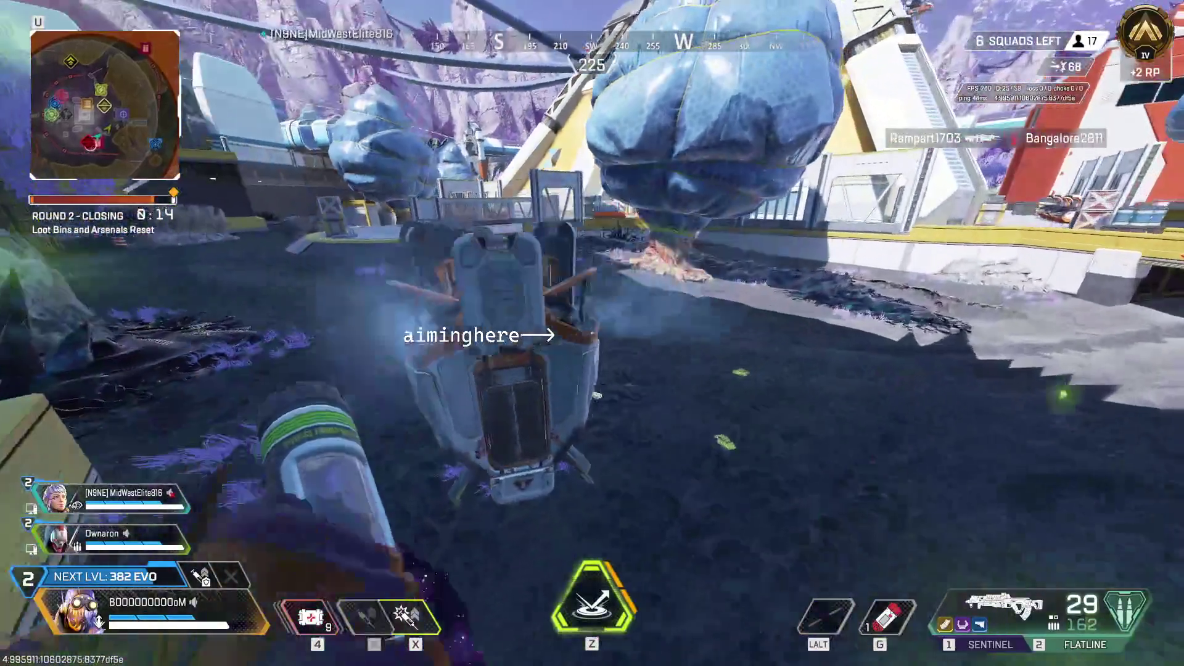
key("w")
key("w")
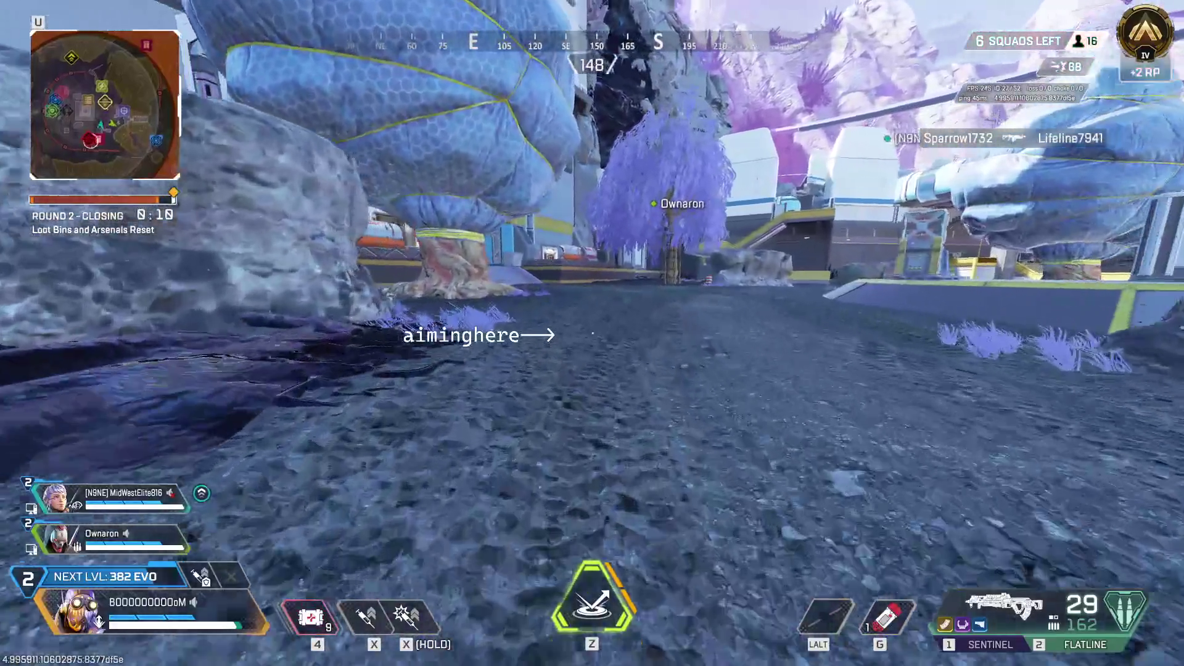
key("w")
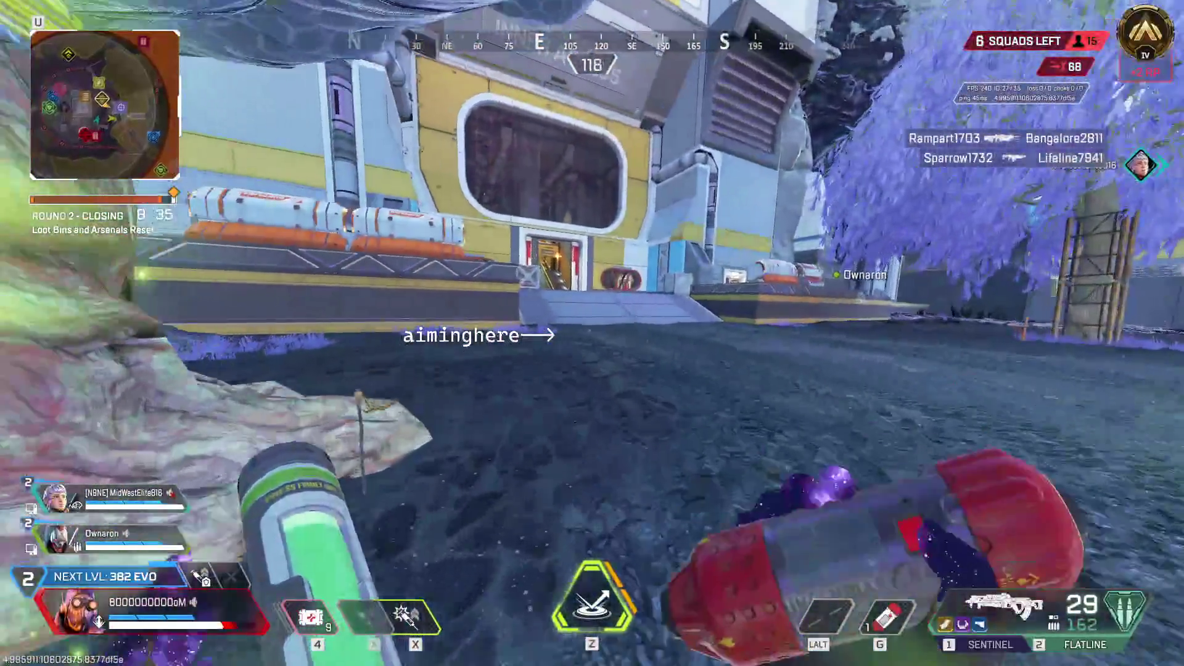
key("w")
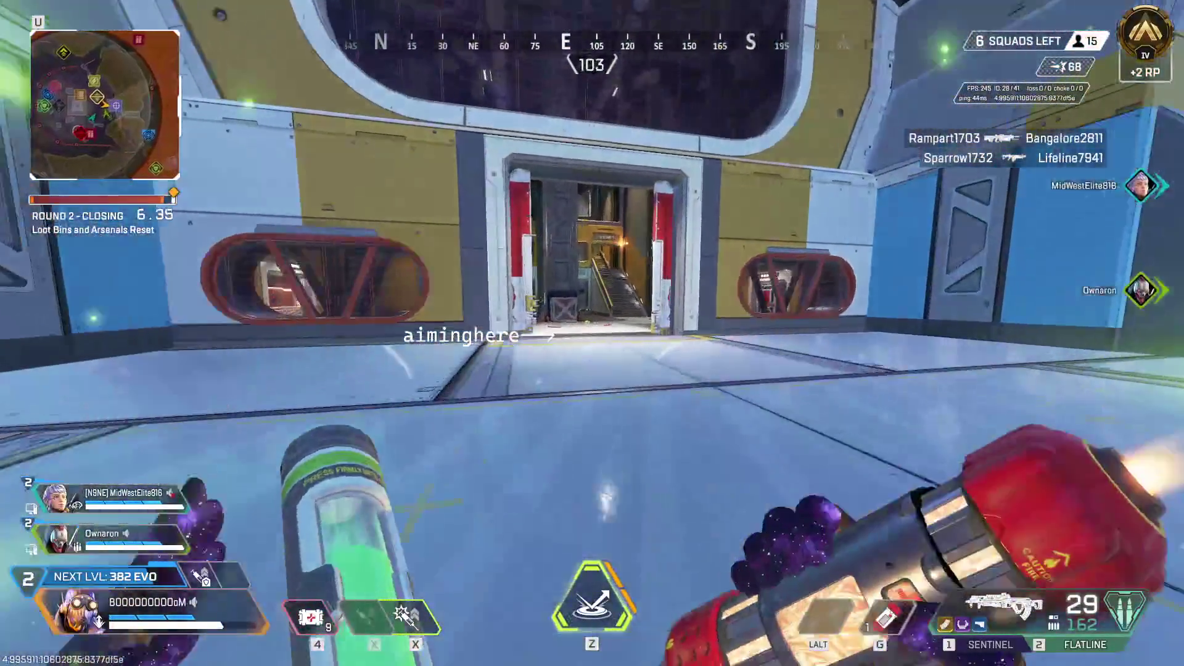
Ping the doorway, cross Q-Zone 2 up the staircase, and grenade the room with the death box
middle_click(592, 333)
key("w")
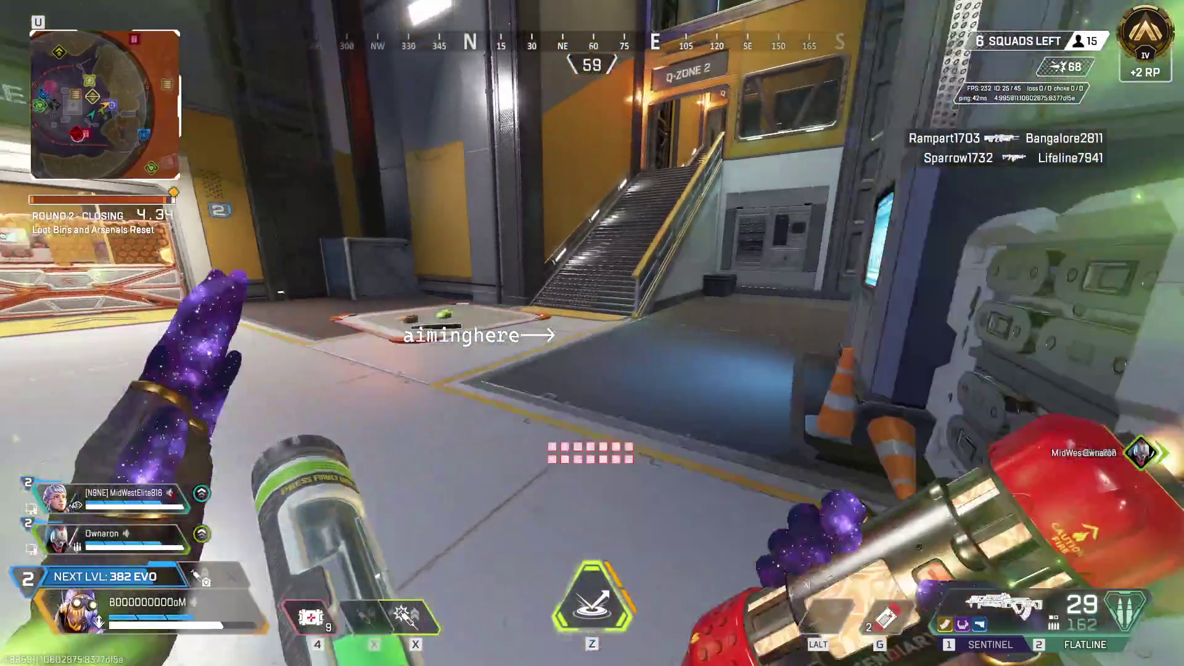
key("w")
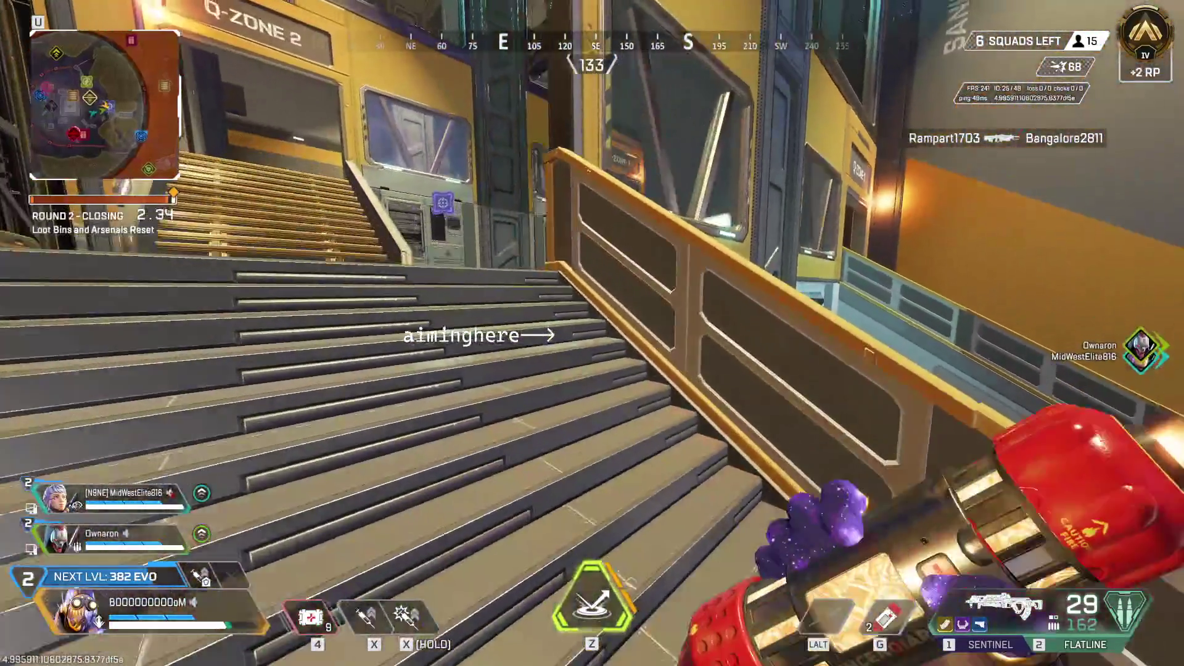
key("w")
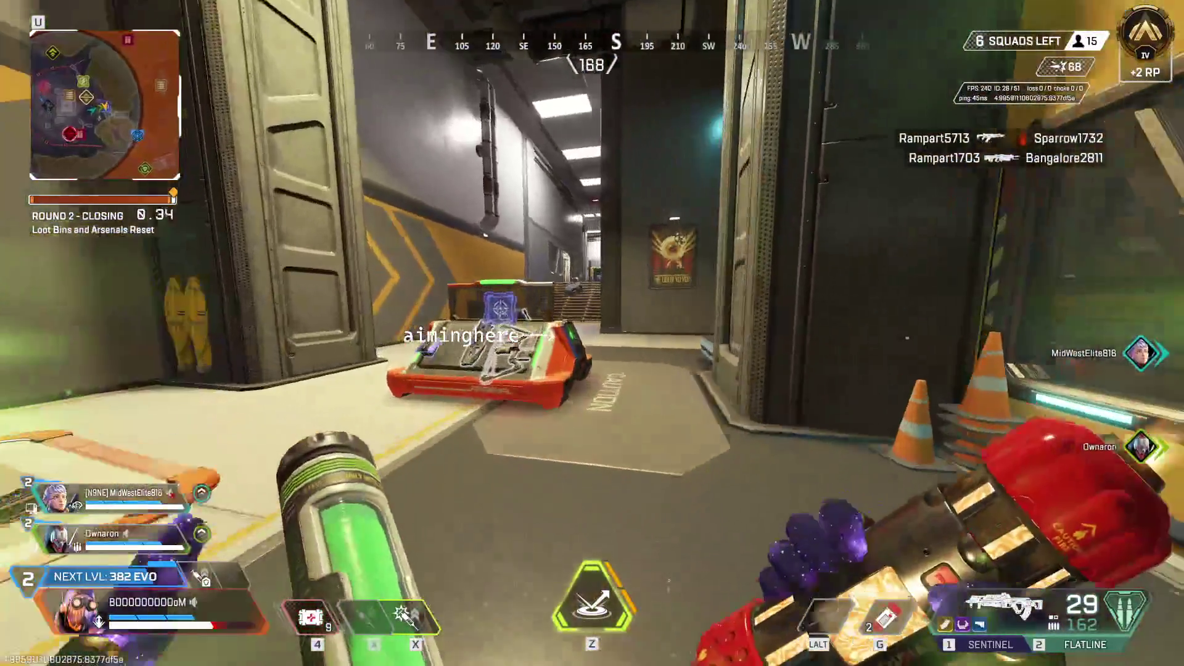
key("w")
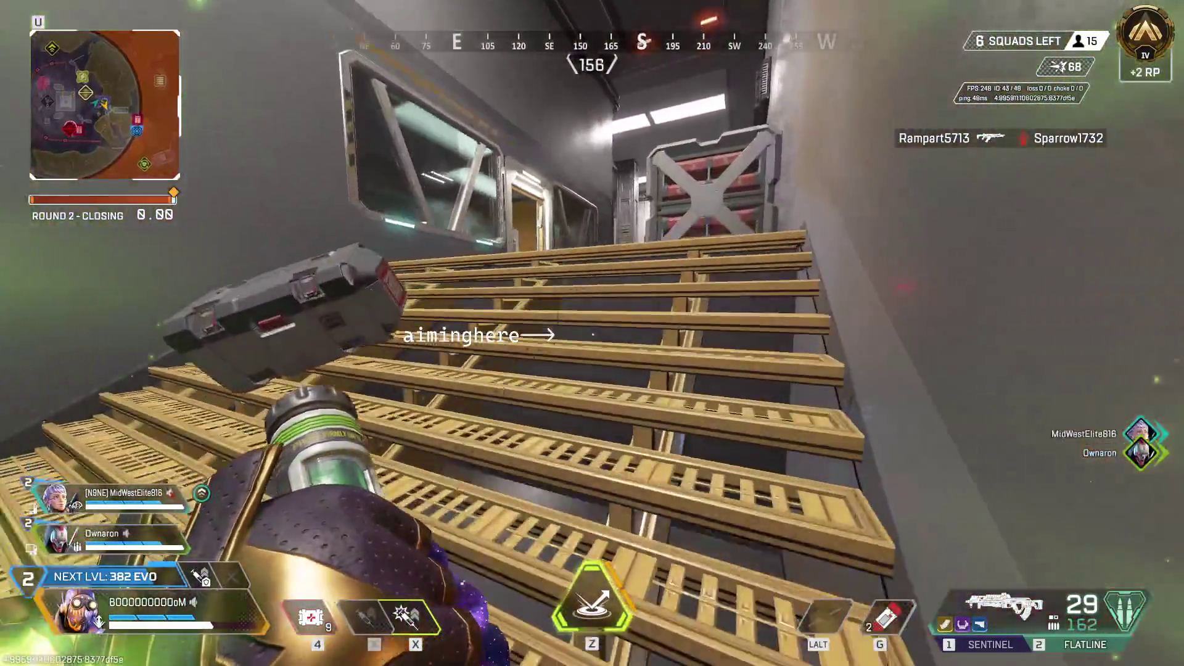
key("w")
key("g")
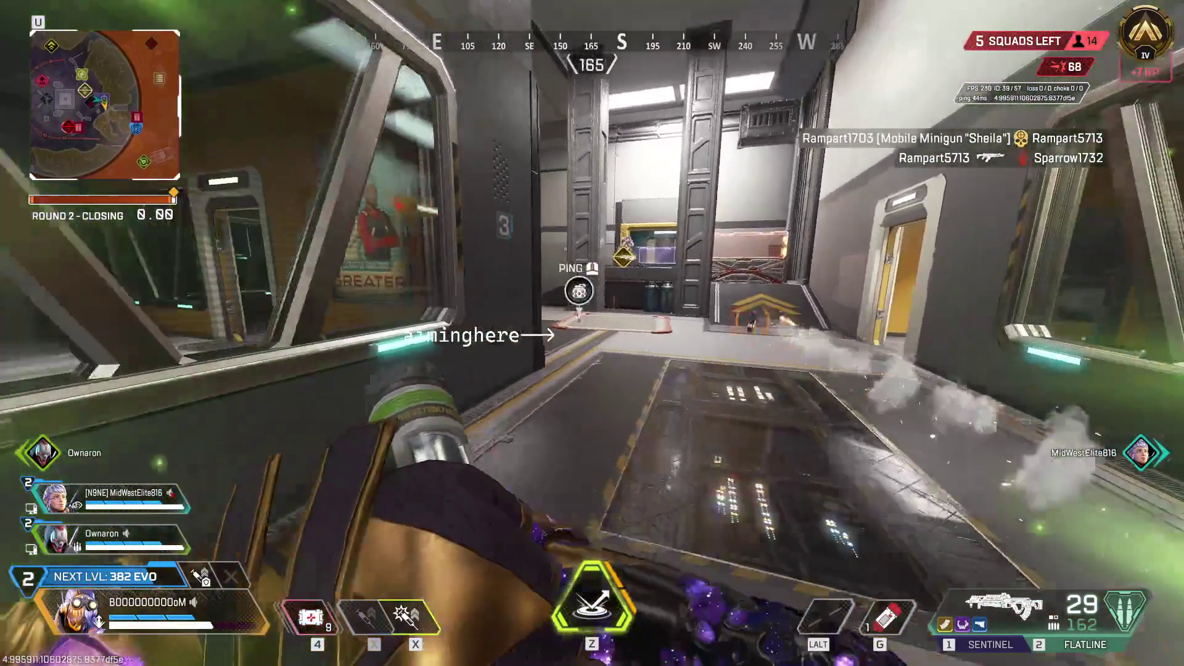
left_click(592, 334)
Search both enemy death boxes, taking the two Arc Stars from Mad Maggie's box
key("w")
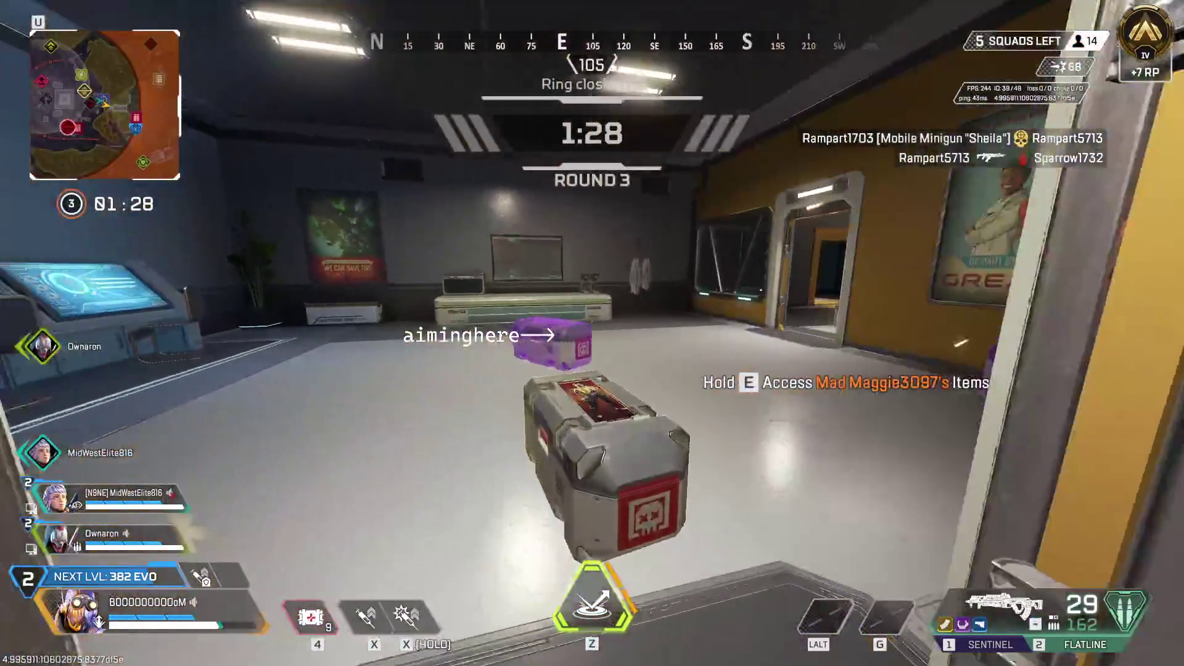
key("e")
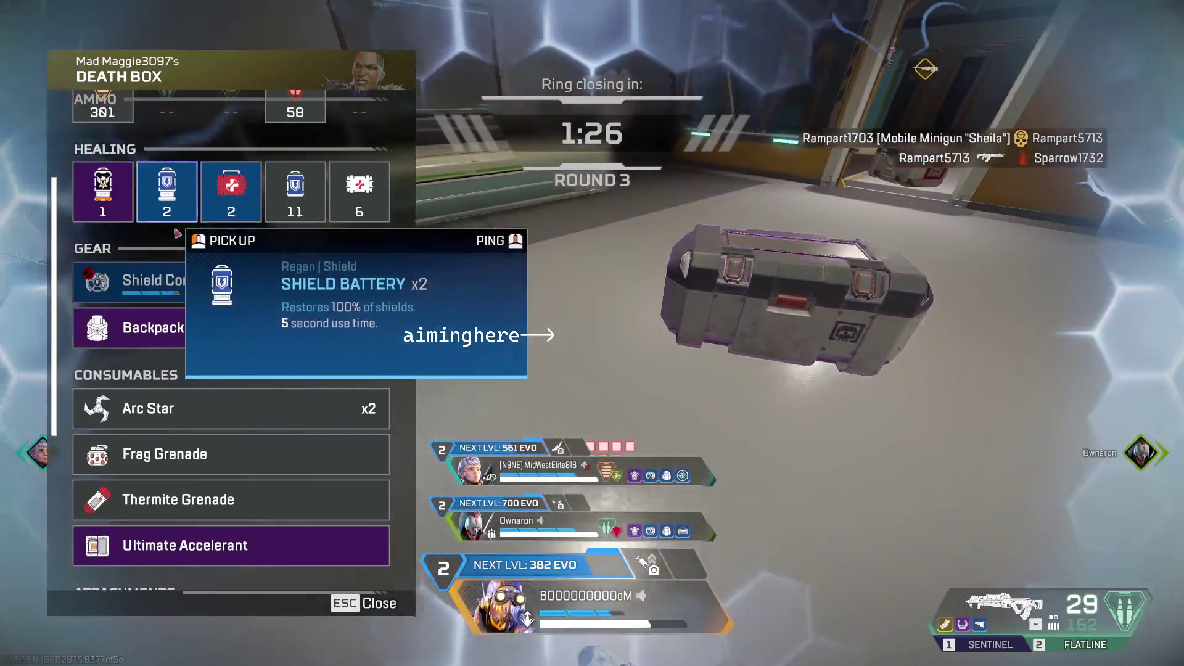
key("Escape")
key("w")
key("e")
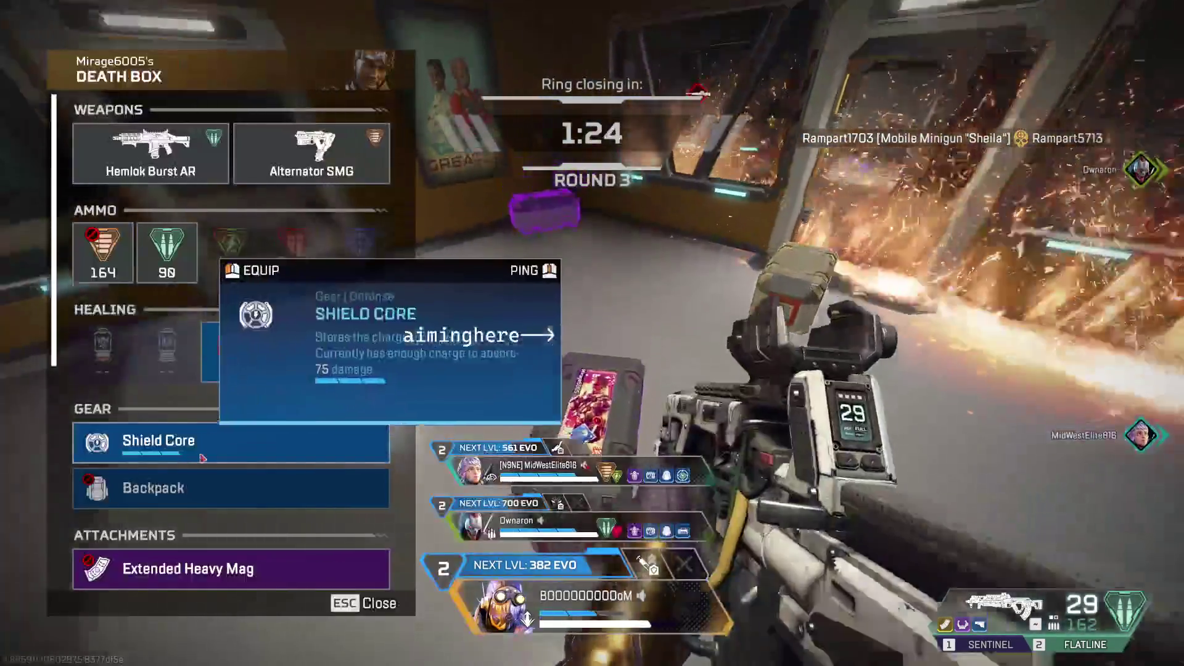
scroll(299, 333, "down", 3)
key("Escape")
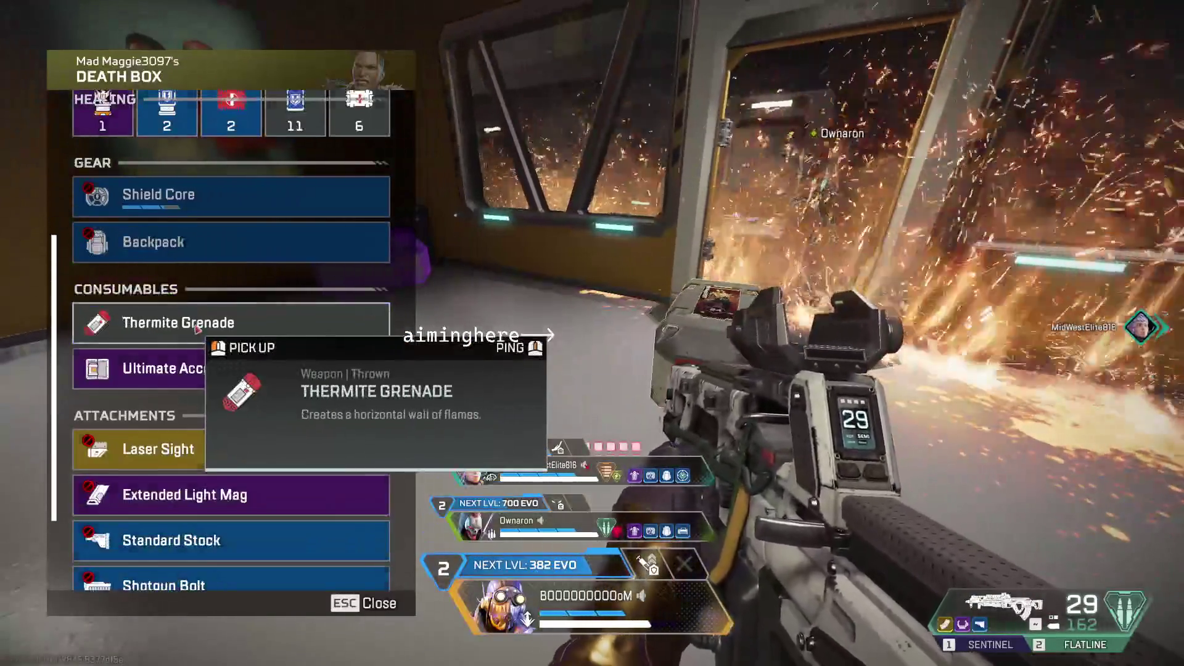
key("Escape")
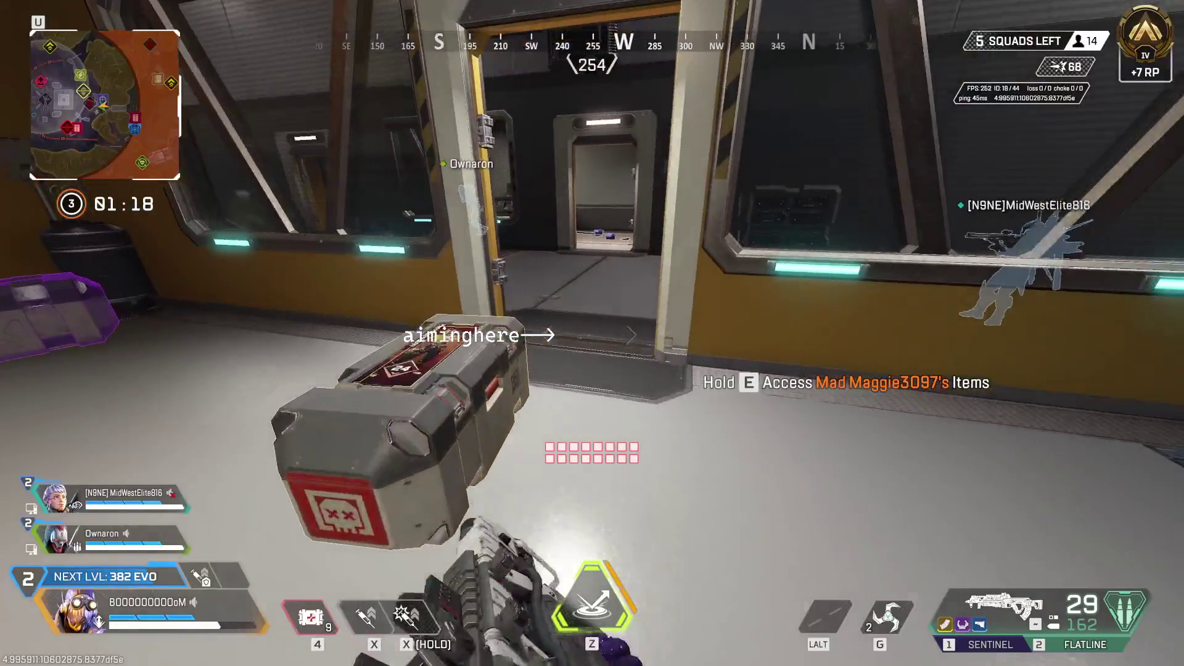
Ready an Arc Star, pass the doorway, ride the vertical zipline up the shaft and pull out a heal
key("w")
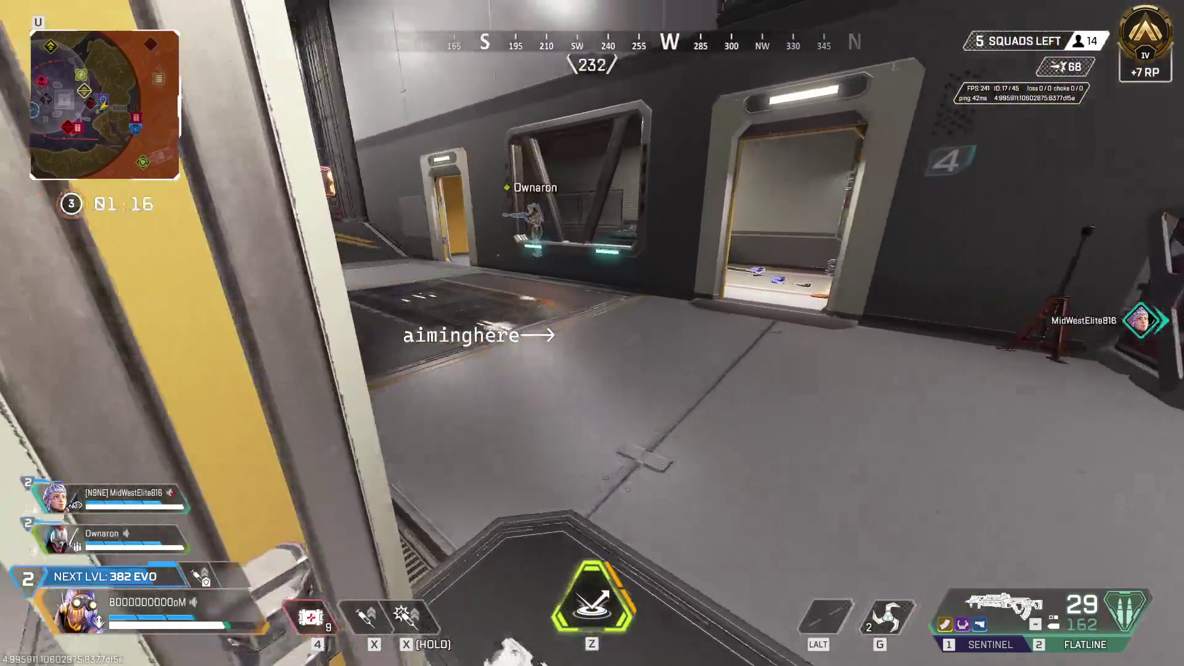
key("g")
key("w")
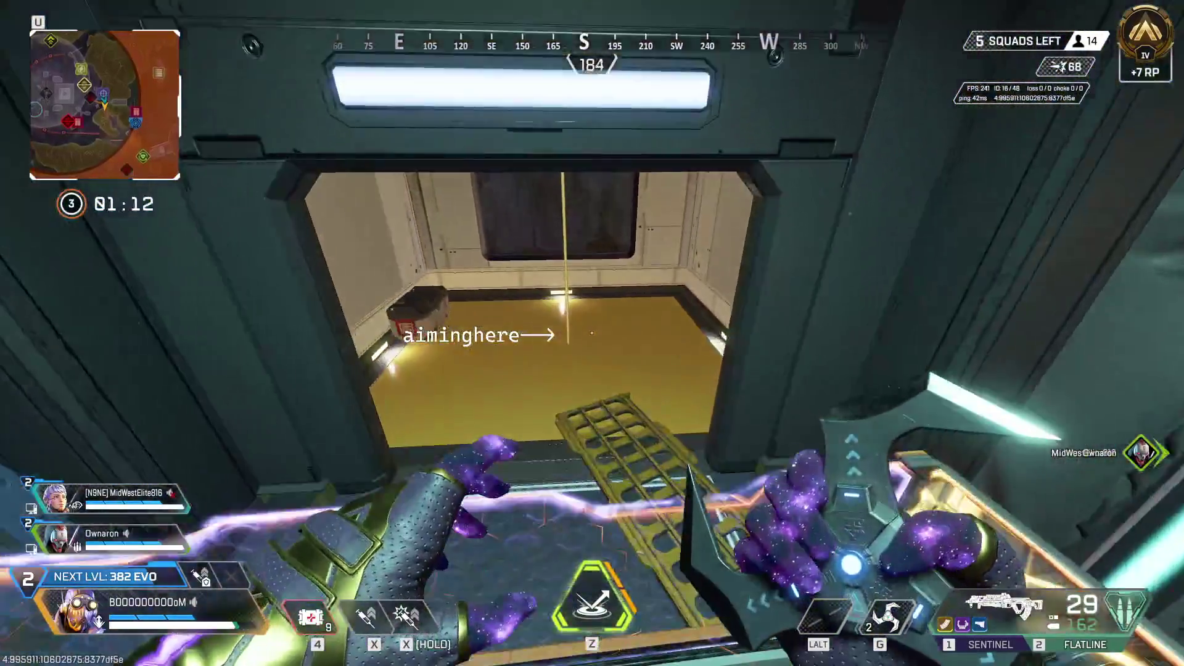
key("e")
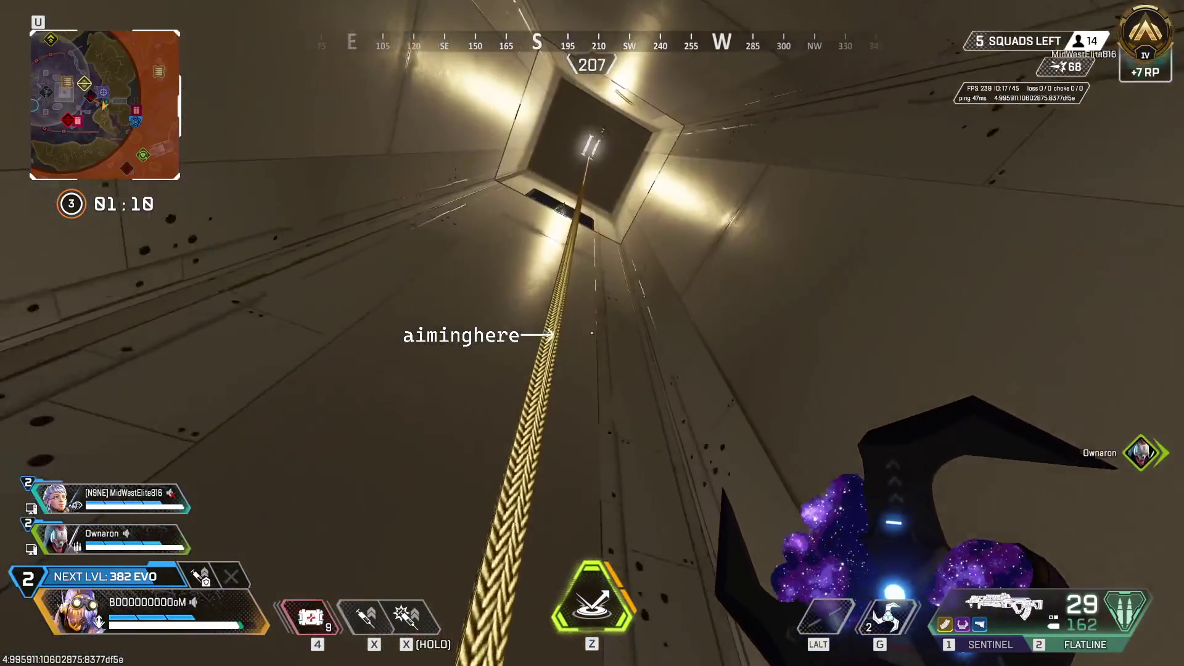
key("3")
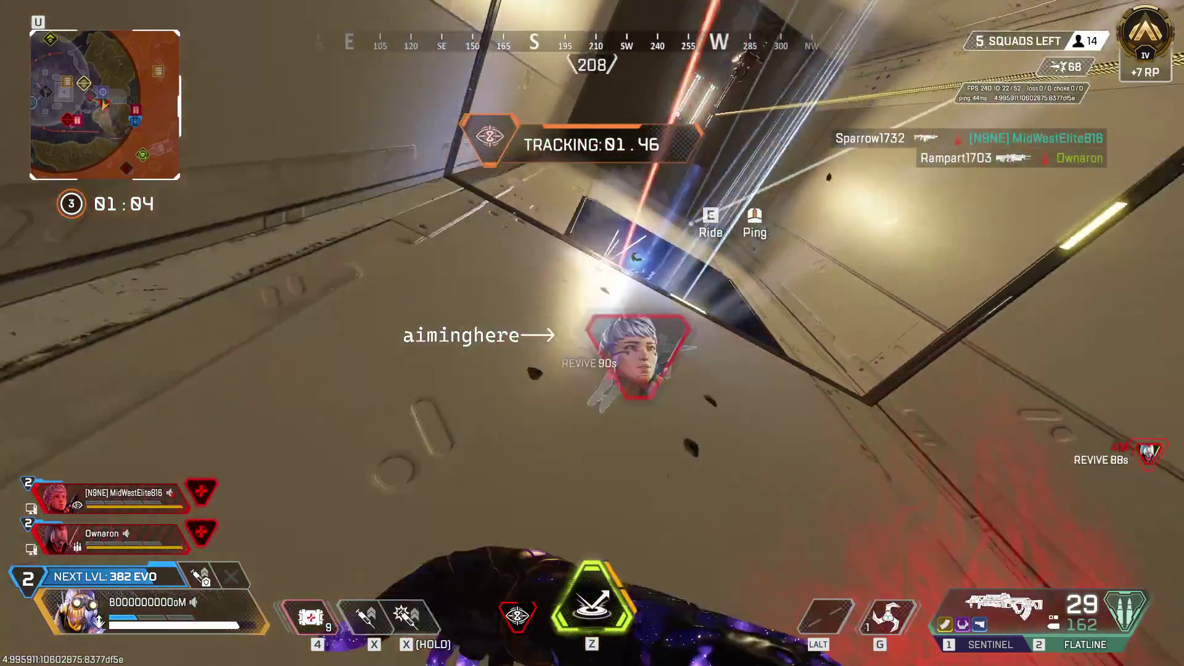
key("x")
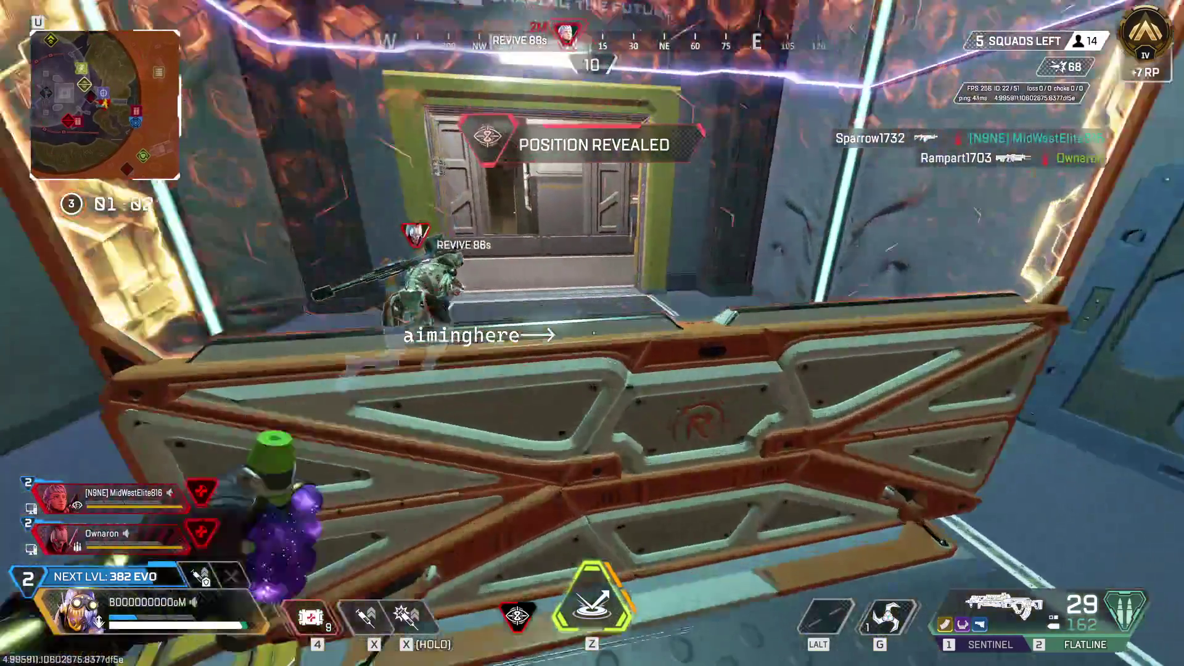